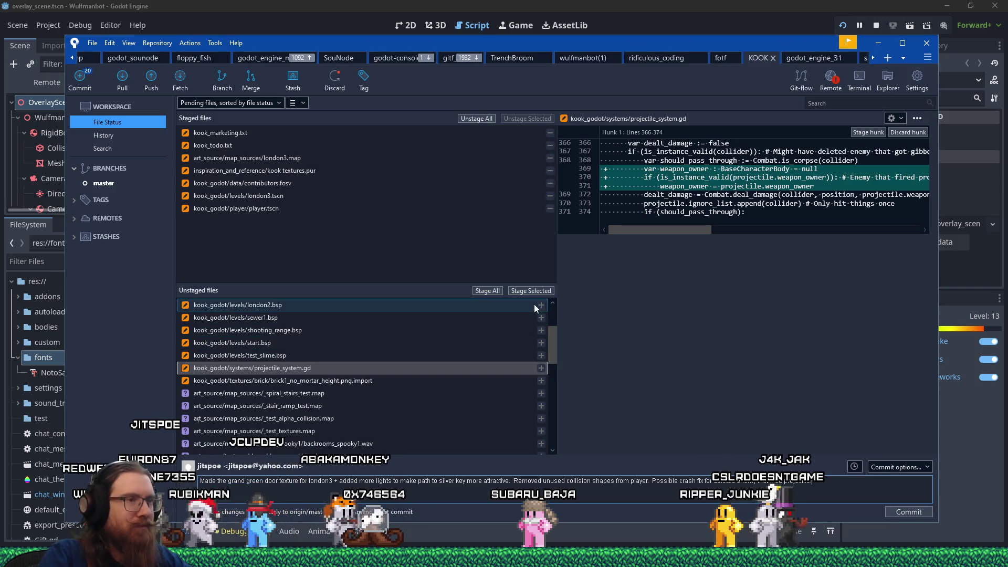
# - Stage projectile_system.gd, discard the brick1_no_mortar_height.png.import changes, and inspect door_grand.blend's changes
pyautogui.click(534, 291)
pyautogui.click(438, 370)
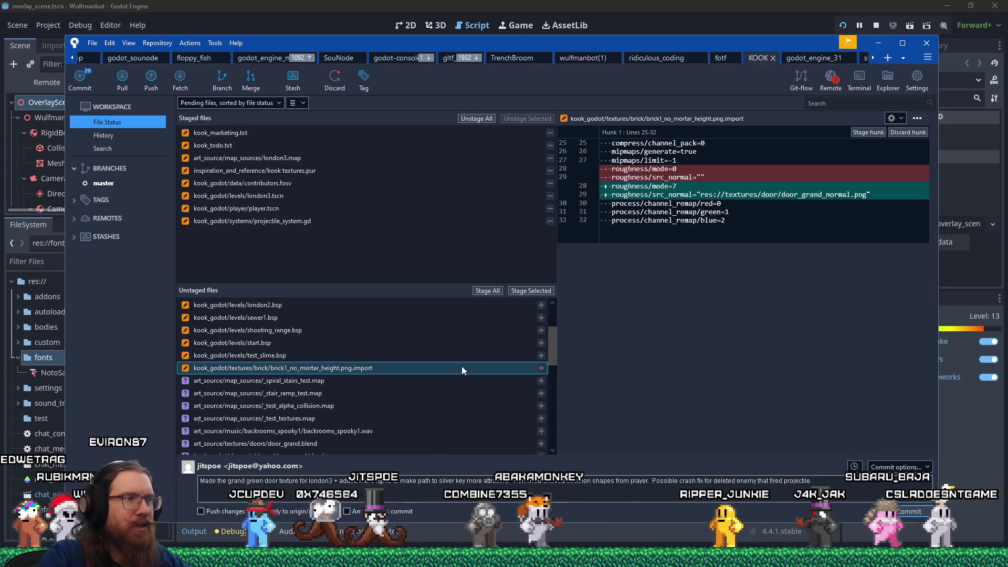
pyautogui.rightClick(461, 367)
pyautogui.click(518, 270)
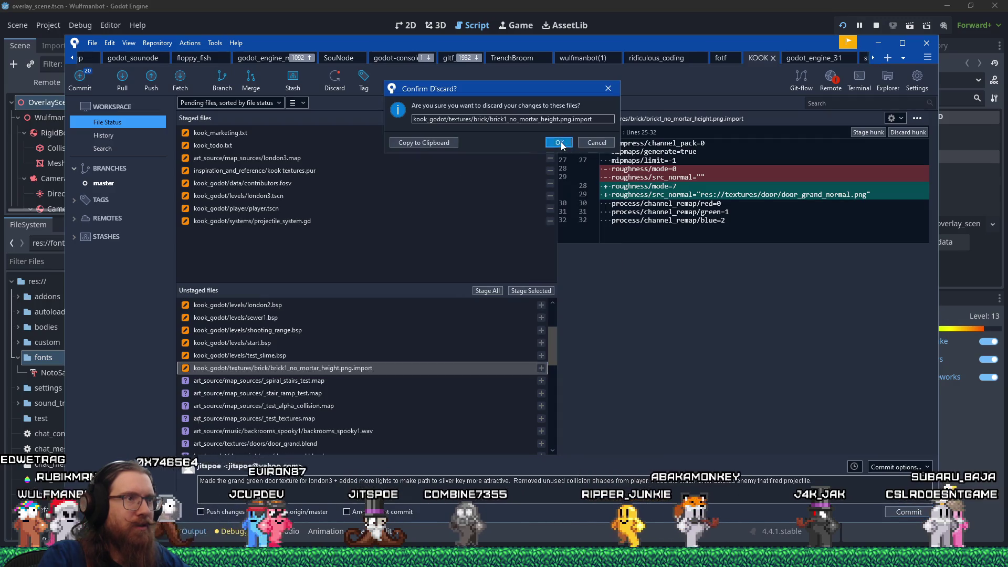
pyautogui.click(557, 141)
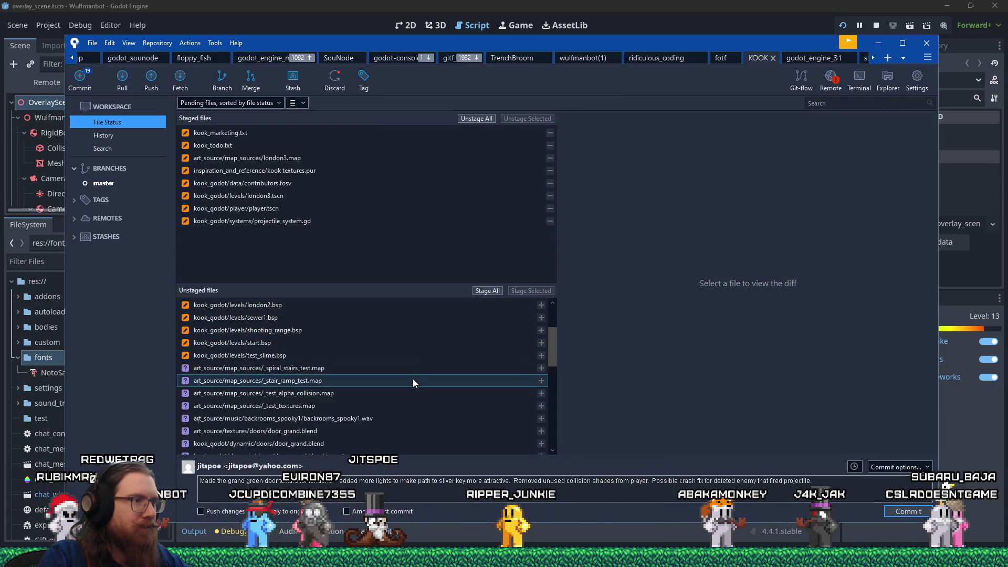
pyautogui.click(401, 431)
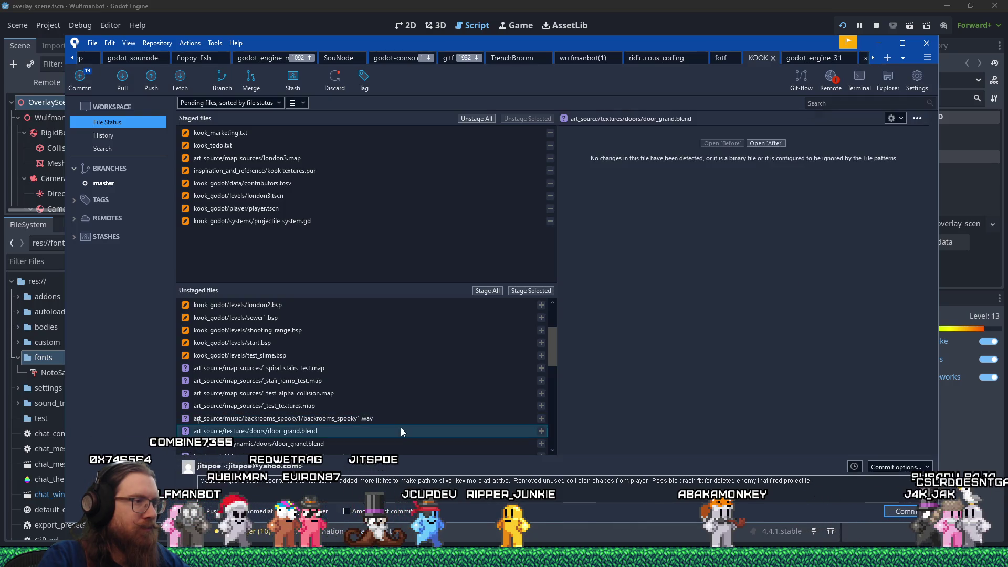
# - Locate door_grand.blend on disk from Sourcetree's unstaged list to open it in Blender
pyautogui.rightClick(307, 431)
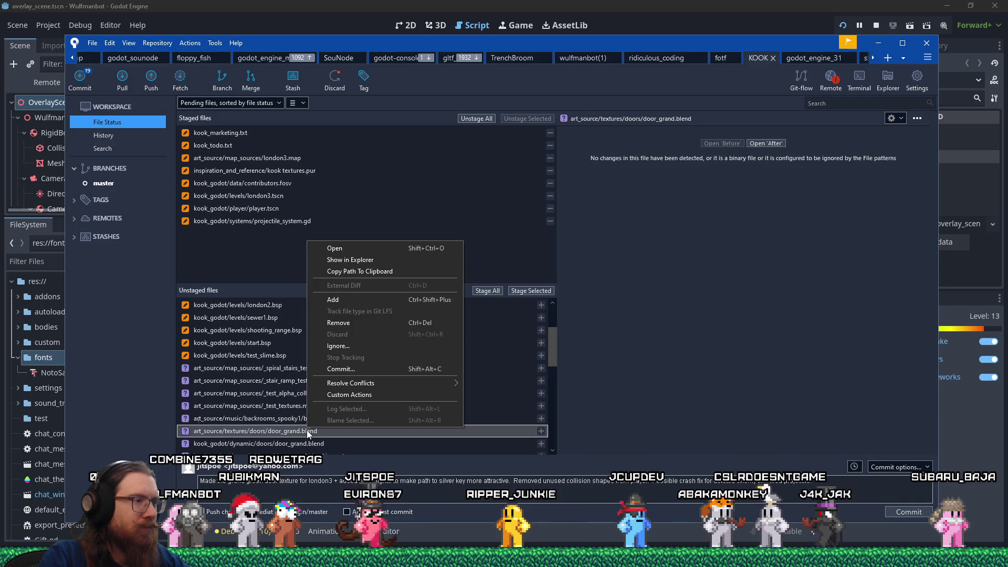
pyautogui.click(380, 262)
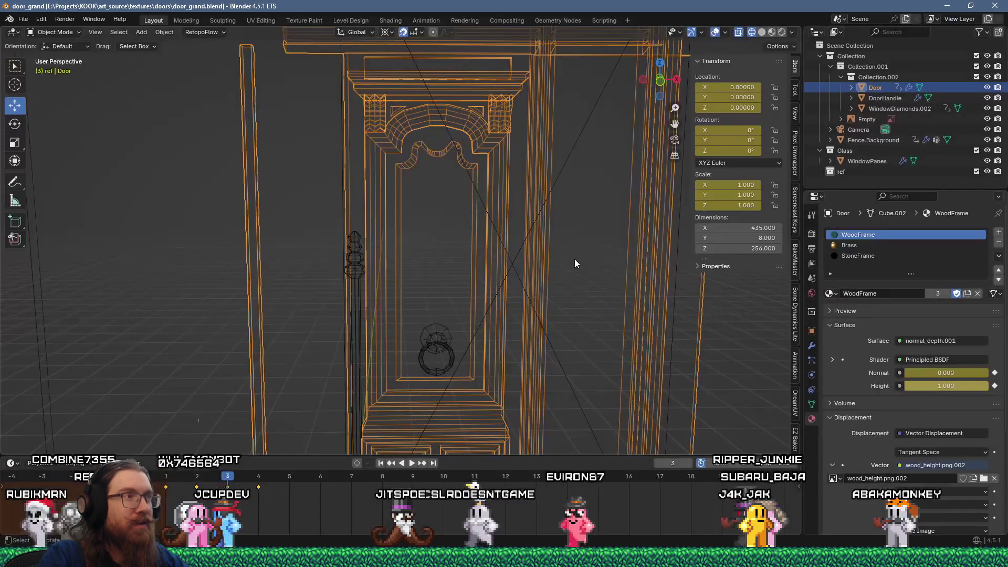
# - In Edit Mode on the Door mesh, delete the right-hand window frame pieces
pyautogui.scroll(-5, 559, 266)
pyautogui.moveTo(581, 268)
pyautogui.mouseDown()
pyautogui.moveTo(598, 267)
pyautogui.moveTo(418, 206)
pyautogui.moveTo(468, 215)
pyautogui.mouseUp()
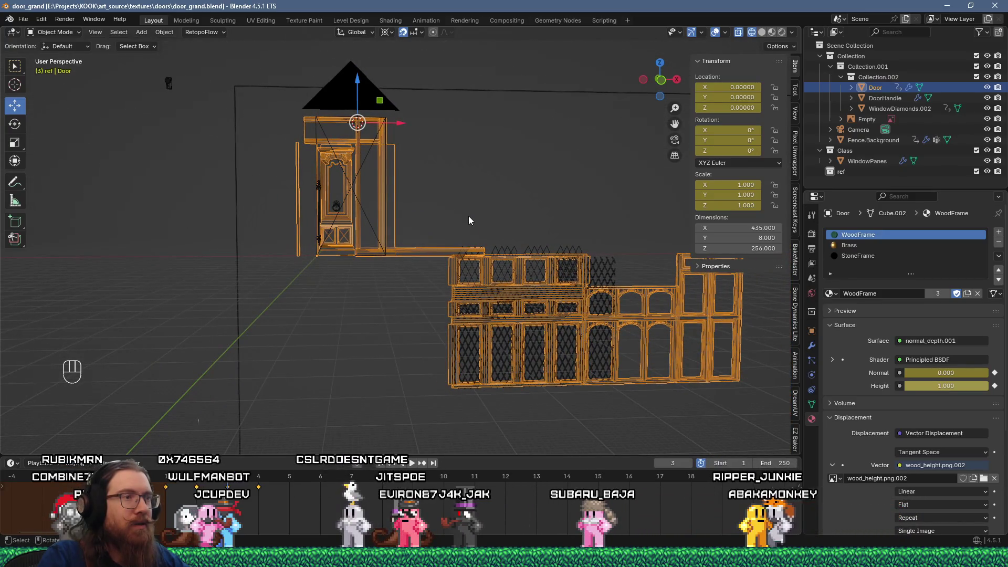
pyautogui.scroll(5, 461, 242)
pyautogui.scroll(-5, 461, 246)
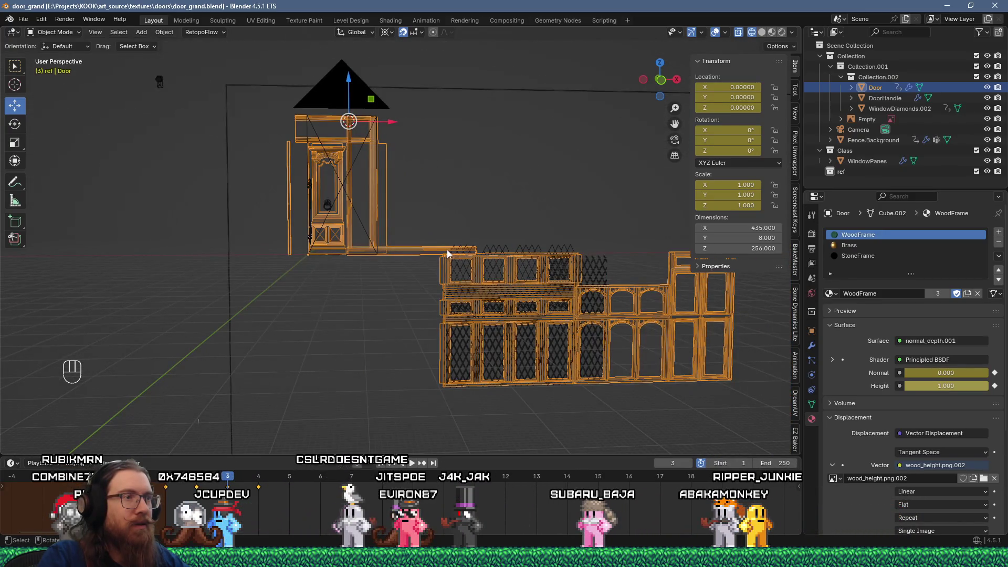
pyautogui.scroll(-2, 447, 253)
pyautogui.press('Tab')
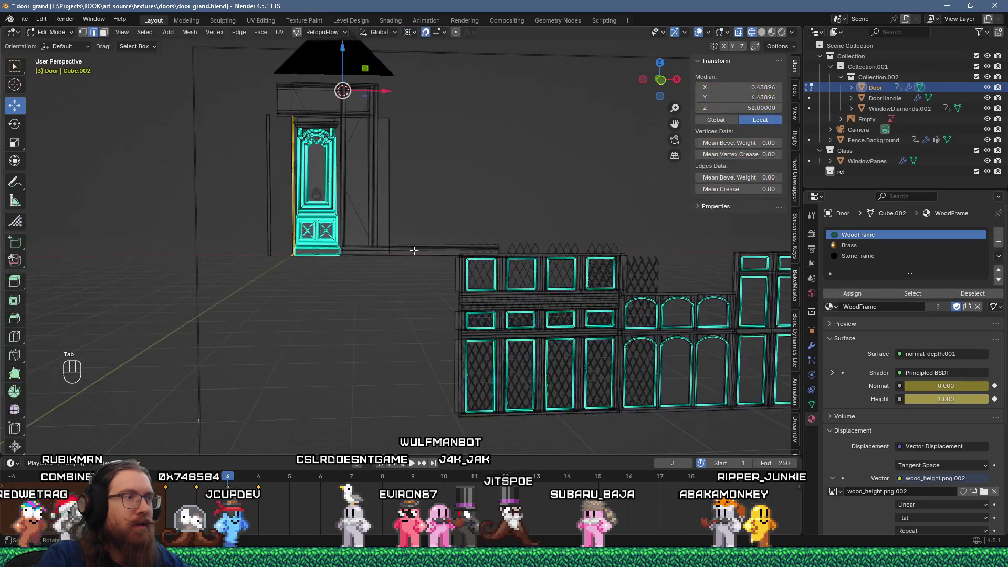
pyautogui.scroll(3, 417, 252)
pyautogui.scroll(-3, 417, 252)
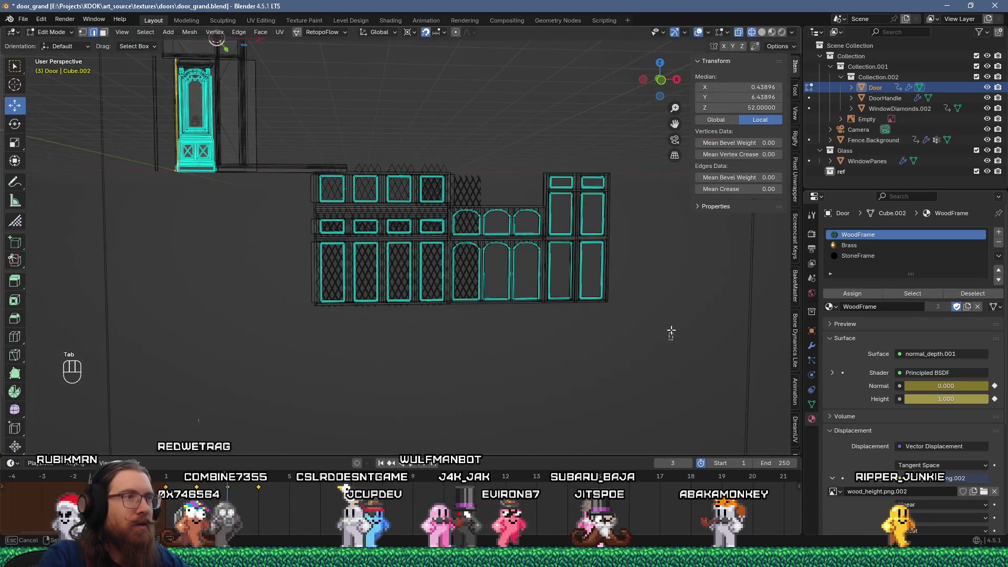
pyautogui.moveTo(671, 334); pyautogui.dragTo(382, 130)
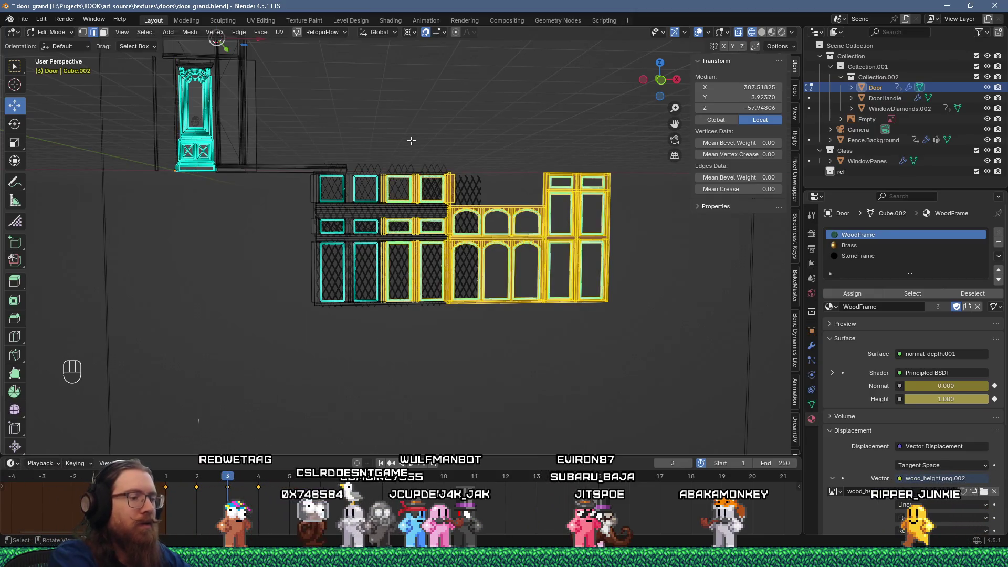
pyautogui.hotkey('ctrl', 'l')
pyautogui.press('Delete')
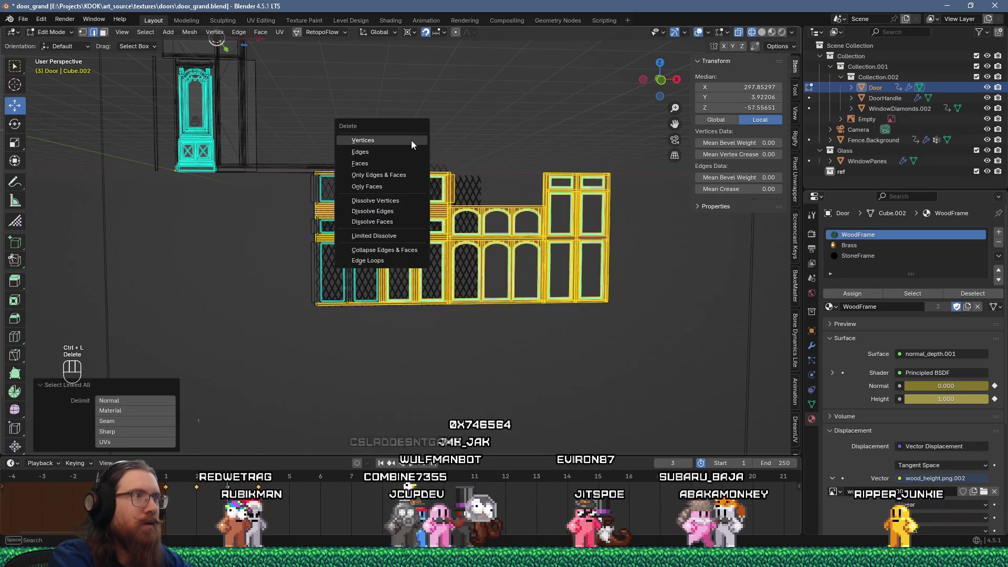
pyautogui.click(411, 141)
# - Delete the remaining lower, middle and leftover frame strips, then return to Object Mode
pyautogui.moveTo(513, 414)
pyautogui.mouseDown()
pyautogui.moveTo(292, 209)
pyautogui.moveTo(281, 184)
pyautogui.mouseUp()
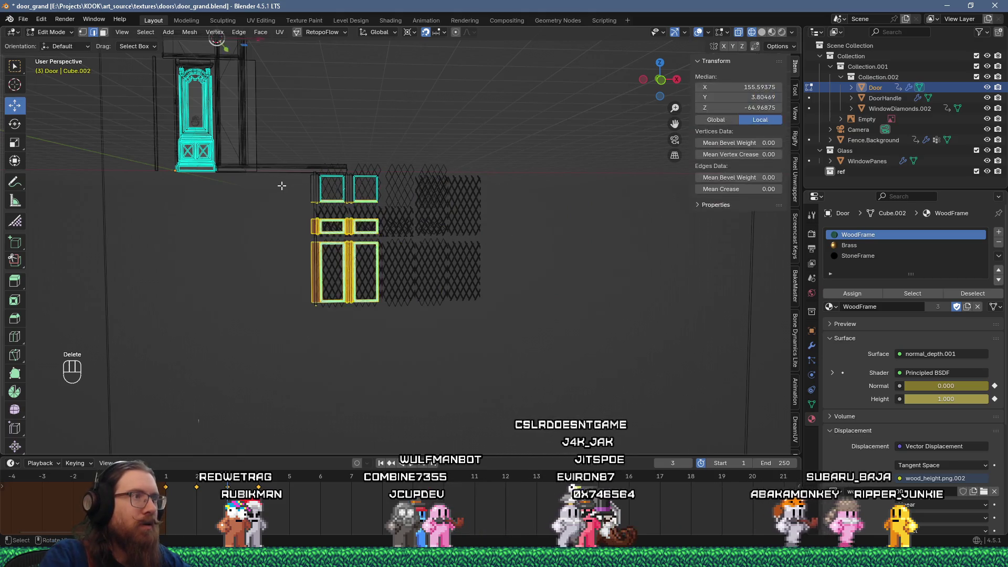
pyautogui.hotkey('ctrl', 'l')
pyautogui.press('Delete')
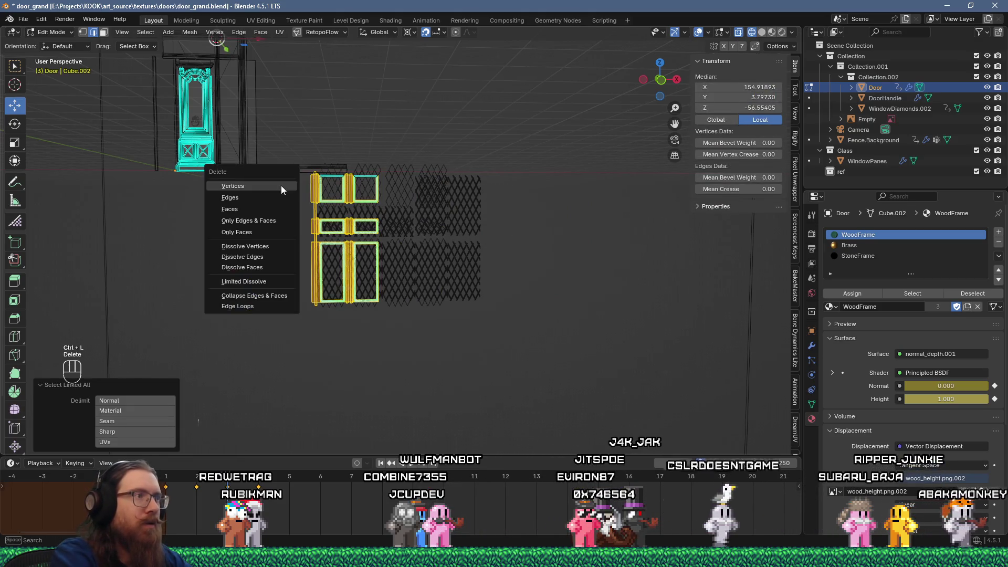
pyautogui.click(282, 185)
pyautogui.scroll(5, 281, 186)
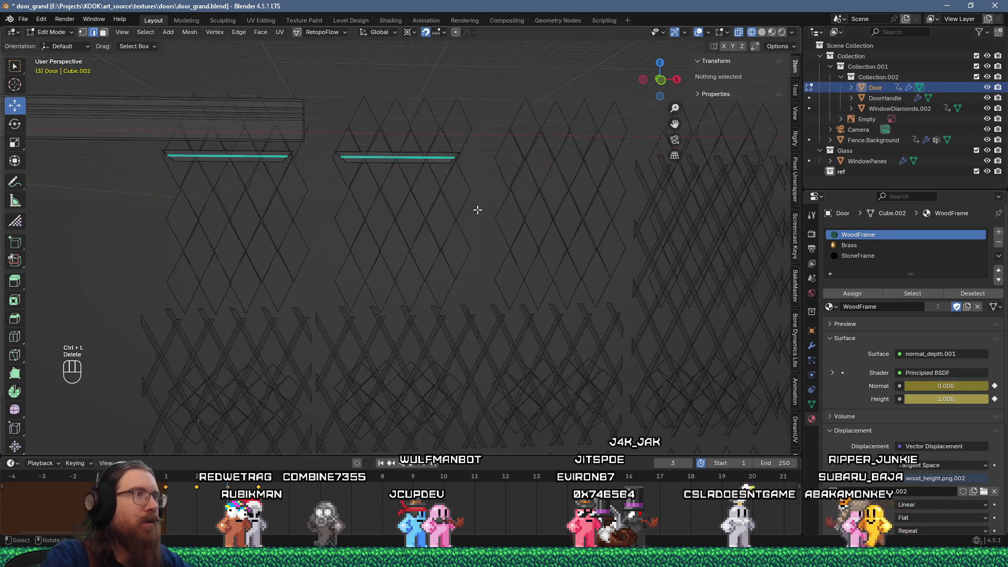
pyautogui.moveTo(477, 210); pyautogui.dragTo(145, 150)
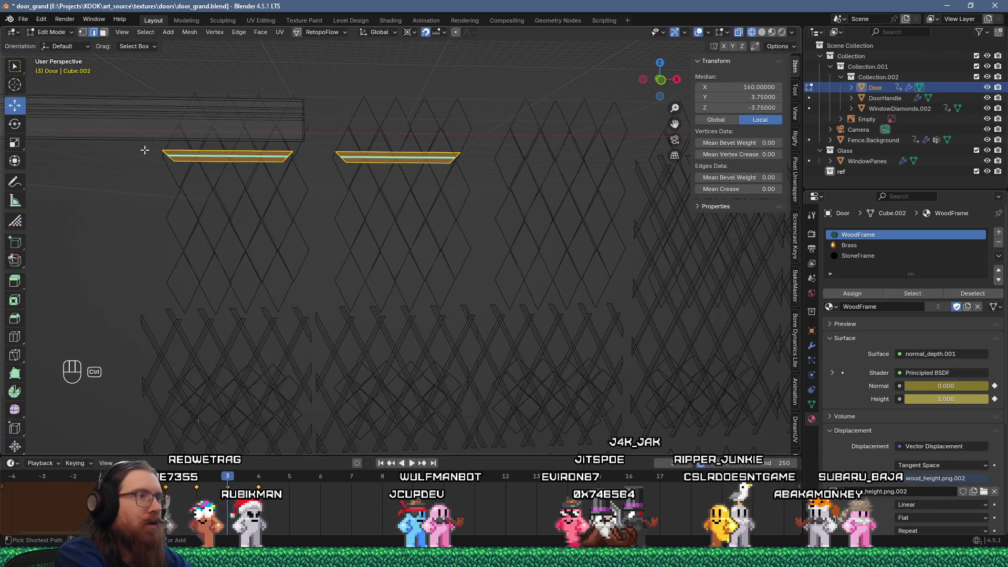
pyautogui.hotkey('ctrl', 'l')
pyautogui.press('Delete')
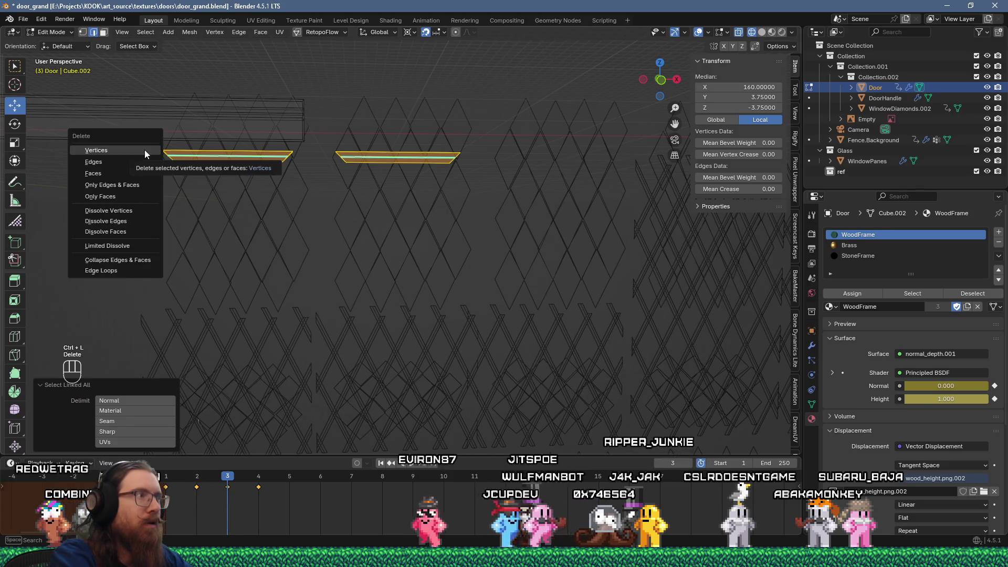
pyautogui.click(145, 150)
pyautogui.scroll(-6, 194, 221)
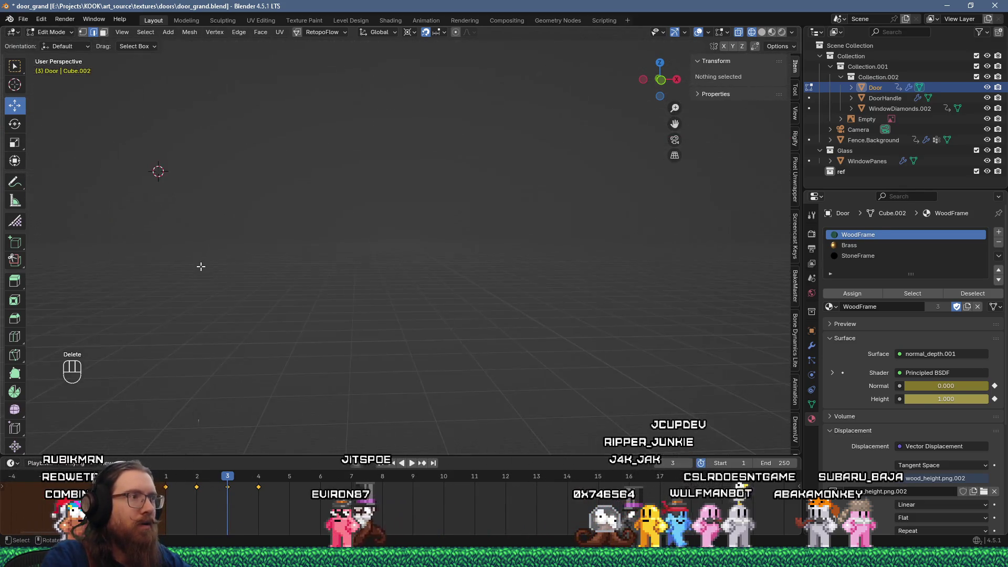
pyautogui.scroll(6, 201, 266)
pyautogui.press('Tab')
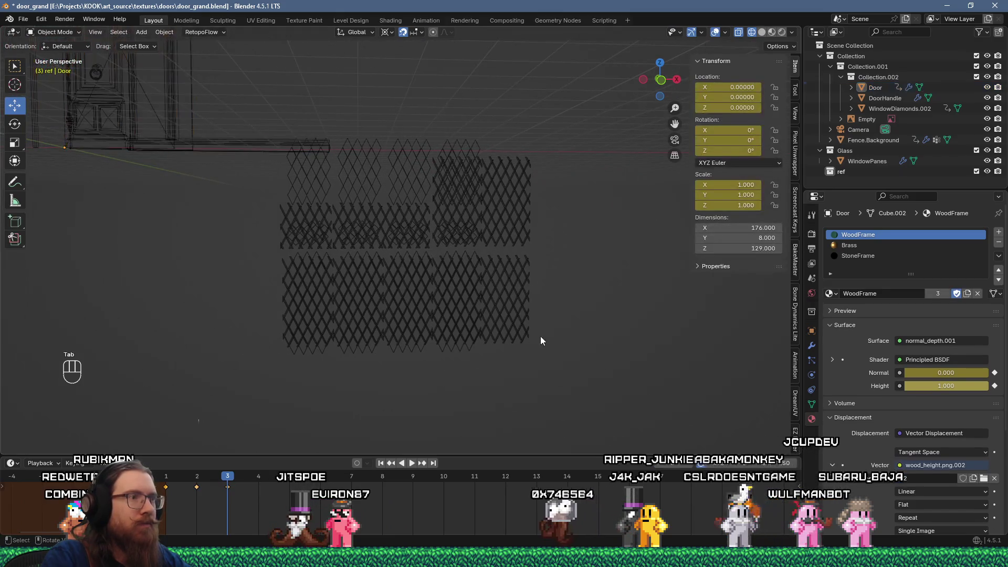
# - Delete most of the diamond lattice panels and their connected geometry
pyautogui.click(525, 336)
pyautogui.press('Tab')
pyautogui.moveTo(598, 376)
pyautogui.mouseDown()
pyautogui.moveTo(382, 142)
pyautogui.moveTo(347, 138)
pyautogui.mouseUp()
pyautogui.moveTo(634, 394)
pyautogui.mouseDown()
pyautogui.moveTo(331, 114)
pyautogui.moveTo(252, 263)
pyautogui.moveTo(251, 254)
pyautogui.mouseUp()
pyautogui.press('Delete')
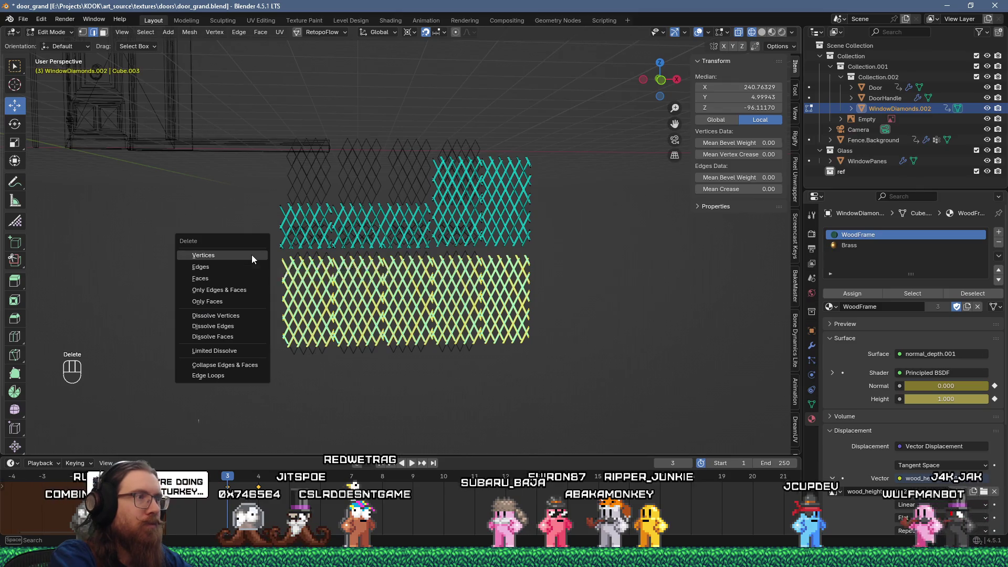
pyautogui.click(251, 254)
pyautogui.moveTo(675, 376); pyautogui.dragTo(337, 82)
pyautogui.hotkey('ctrl', 'l')
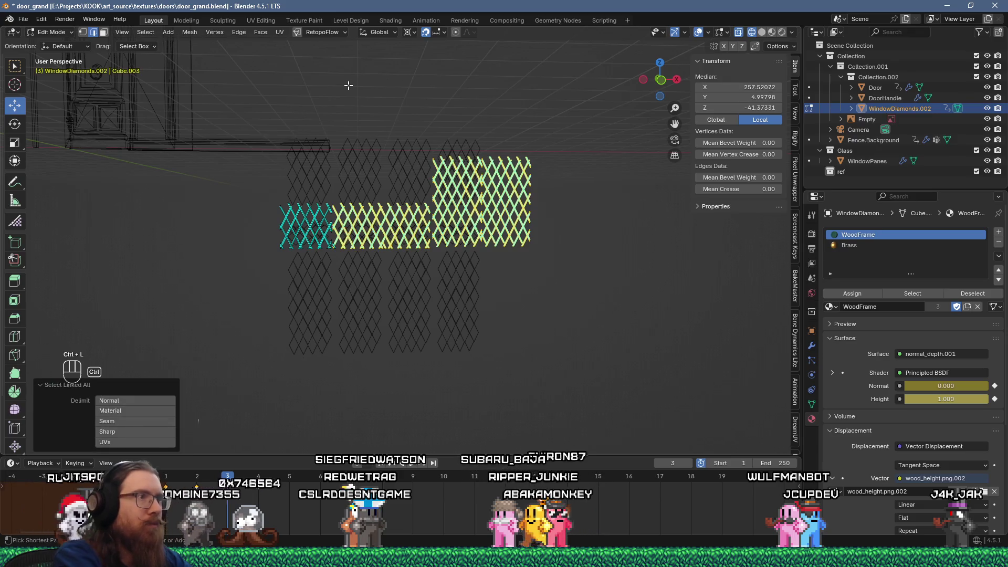
pyautogui.press('Delete')
pyautogui.click(349, 86)
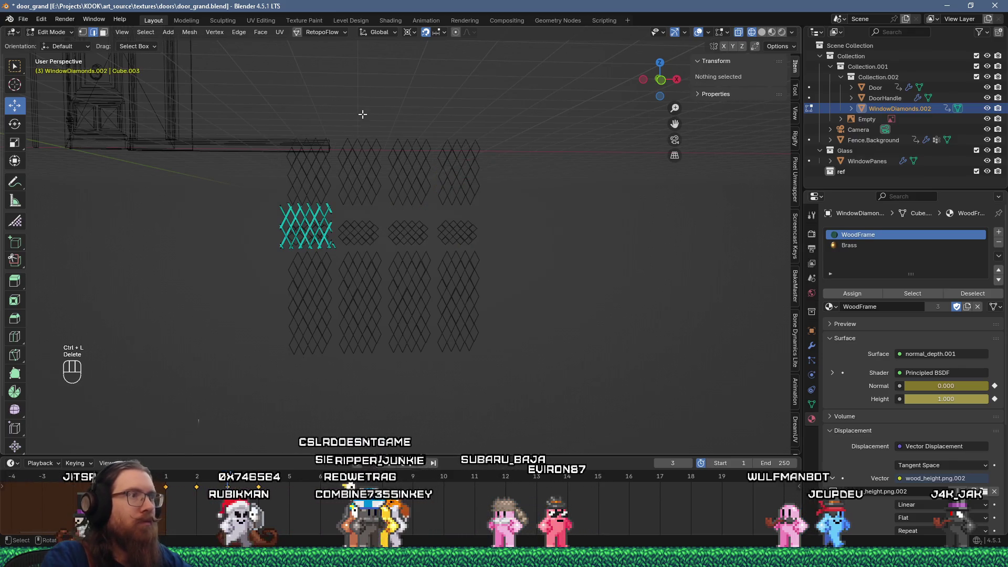
pyautogui.press('Tab')
# - Delete the middle, bottom and top rows of WindowPanes panes, then leave Edit Mode
pyautogui.scroll(2, 371, 187)
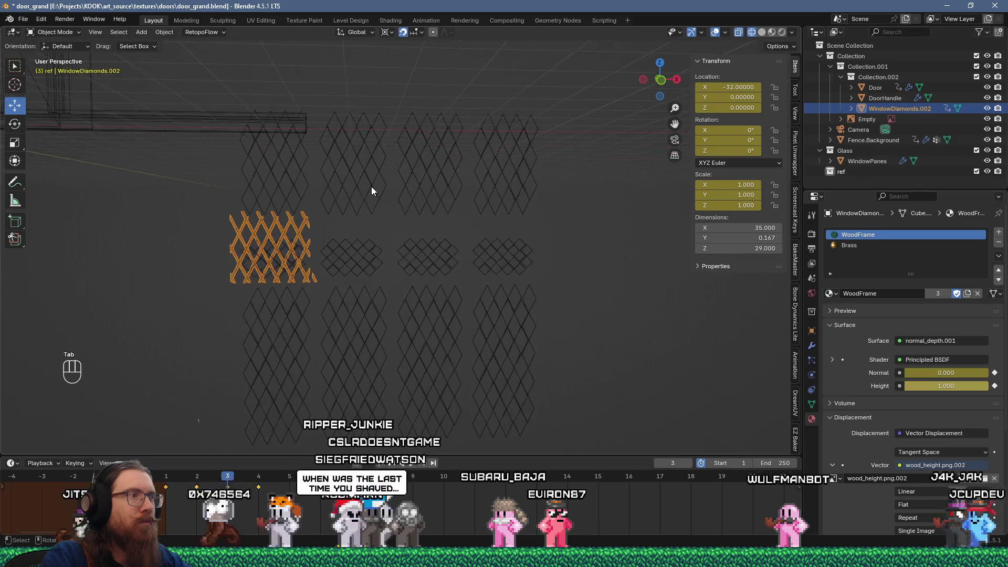
pyautogui.click(368, 184)
pyautogui.press('Tab')
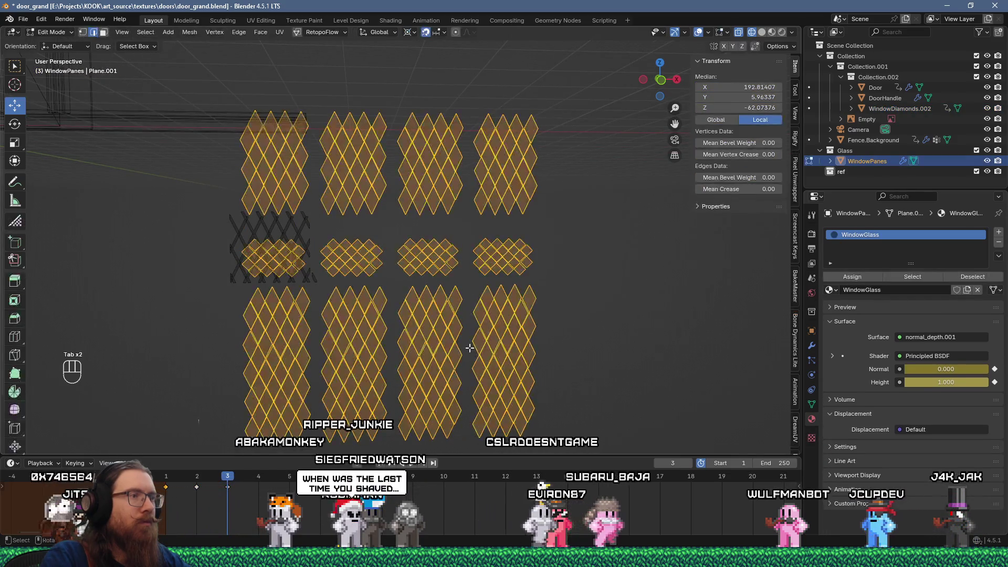
pyautogui.scroll(-1, 470, 346)
pyautogui.scroll(-2, 470, 346)
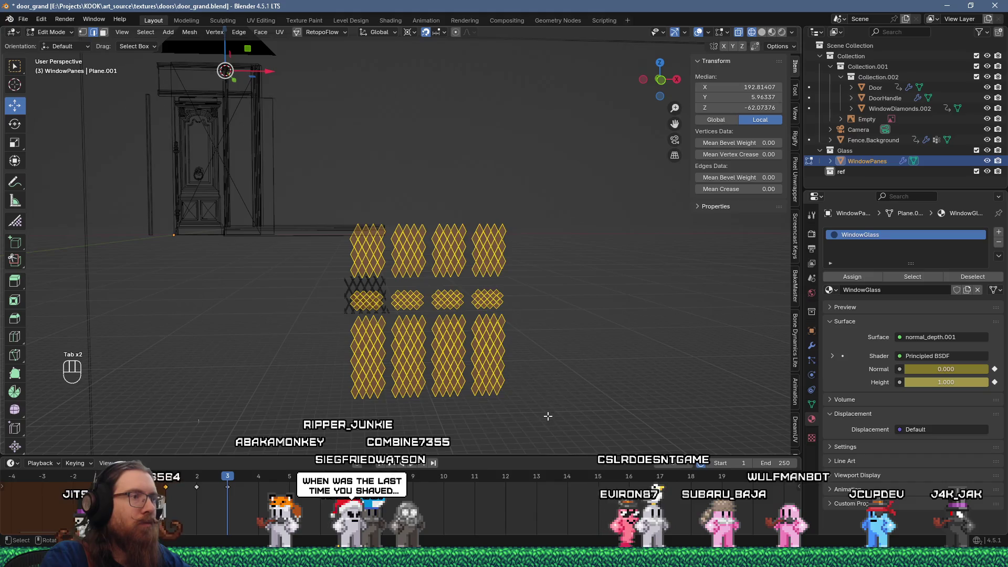
pyautogui.rightClick(512, 450)
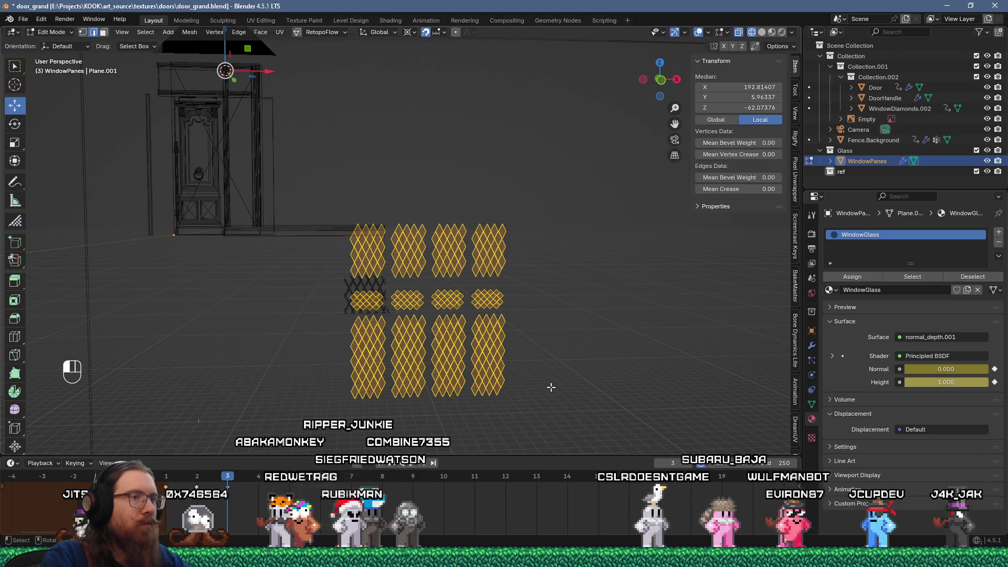
pyautogui.moveTo(540, 429)
pyautogui.mouseDown()
pyautogui.moveTo(330, 315)
pyautogui.moveTo(321, 285)
pyautogui.mouseUp()
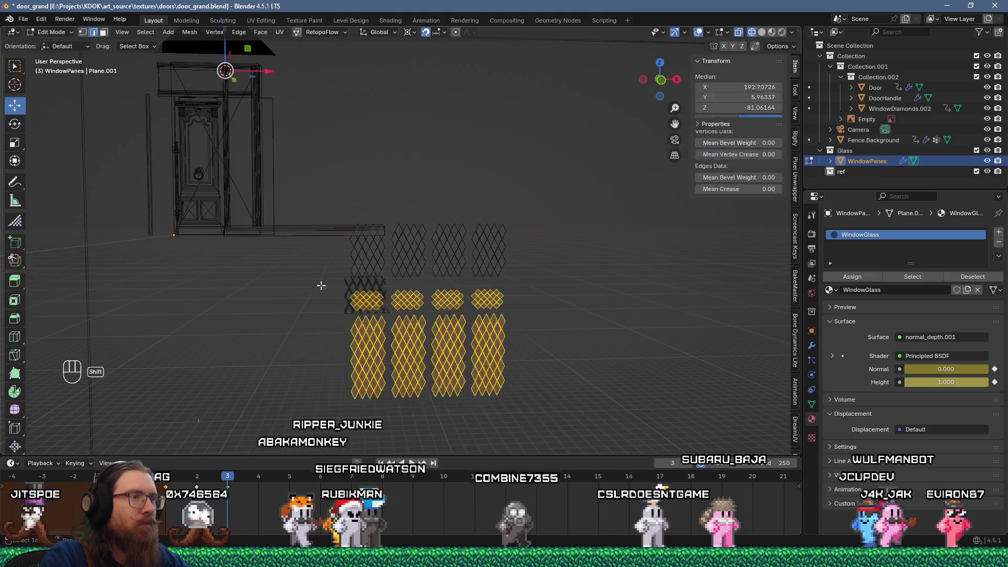
pyautogui.moveTo(613, 402)
pyautogui.mouseDown()
pyautogui.moveTo(449, 258)
pyautogui.moveTo(391, 174)
pyautogui.mouseUp()
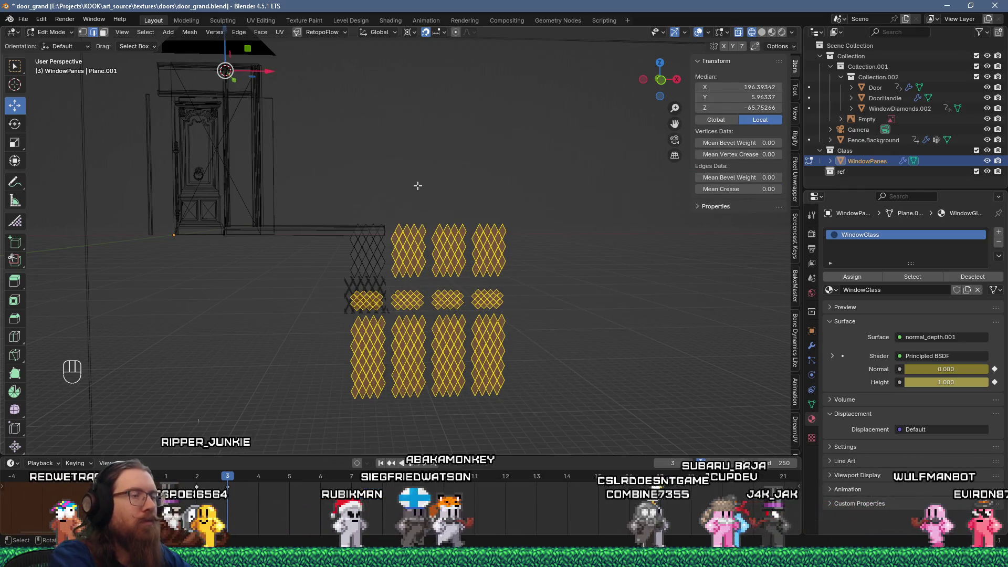
pyautogui.press('x')
pyautogui.click(418, 185)
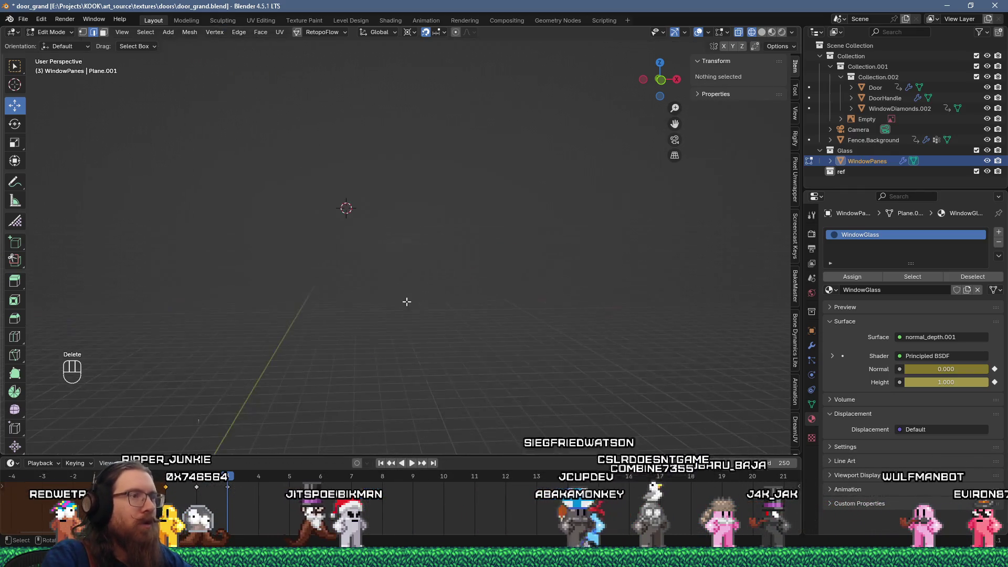
pyautogui.moveTo(407, 301)
pyautogui.mouseDown()
pyautogui.moveTo(364, 292)
pyautogui.moveTo(348, 270)
pyautogui.moveTo(205, 283)
pyautogui.moveTo(391, 250)
pyautogui.moveTo(385, 274)
pyautogui.moveTo(358, 290)
pyautogui.mouseUp()
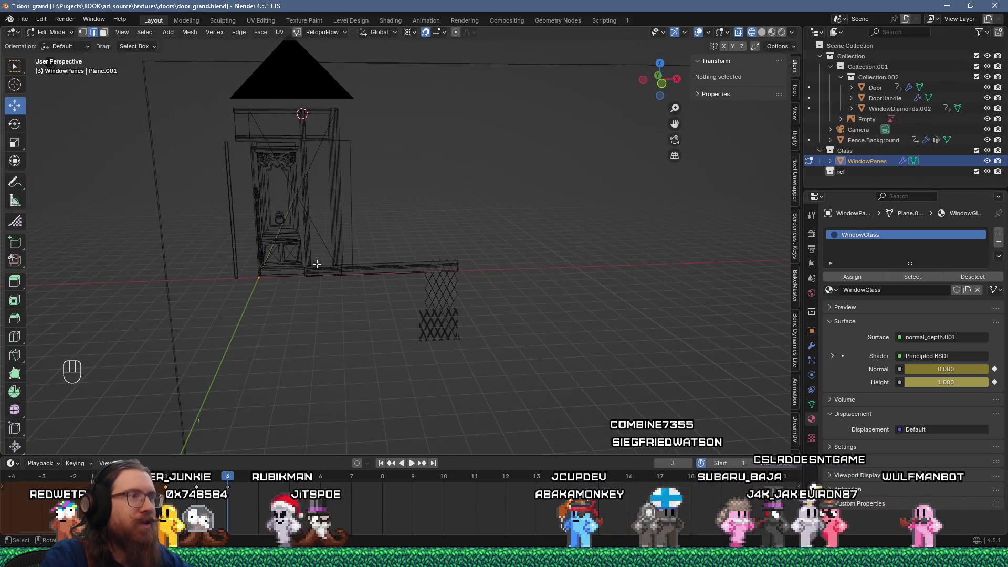
pyautogui.press('Tab')
# - Save door_grand.blend and purge its unused data-blocks
pyautogui.click(23, 19)
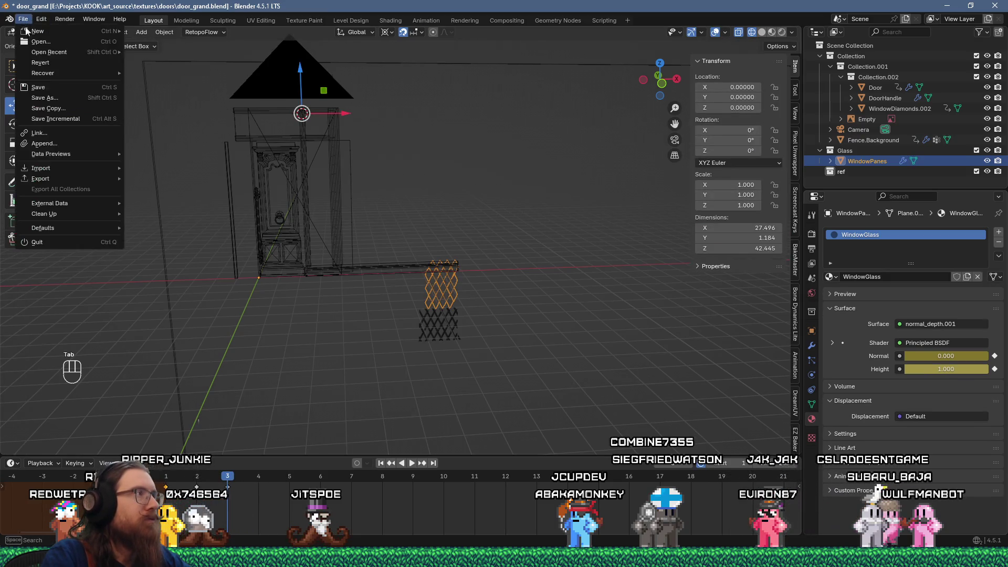
pyautogui.click(38, 88)
pyautogui.click(23, 19)
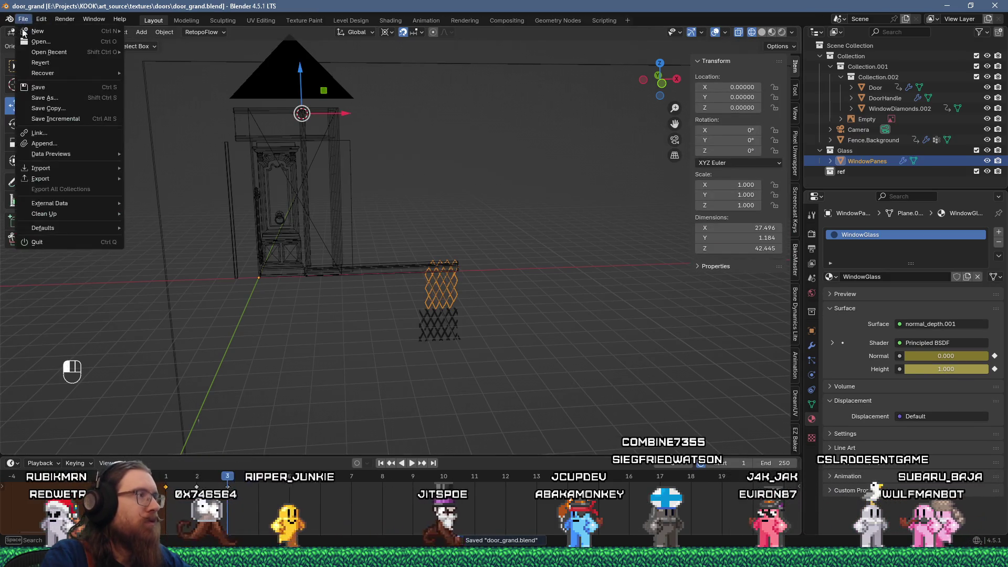
pyautogui.moveTo(53, 215)
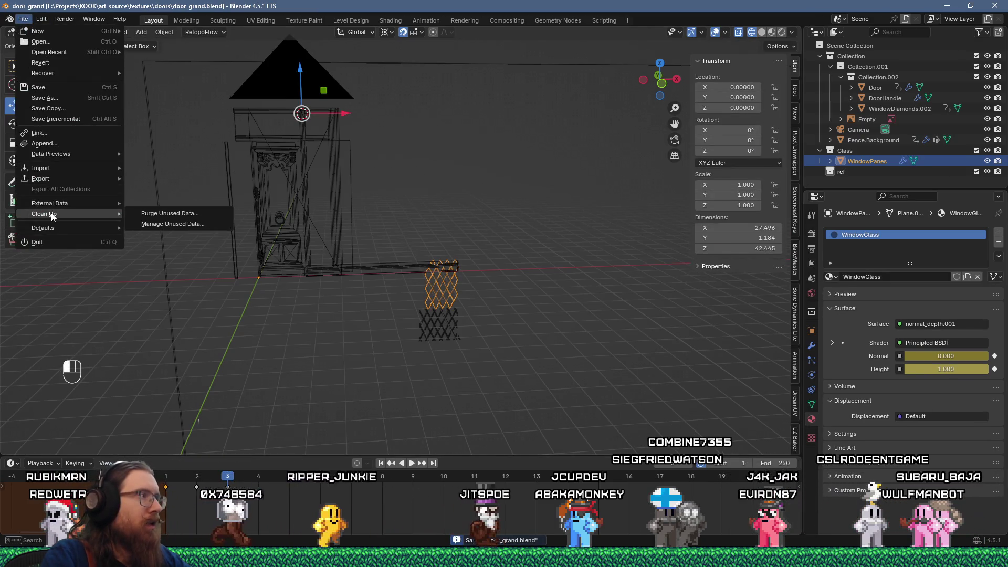
pyautogui.click(178, 216)
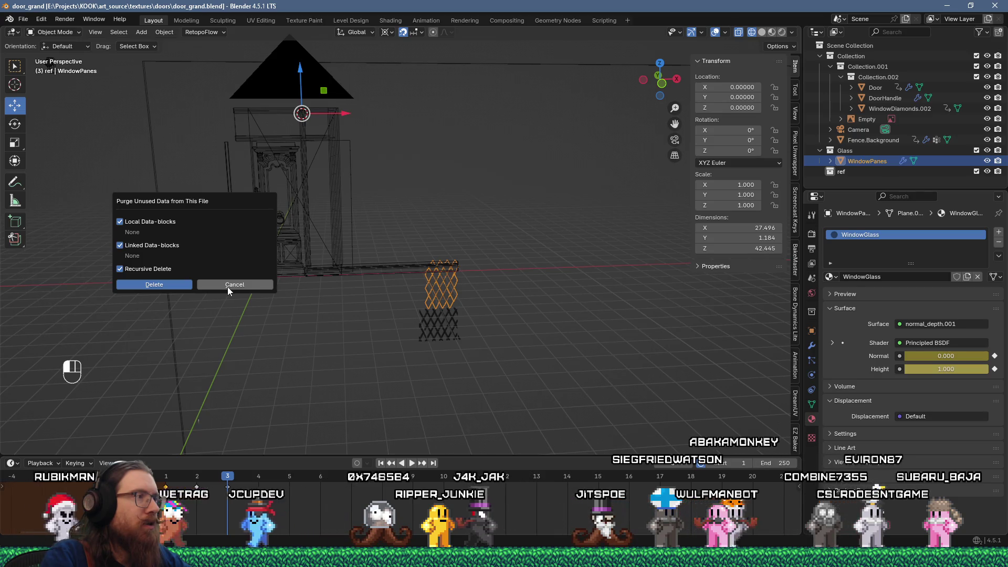
pyautogui.click(179, 285)
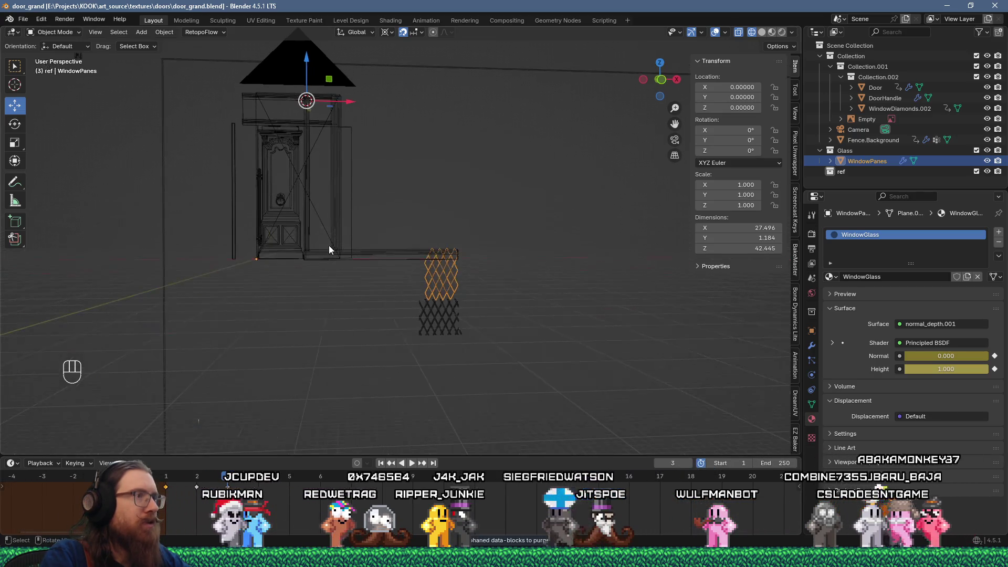
# - Save the purged door_grand.blend again and close Blender
pyautogui.press('Tab')
pyautogui.click(23, 19)
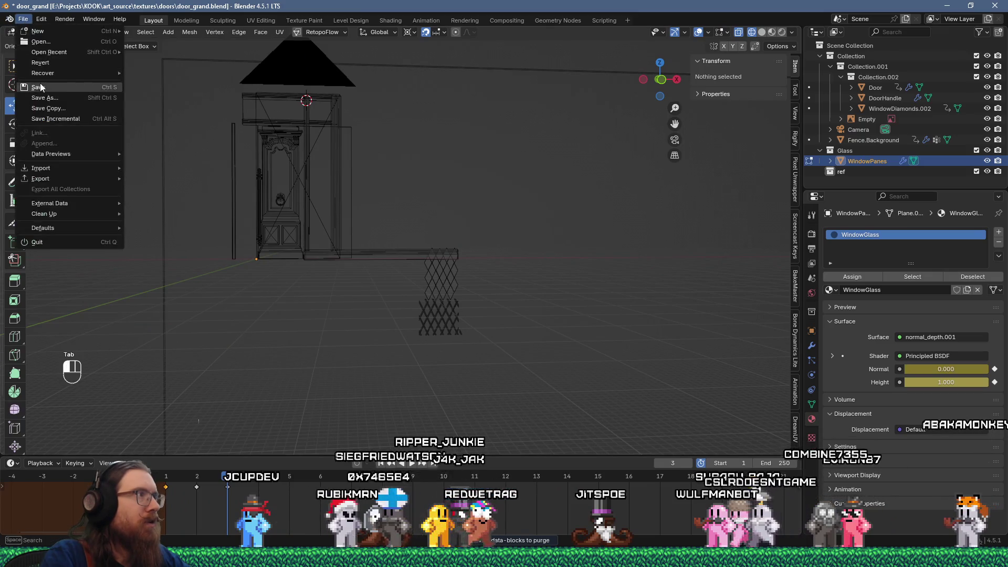
pyautogui.click(41, 86)
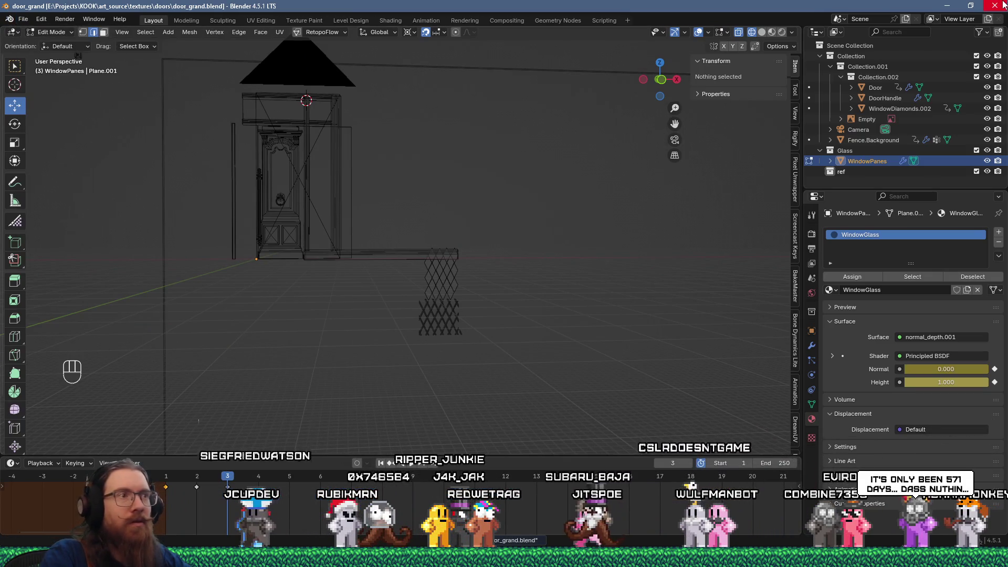
pyautogui.click(1004, 5)
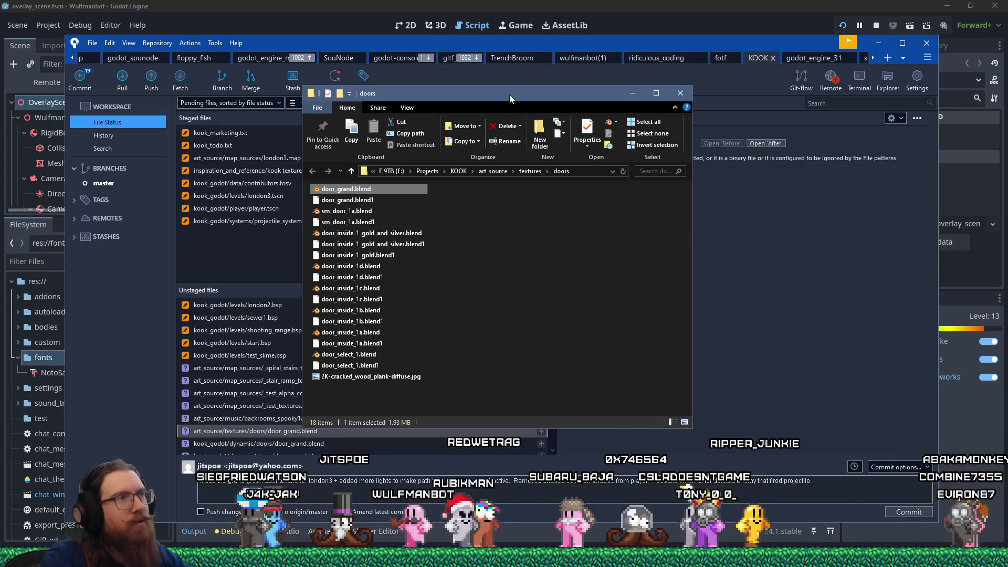
# - Move the Explorer window aside and reveal the dynamic door_grand.blend in its doors folder
pyautogui.moveTo(509, 94); pyautogui.dragTo(787, 109)
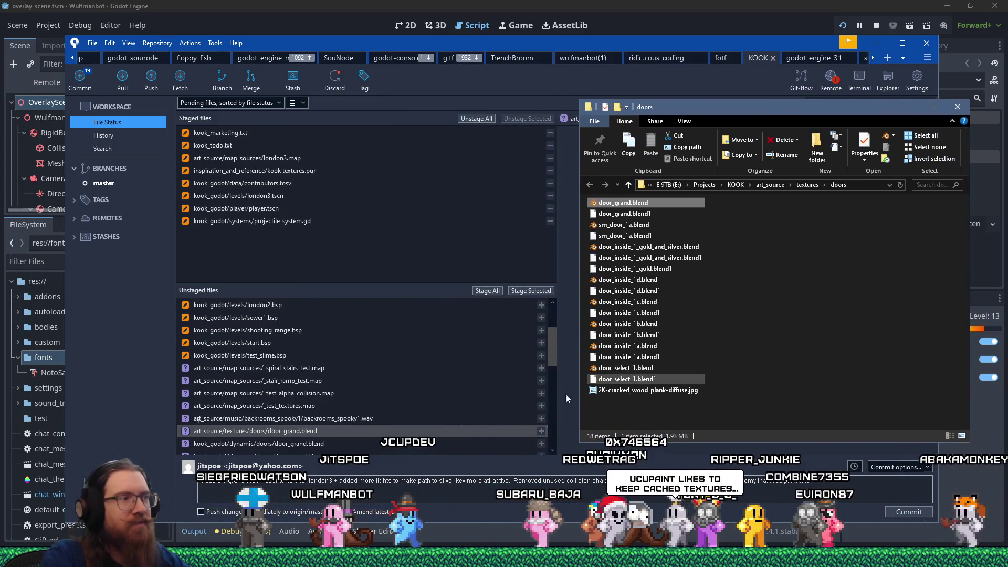
pyautogui.rightClick(315, 444)
pyautogui.click(368, 282)
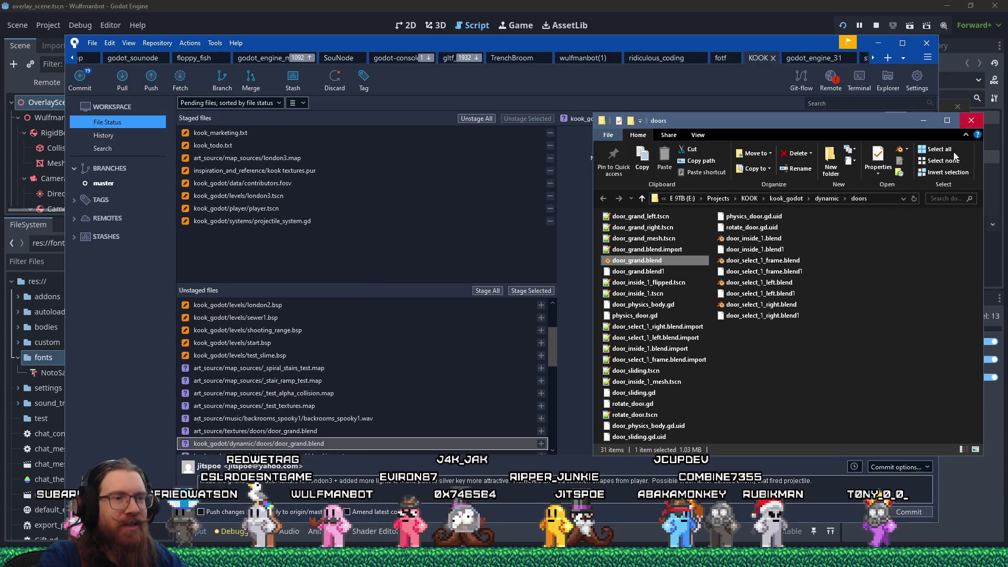
# - Open door_grand.blend from the doors folder in Blender
pyautogui.click(738, 241)
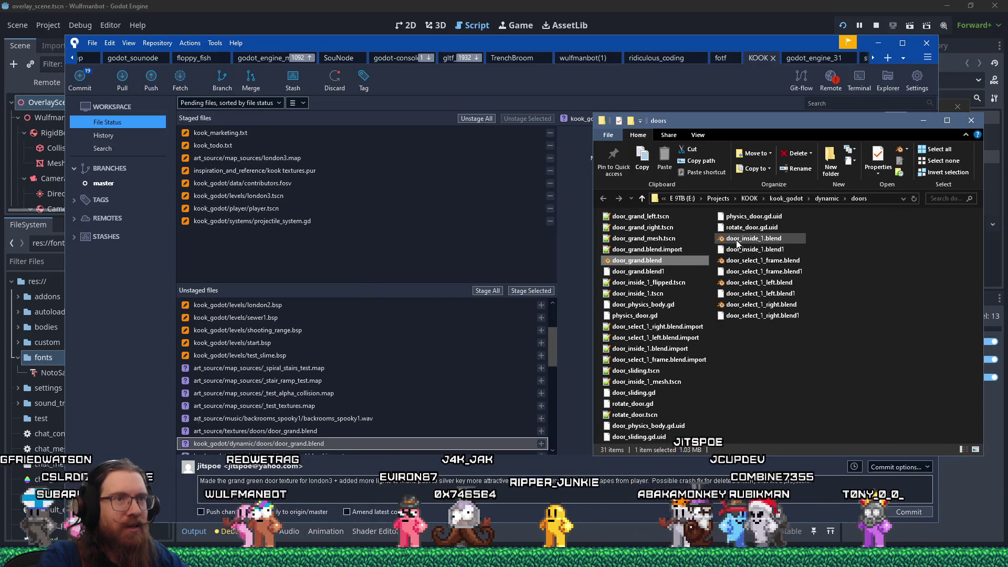
pyautogui.click(646, 262)
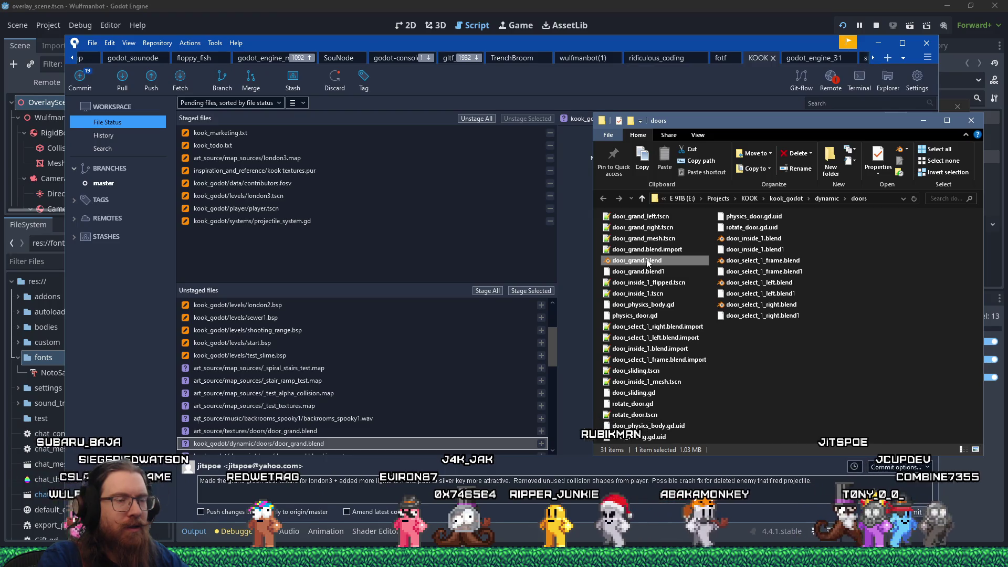
pyautogui.doubleClick(647, 262)
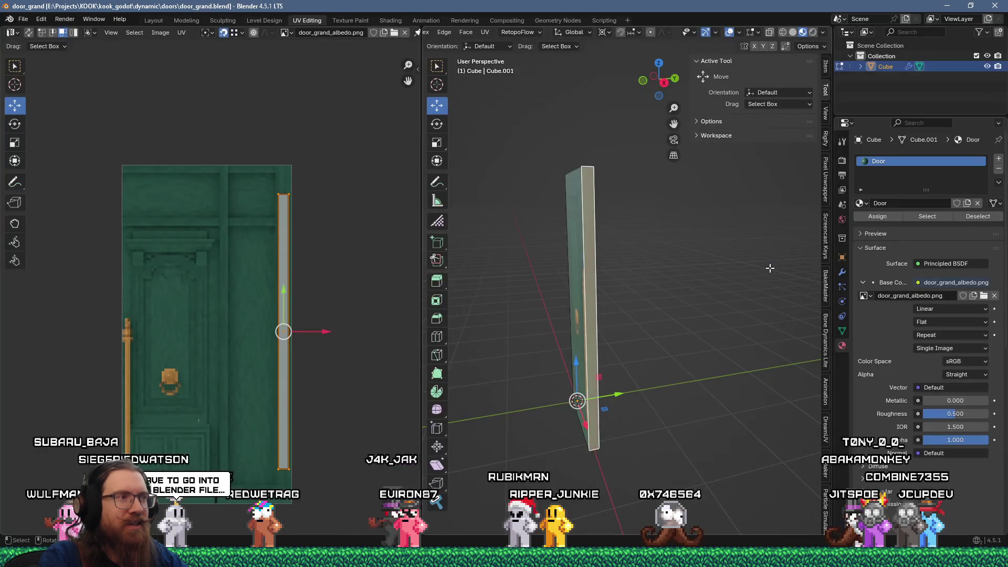
# - Purge the unused data-block from the dynamic door_grand.blend, save it, and close Blender
pyautogui.click(850, 55)
pyautogui.click(851, 56)
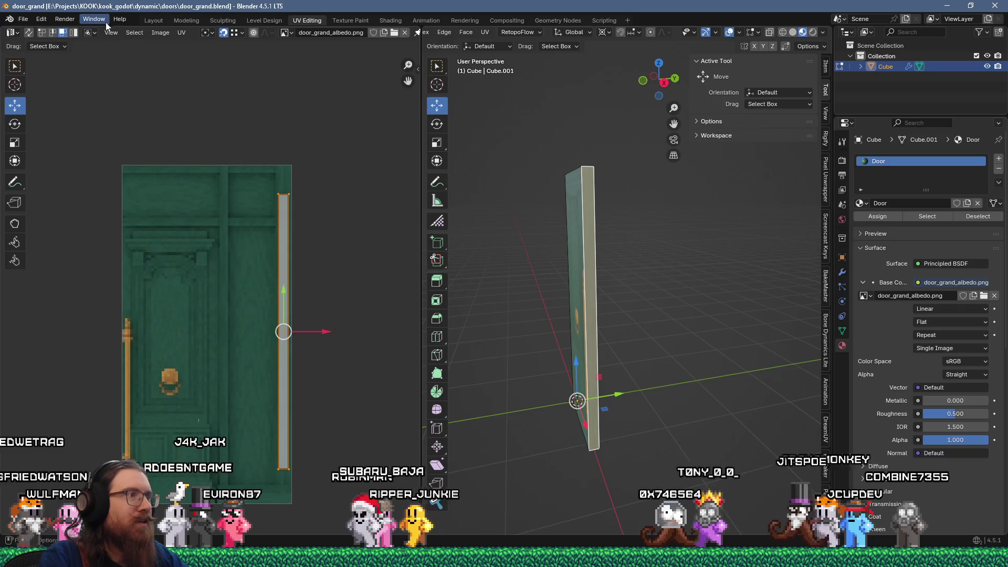
pyautogui.click(23, 18)
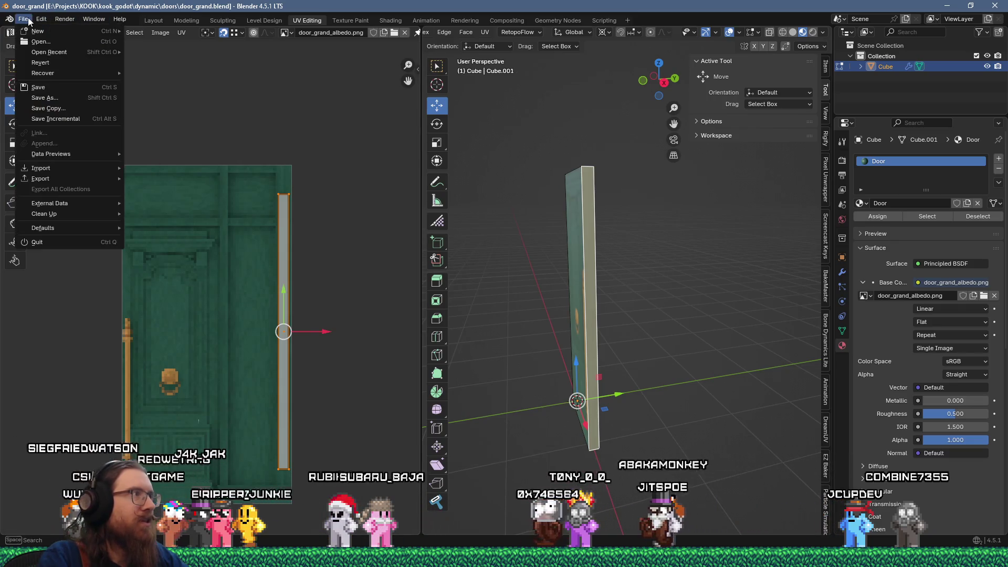
pyautogui.moveTo(52, 214)
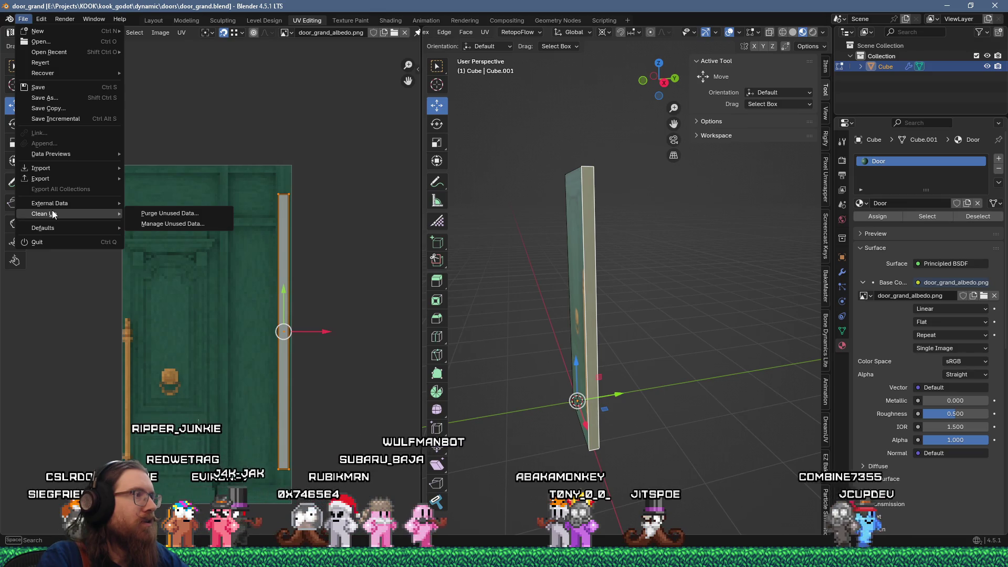
pyautogui.moveTo(50, 182)
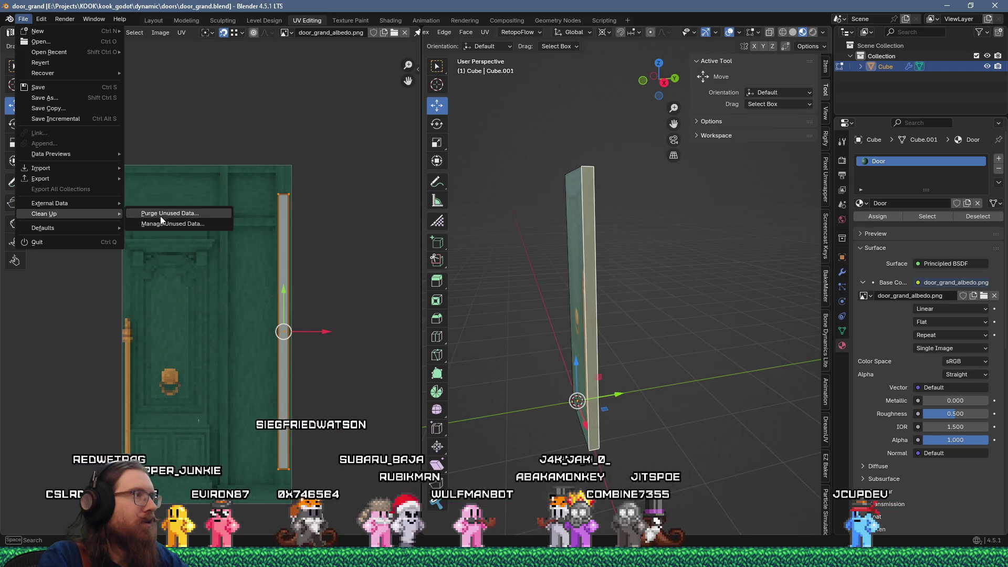
pyautogui.click(161, 216)
pyautogui.click(159, 284)
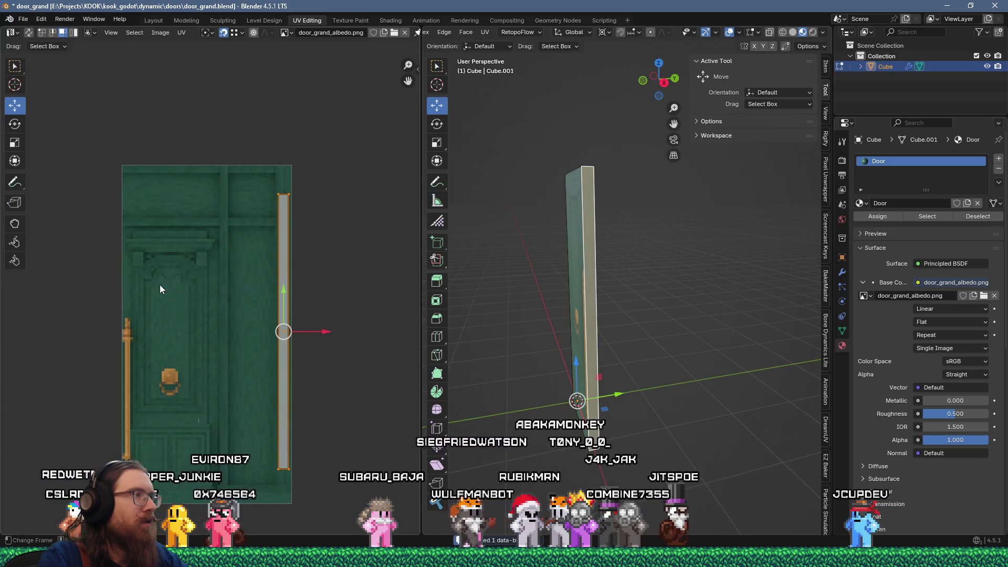
pyautogui.click(23, 19)
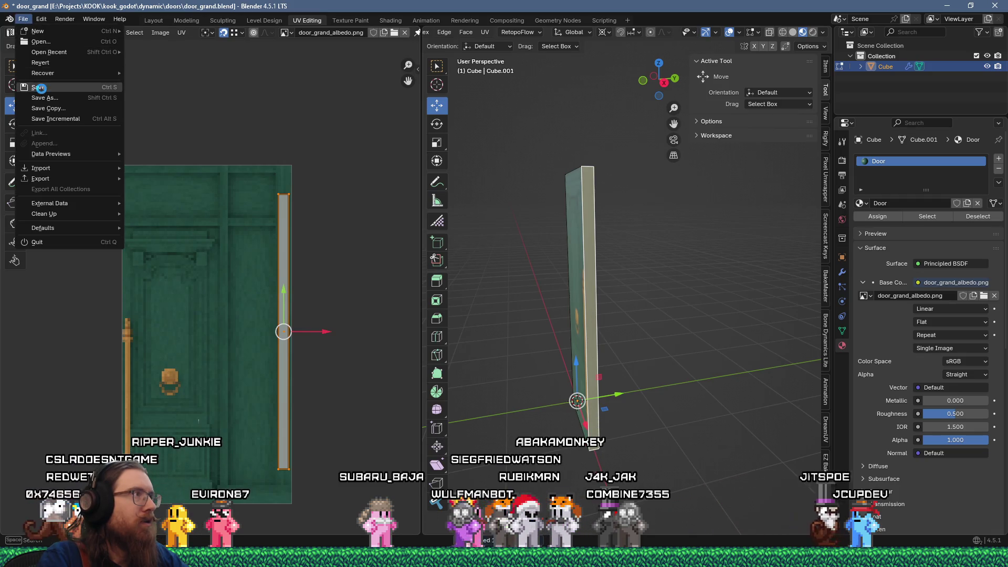
pyautogui.click(41, 88)
pyautogui.click(984, 5)
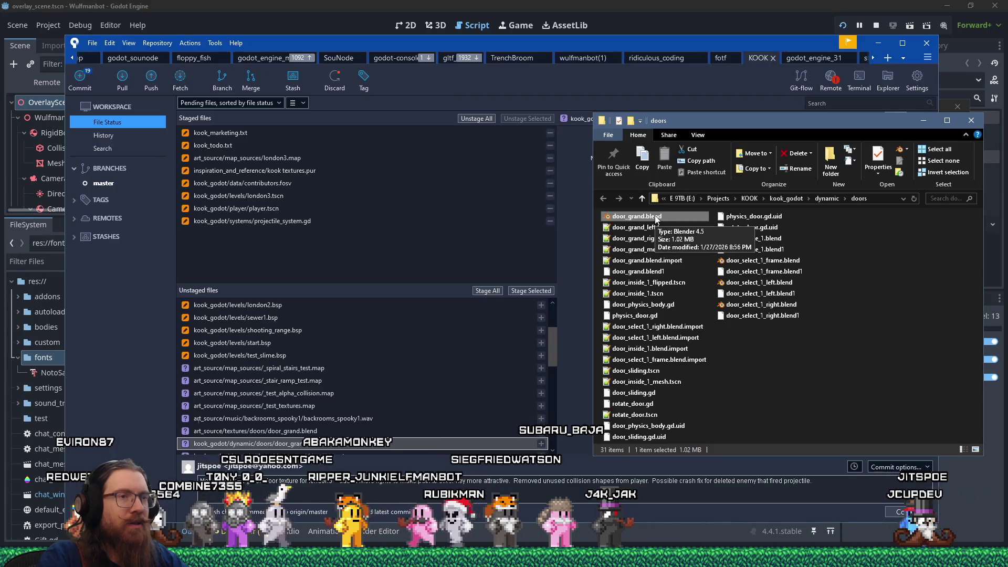
# - Reopen the dynamic door_grand.blend from the Explorer doors folder in Blender
pyautogui.click(785, 368)
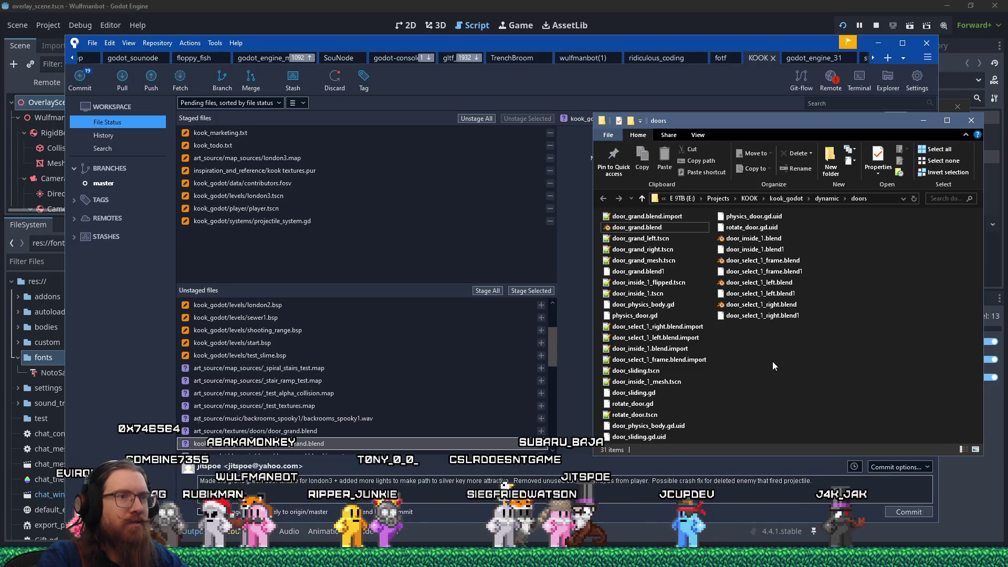
pyautogui.click(636, 229)
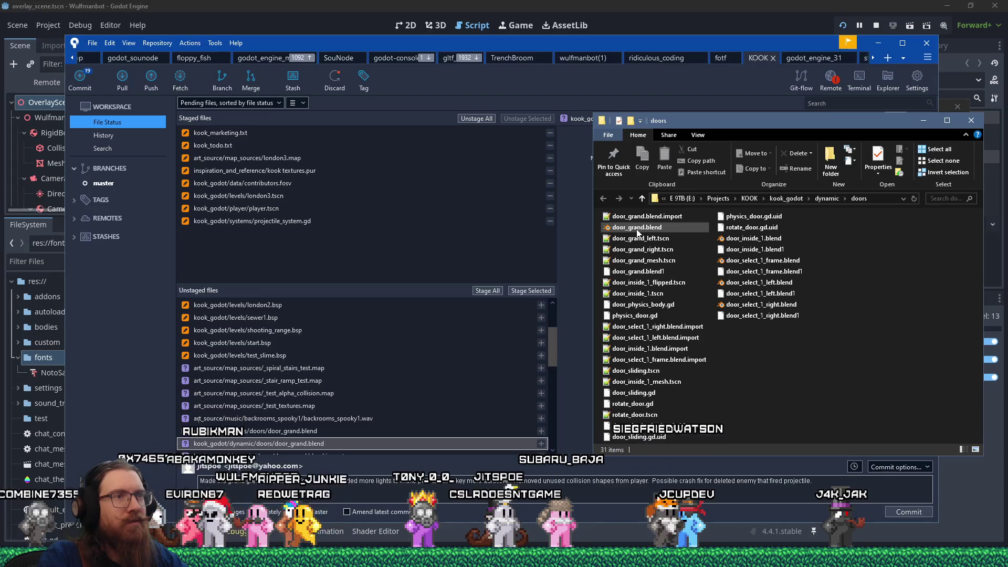
pyautogui.doubleClick(636, 229)
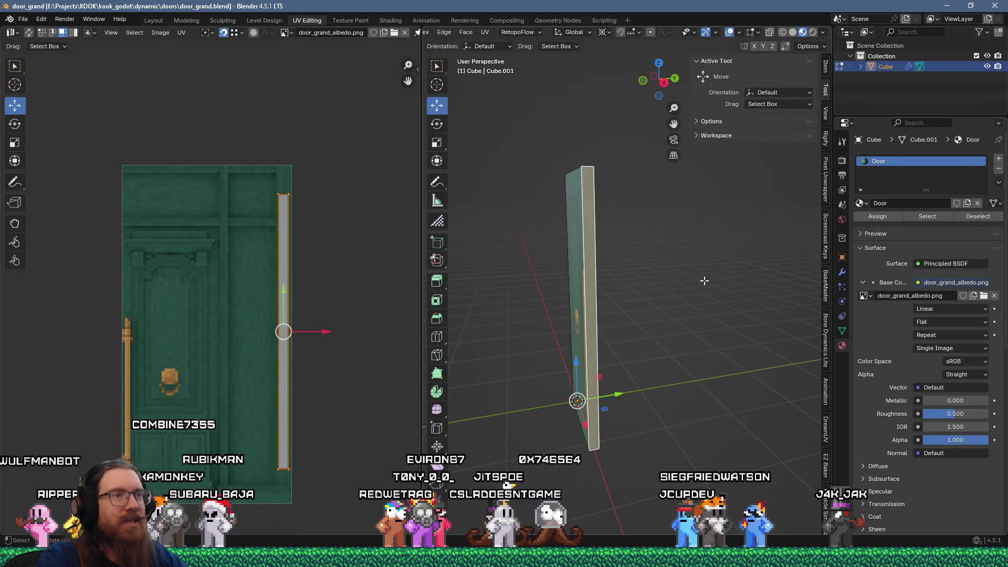
# - Remove the Door material slot from the mesh, keeping door_grand_albedo.png in the UV editor
pyautogui.moveTo(718, 288); pyautogui.dragTo(678, 282)
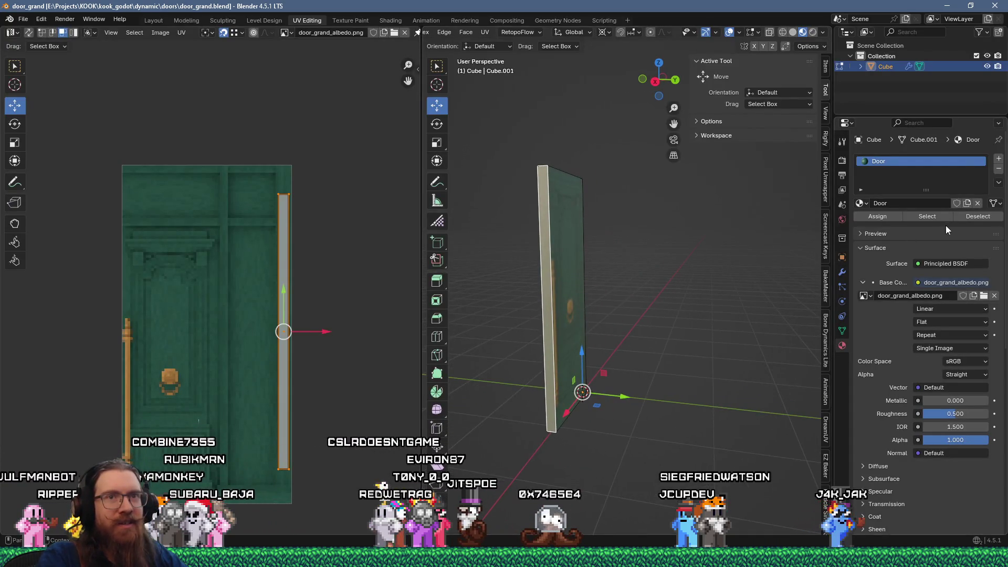
pyautogui.click(998, 169)
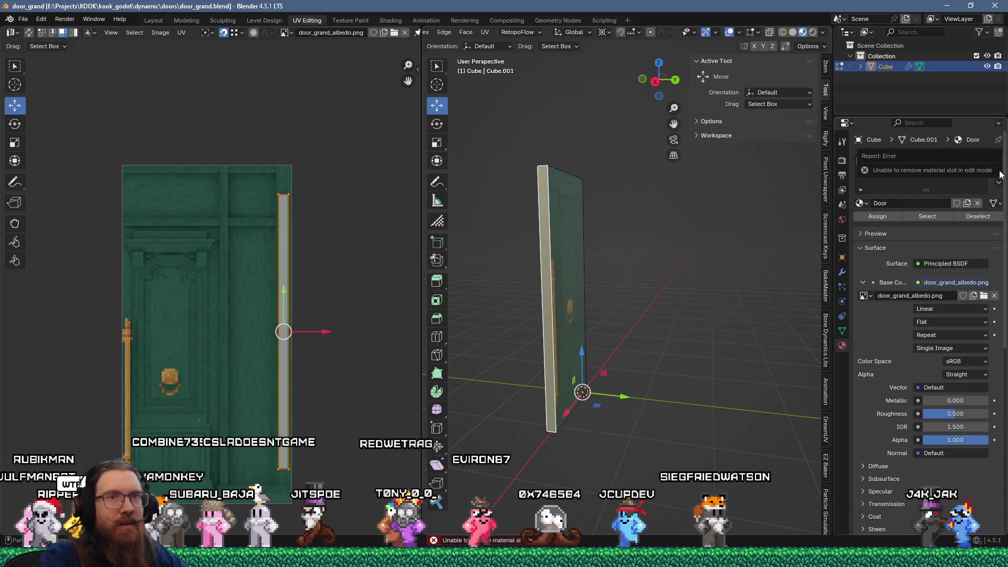
pyautogui.press('Tab')
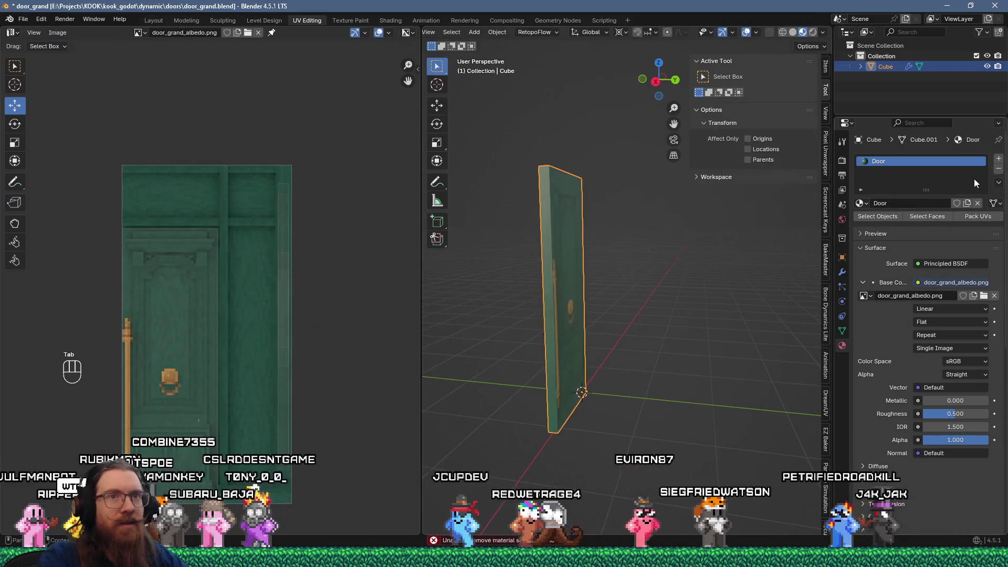
pyautogui.click(998, 169)
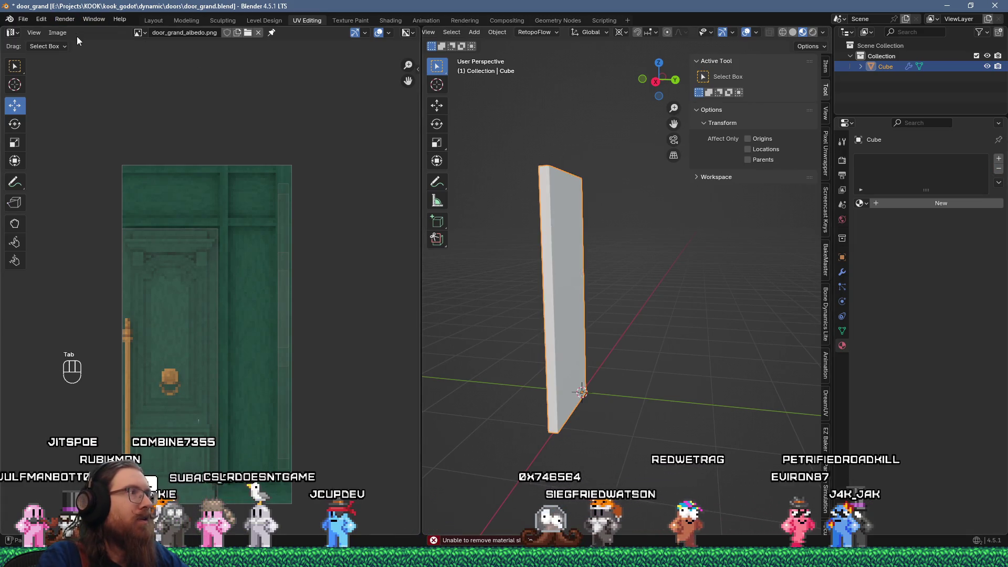
pyautogui.click(142, 32)
pyautogui.click(146, 33)
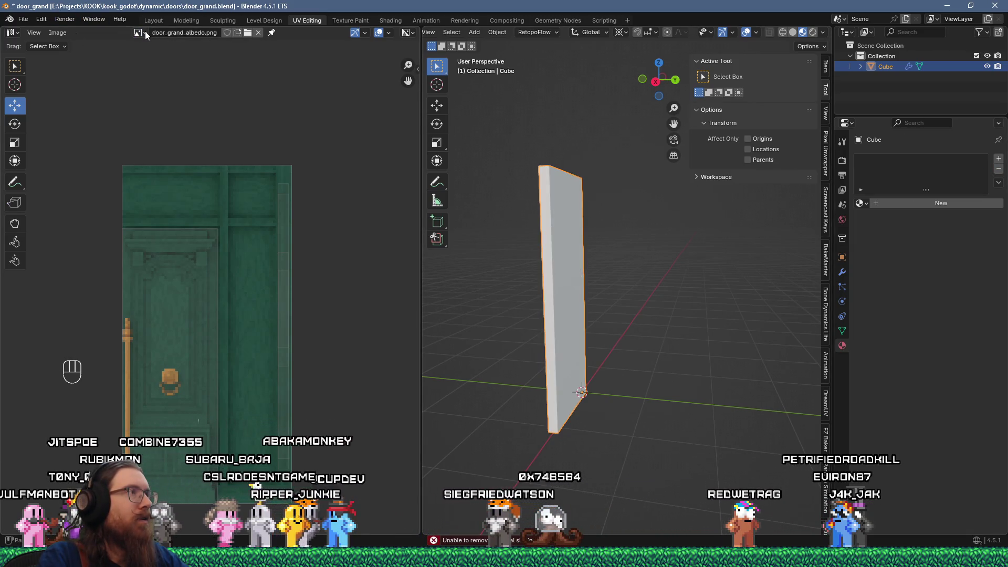
pyautogui.click(143, 33)
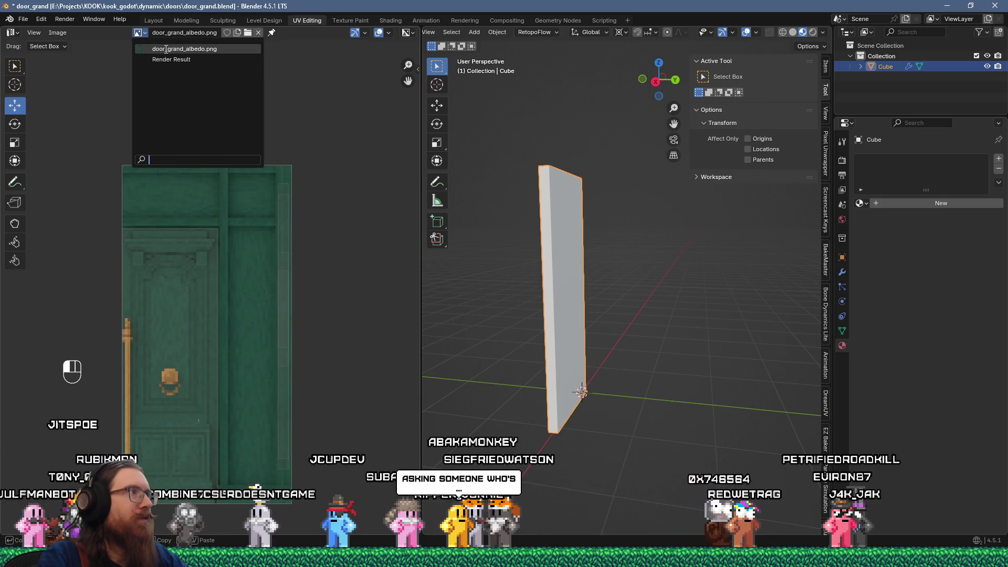
pyautogui.click(142, 32)
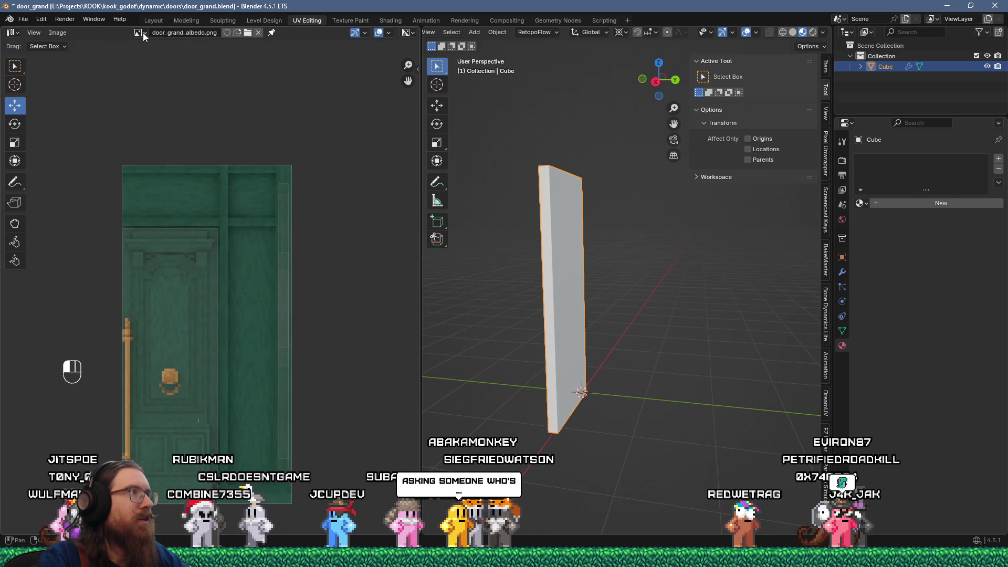
# - Purge the unused material and albedo image, then save door_grand.blend
pyautogui.click(23, 19)
pyautogui.moveTo(52, 218)
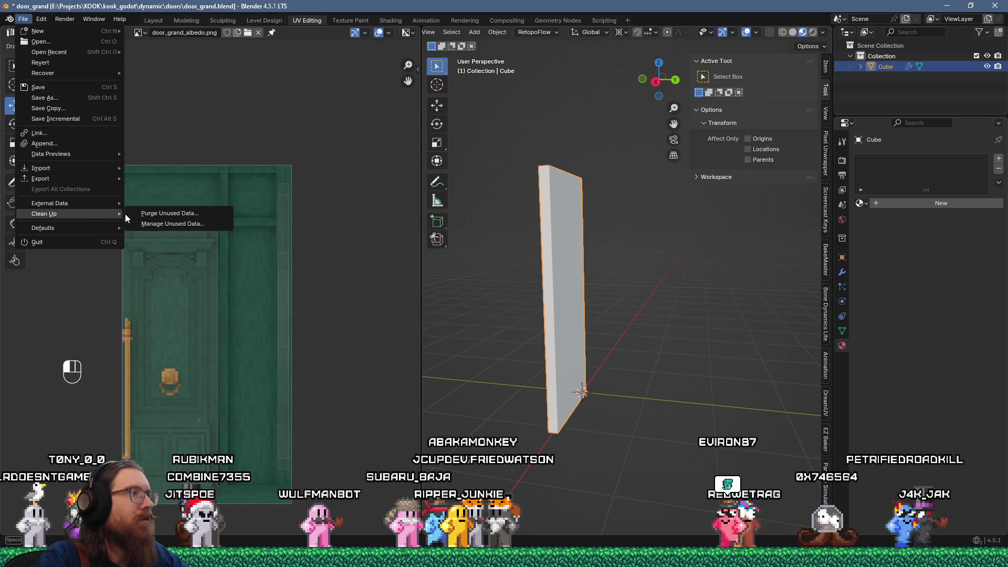
pyautogui.click(153, 213)
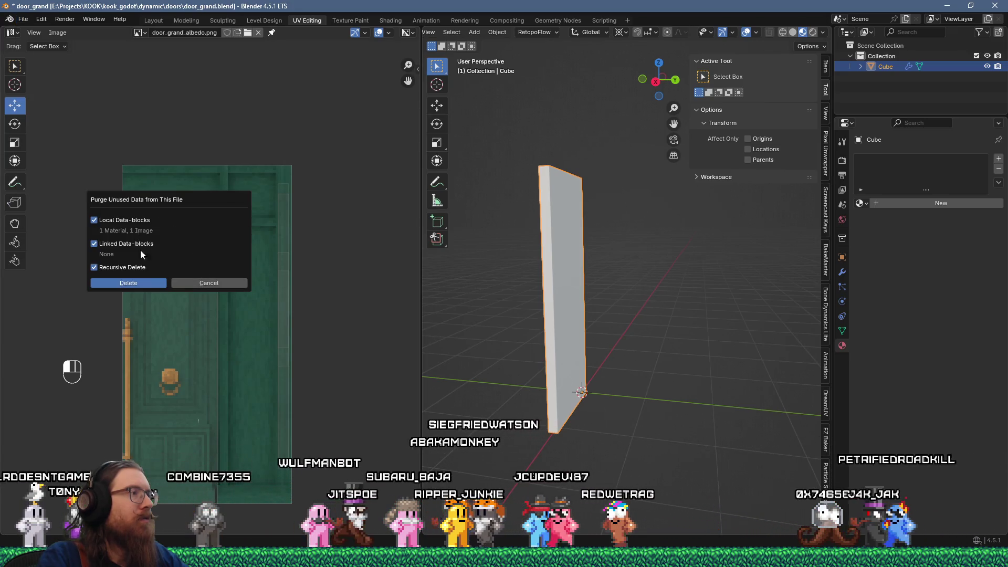
pyautogui.click(159, 282)
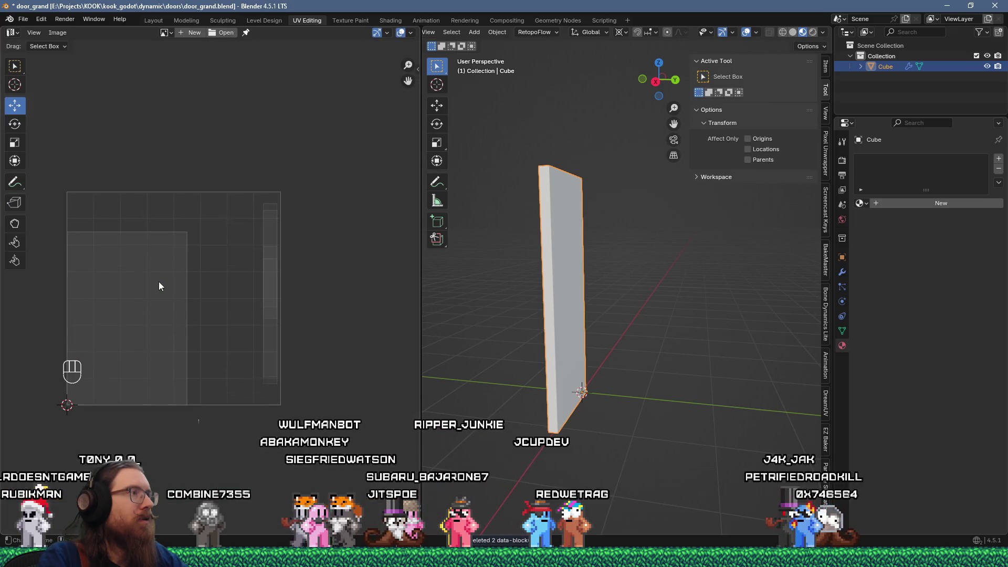
pyautogui.click(23, 20)
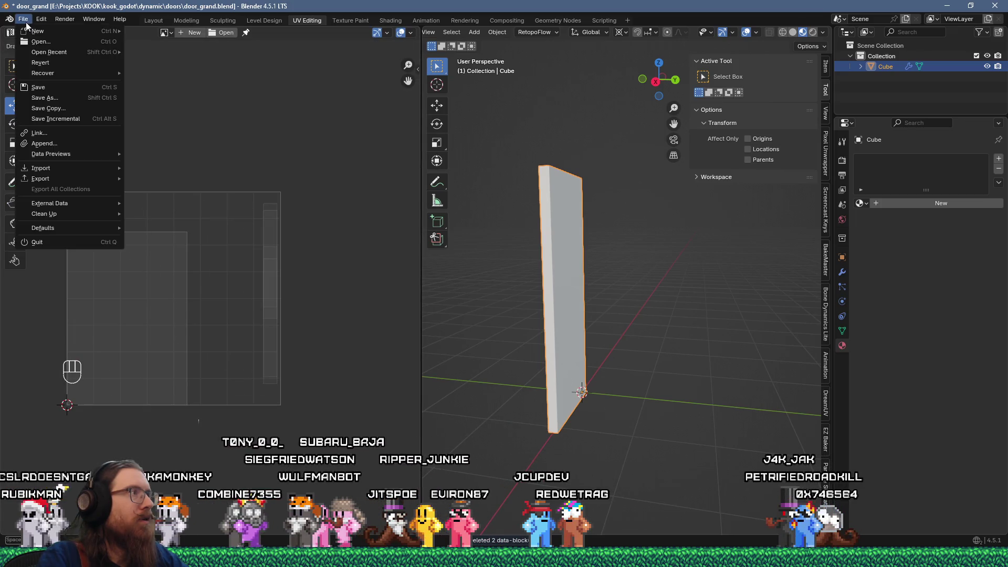
pyautogui.click(38, 87)
pyautogui.hotkey('alt', 'Tab')
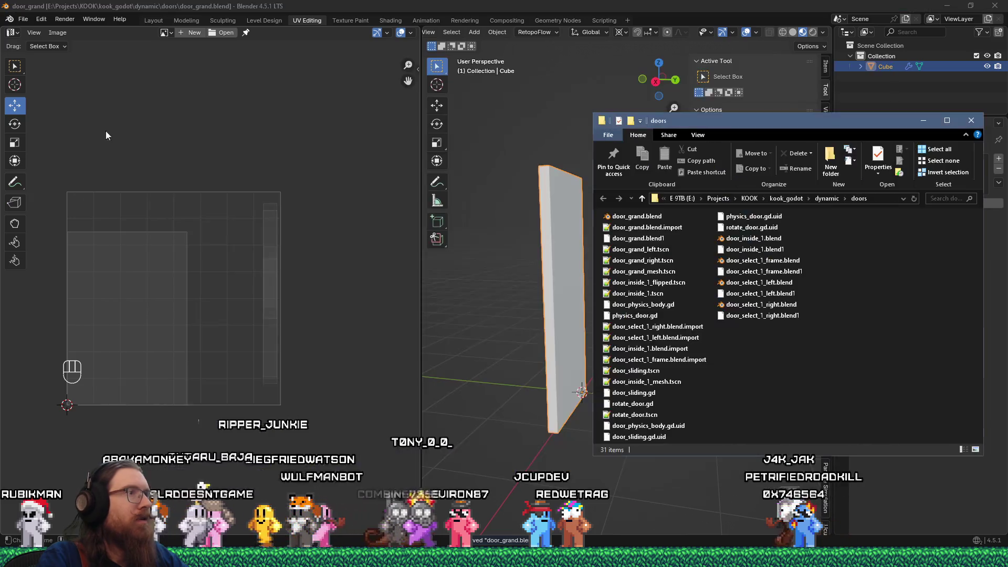
# - Check door_grand.blend's 0.99 MB size in Explorer, then launch a new blank Blender window
pyautogui.click(637, 217)
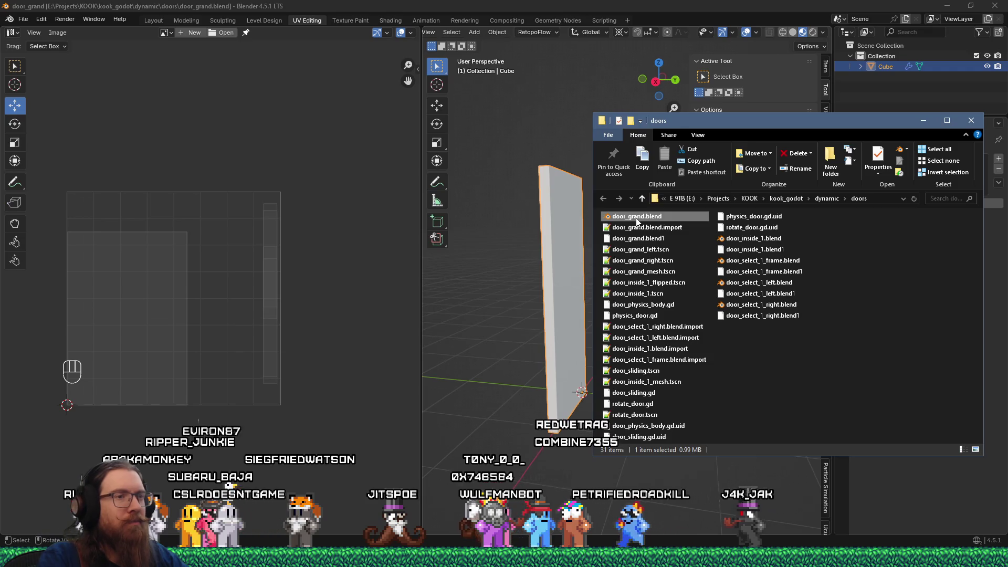
pyautogui.hotkey('alt', 'Tab')
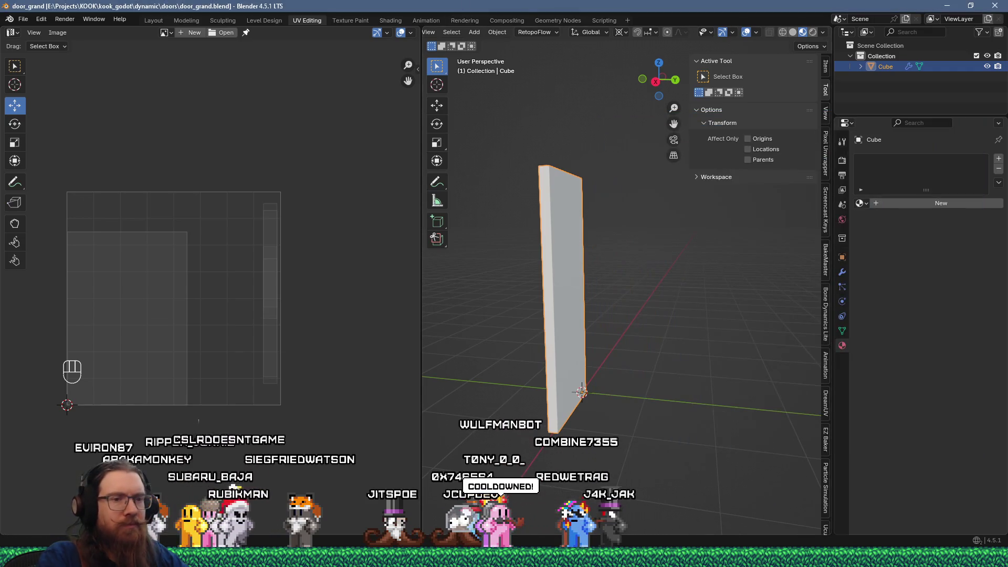
pyautogui.rightClick(827, 557)
pyautogui.click(809, 501)
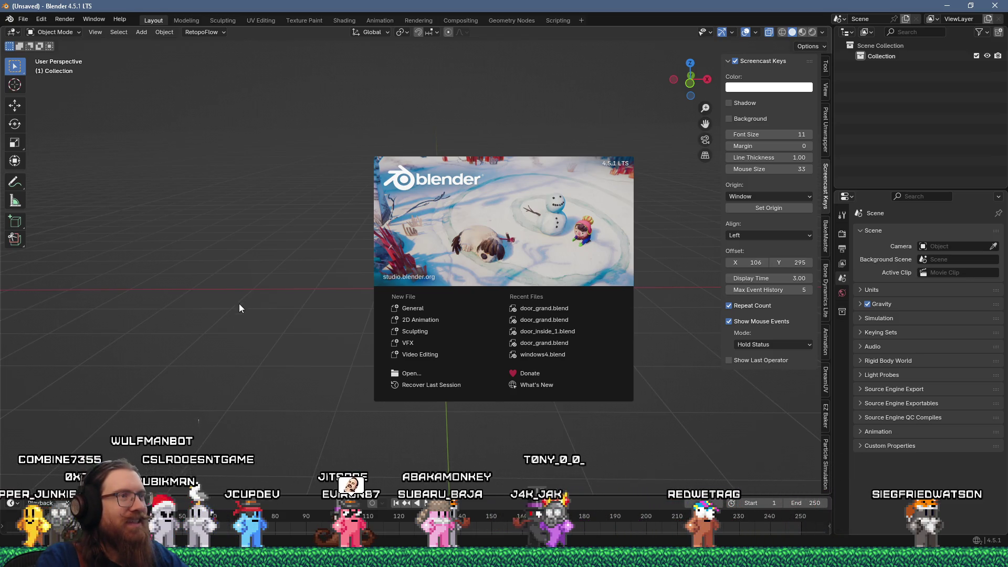
# - Start a new Blender scene and add a default cube mesh
pyautogui.click(296, 315)
pyautogui.click(24, 20)
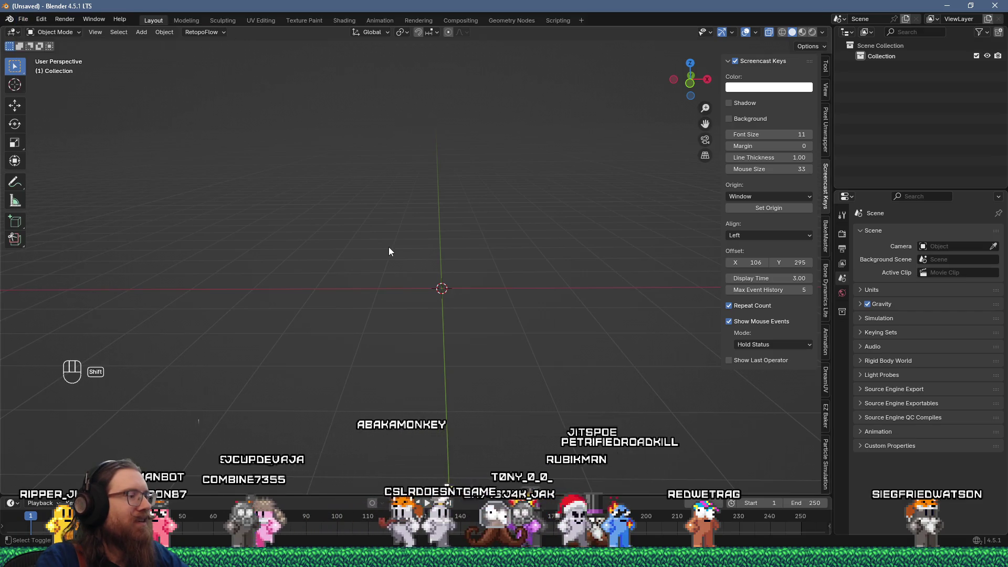
pyautogui.hotkey('shift', 'a')
pyautogui.moveTo(385, 262)
pyautogui.click(455, 269)
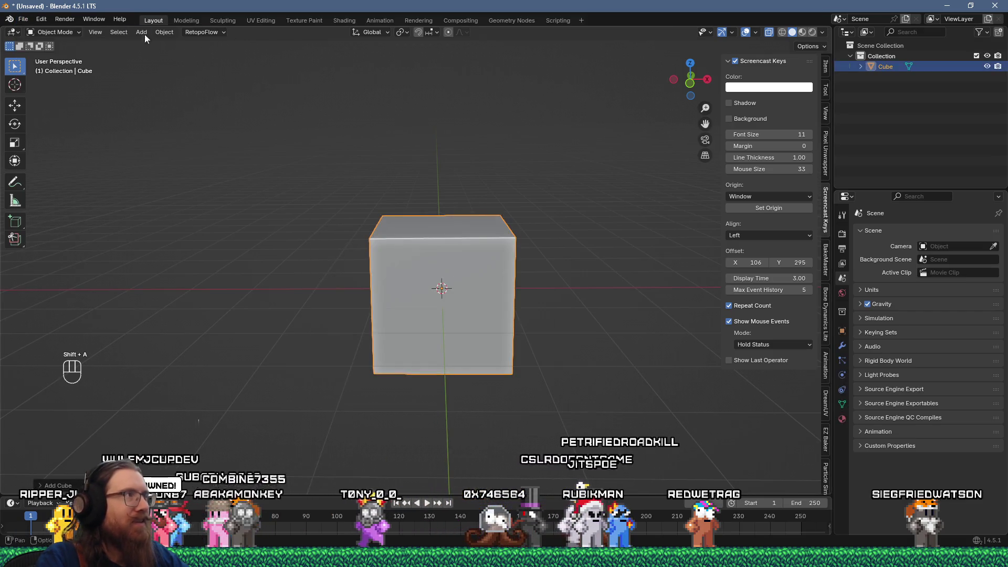
# - Save the scene as test_file_size.blend in the doors folder
pyautogui.click(23, 20)
pyautogui.click(69, 99)
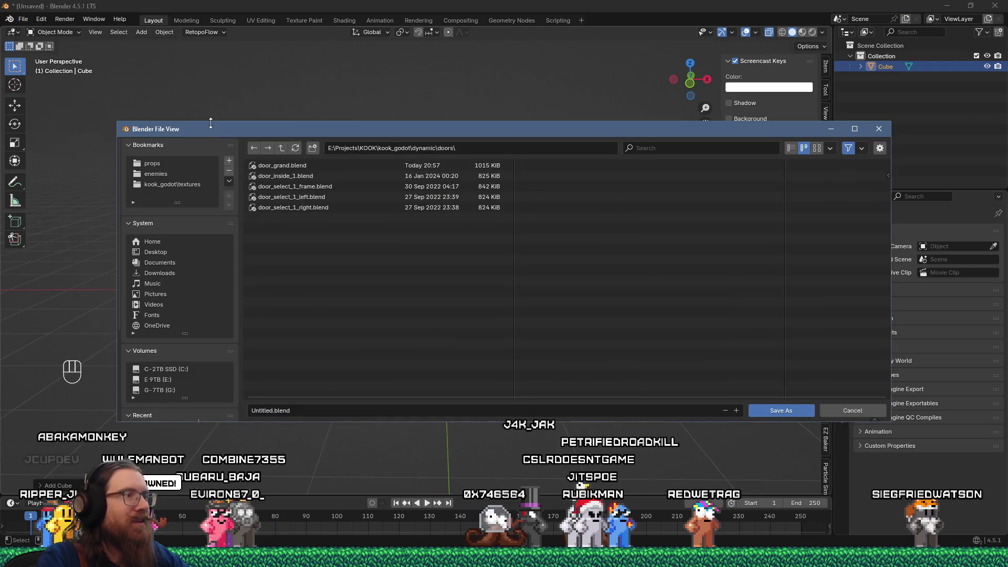
pyautogui.click(290, 406)
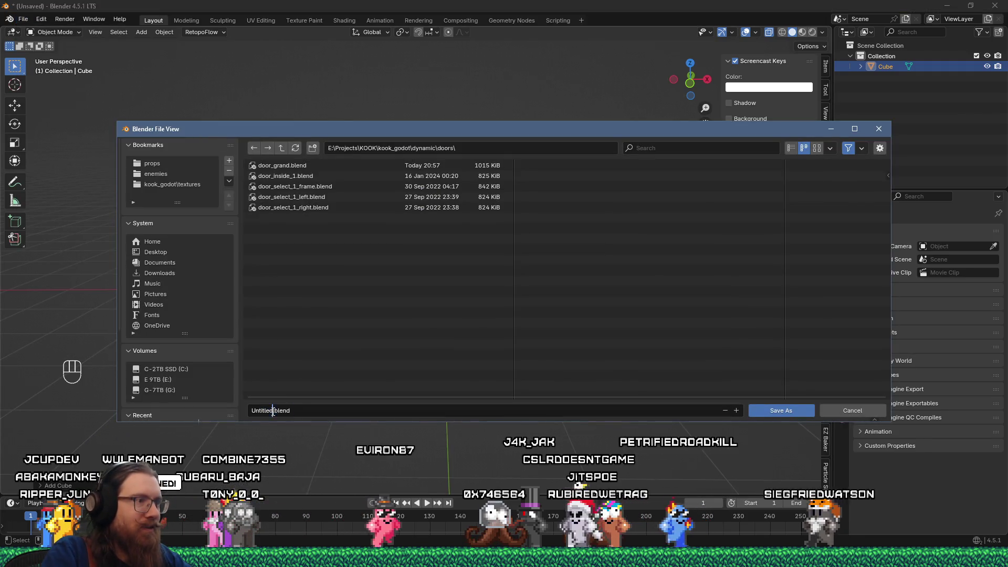
pyautogui.write('tes')
pyautogui.write('t_file_size')
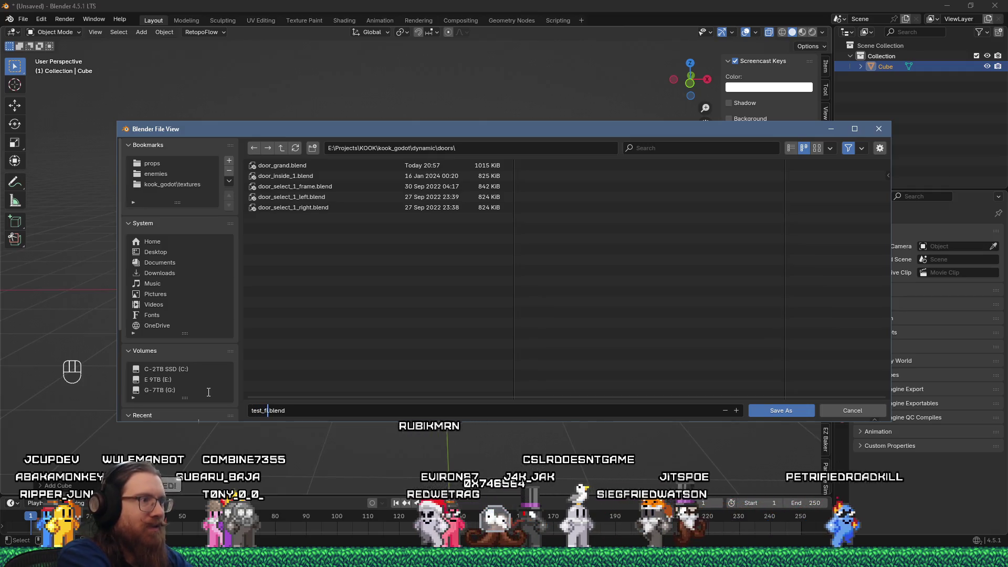
pyautogui.click(773, 411)
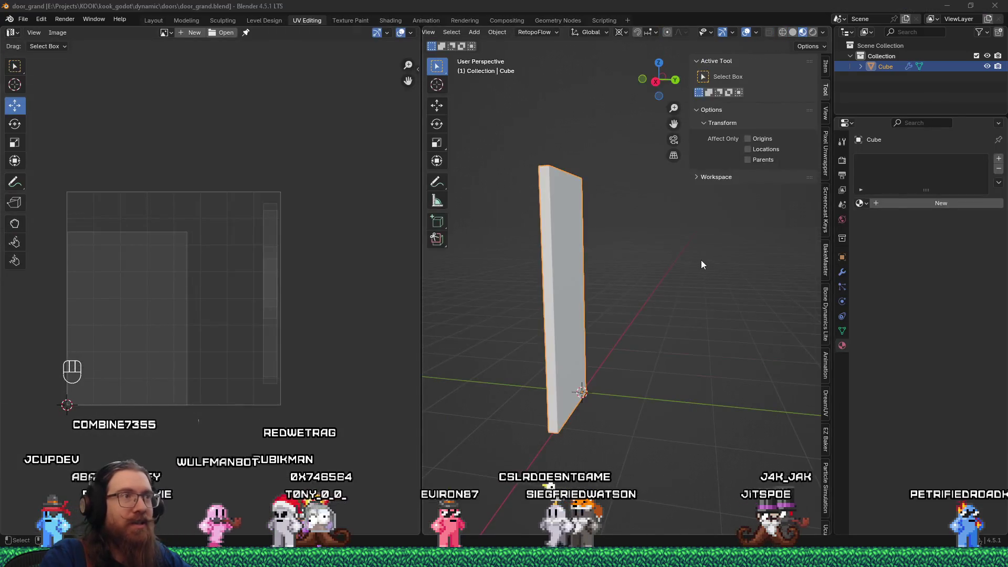
# - Delete test_file_size.blend and its .import file from the doors folder, then return to Blender
pyautogui.hotkey('alt', 'Tab')
pyautogui.click(697, 257)
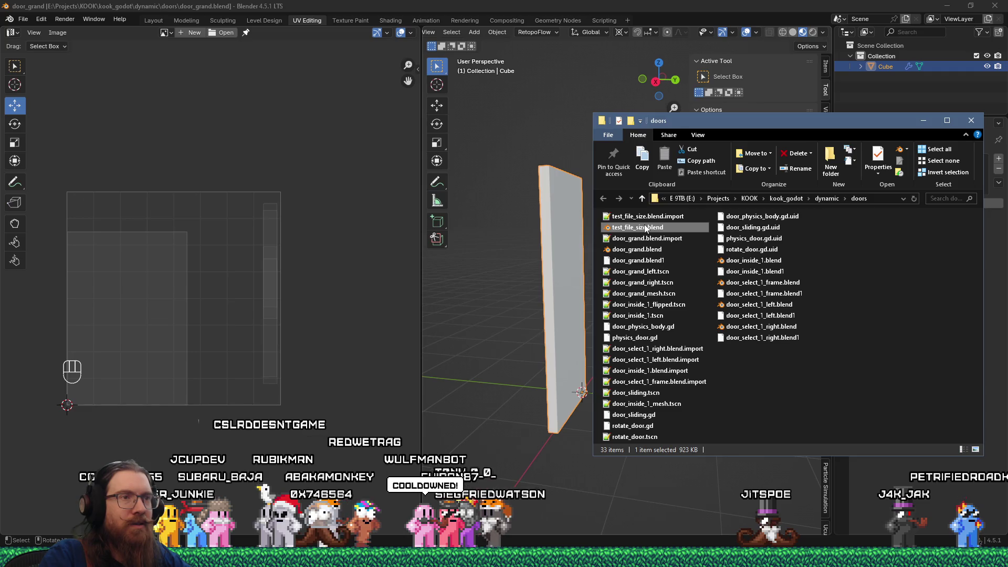
pyautogui.rightClick(651, 221)
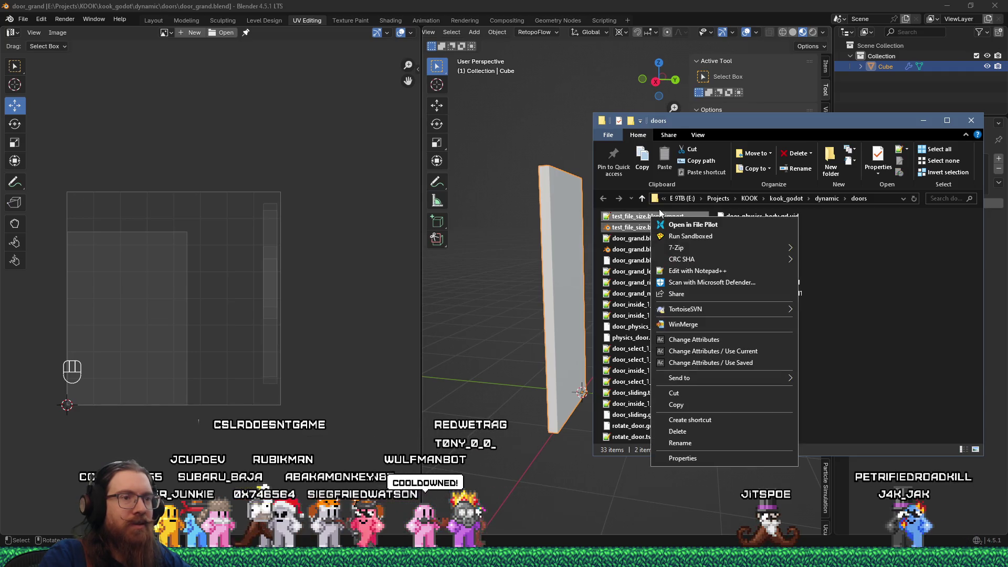
pyautogui.click(692, 427)
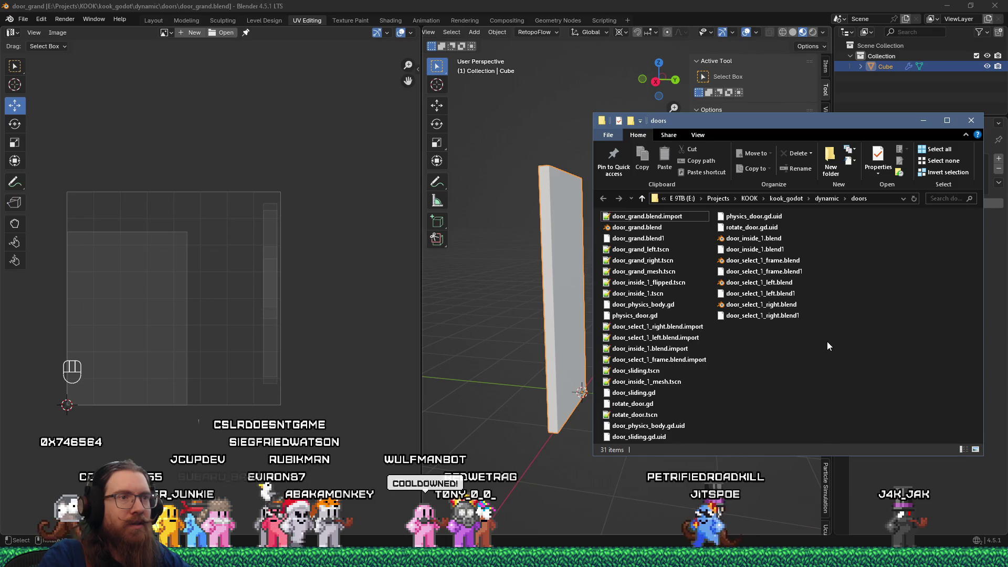
pyautogui.click(662, 4)
# - Orbit around the door, then switch the Outliner display mode to Unused Data
pyautogui.moveTo(643, 124)
pyautogui.mouseDown()
pyautogui.moveTo(701, 334)
pyautogui.moveTo(723, 341)
pyautogui.moveTo(499, 266)
pyautogui.moveTo(524, 269)
pyautogui.mouseUp()
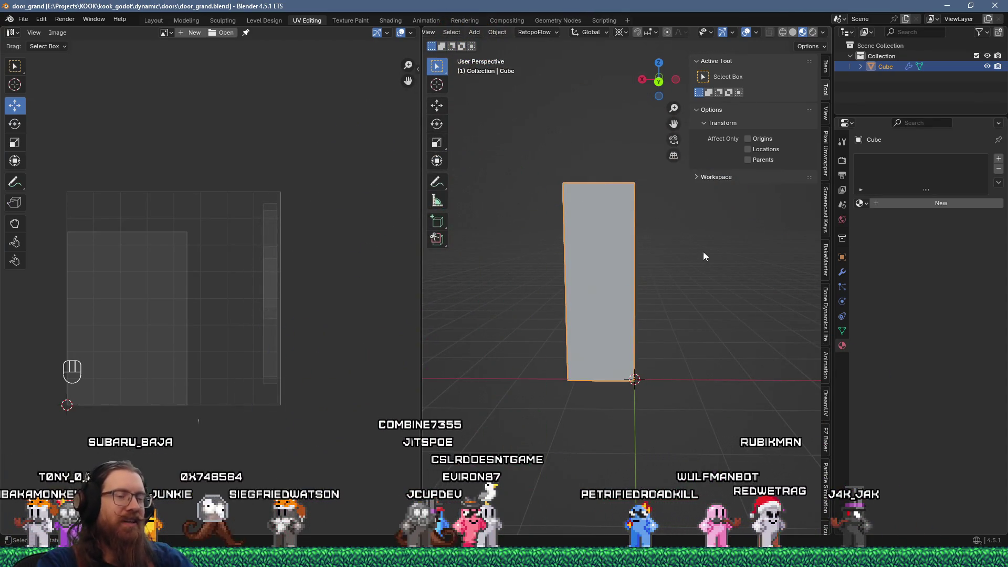
pyautogui.moveTo(695, 253)
pyautogui.mouseDown()
pyautogui.moveTo(613, 311)
pyautogui.moveTo(600, 339)
pyautogui.moveTo(685, 287)
pyautogui.mouseUp()
pyautogui.click(866, 32)
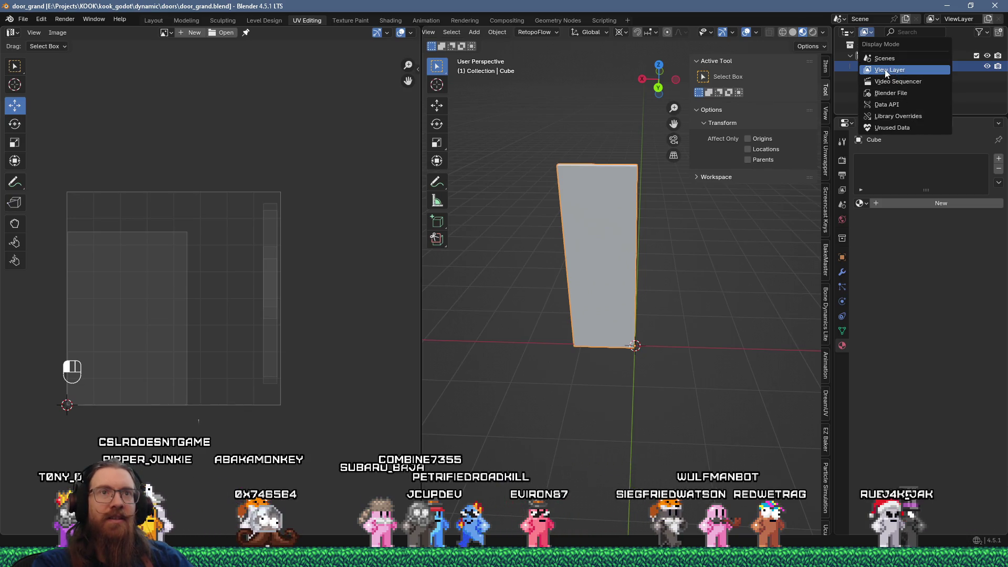
pyautogui.click(896, 128)
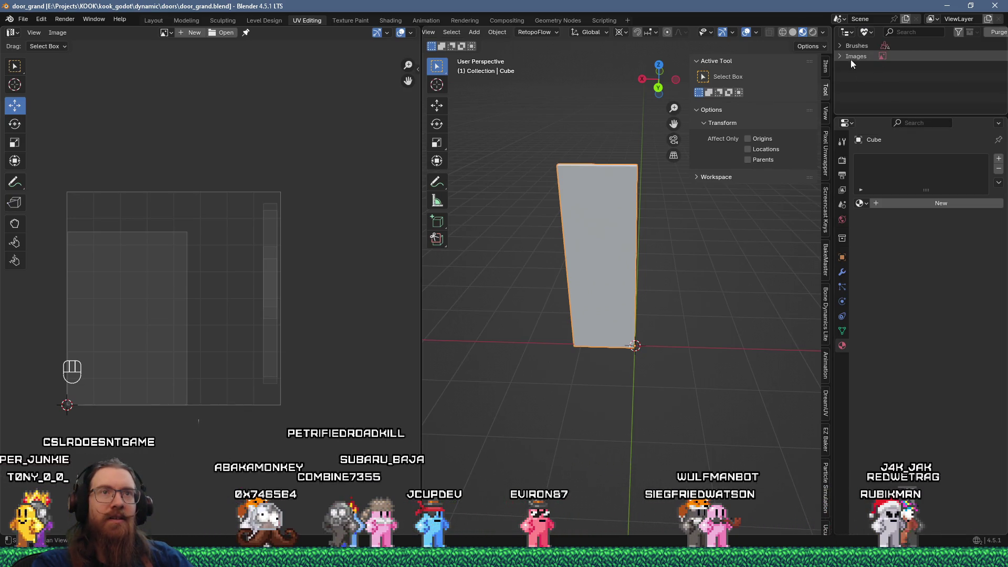
# - Expand Brushes, select all unused brushes and delete them
pyautogui.click(839, 46)
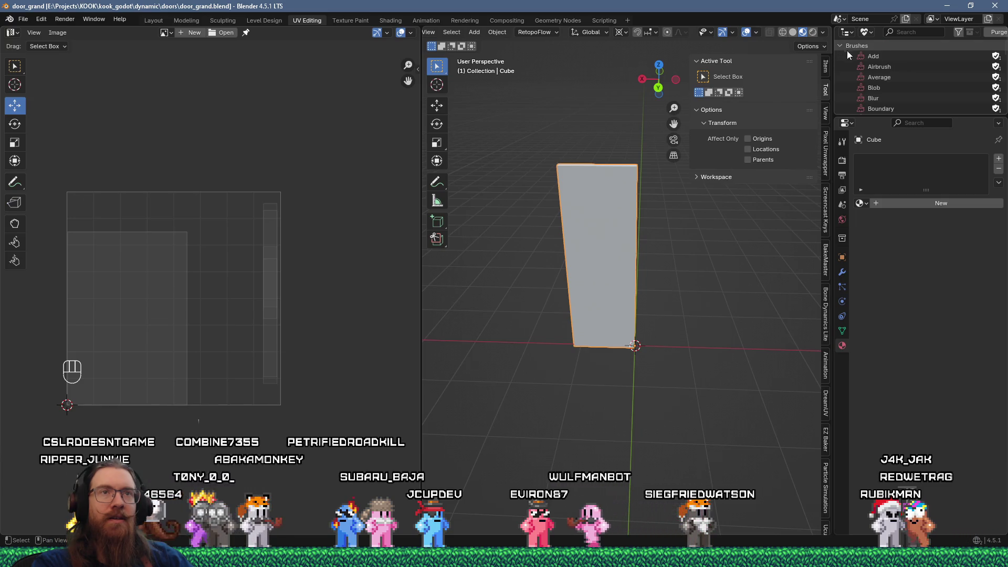
pyautogui.scroll(-10, 861, 55)
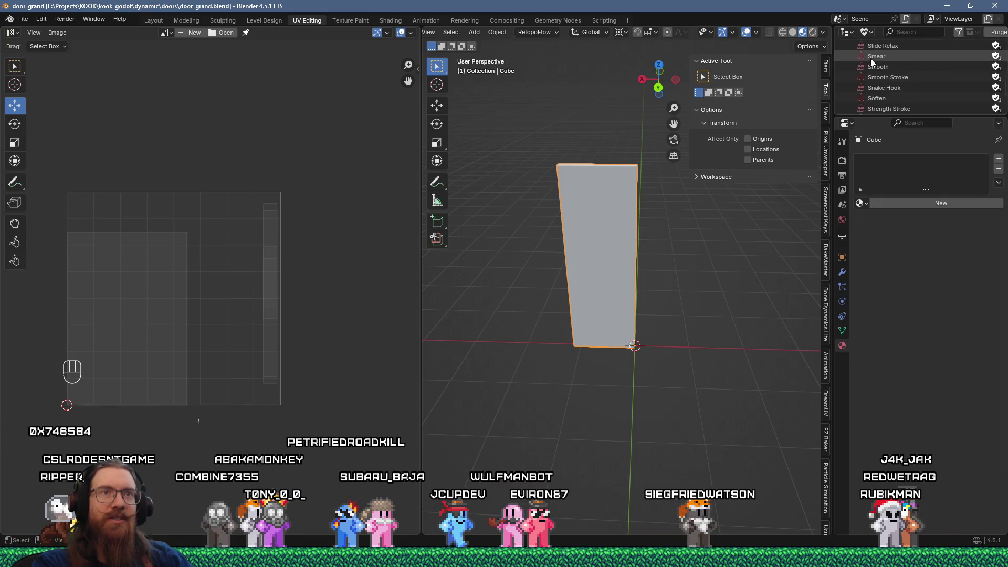
pyautogui.scroll(-10, 870, 59)
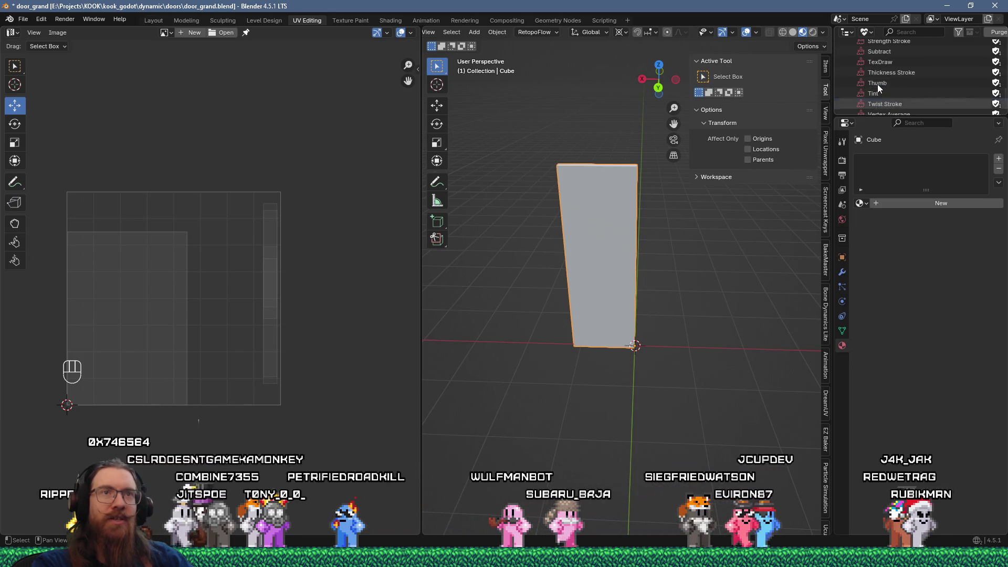
pyautogui.scroll(15, 877, 84)
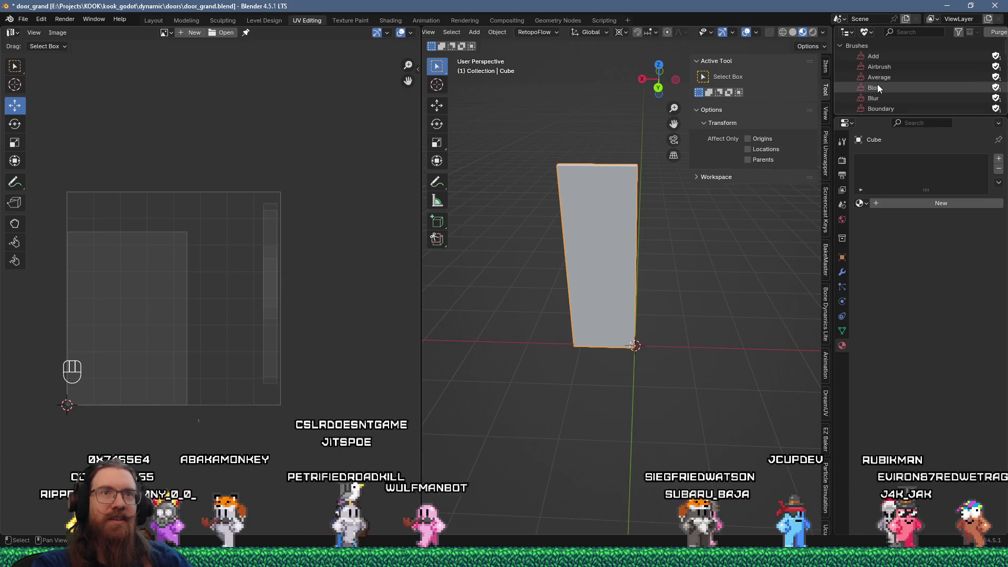
pyautogui.scroll(4, 881, 61)
pyautogui.press('a')
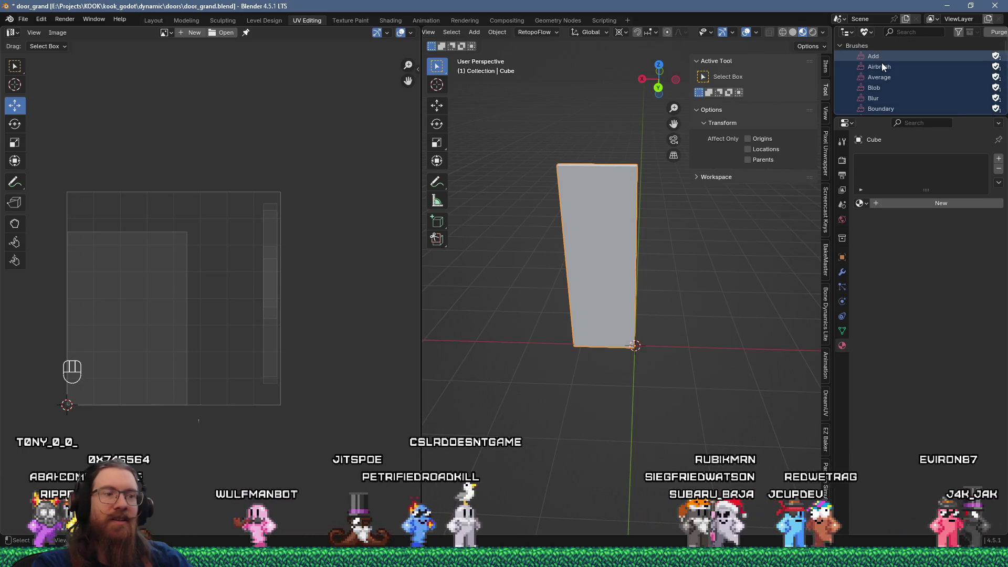
pyautogui.rightClick(884, 74)
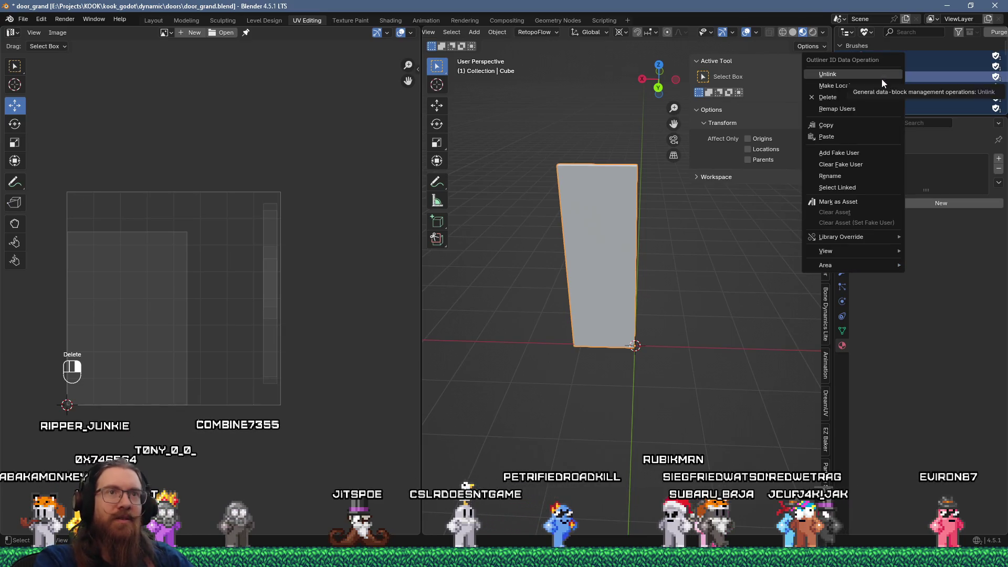
pyautogui.click(869, 97)
# - Delete the leftover material and the Render Result image from the unused data
pyautogui.click(840, 66)
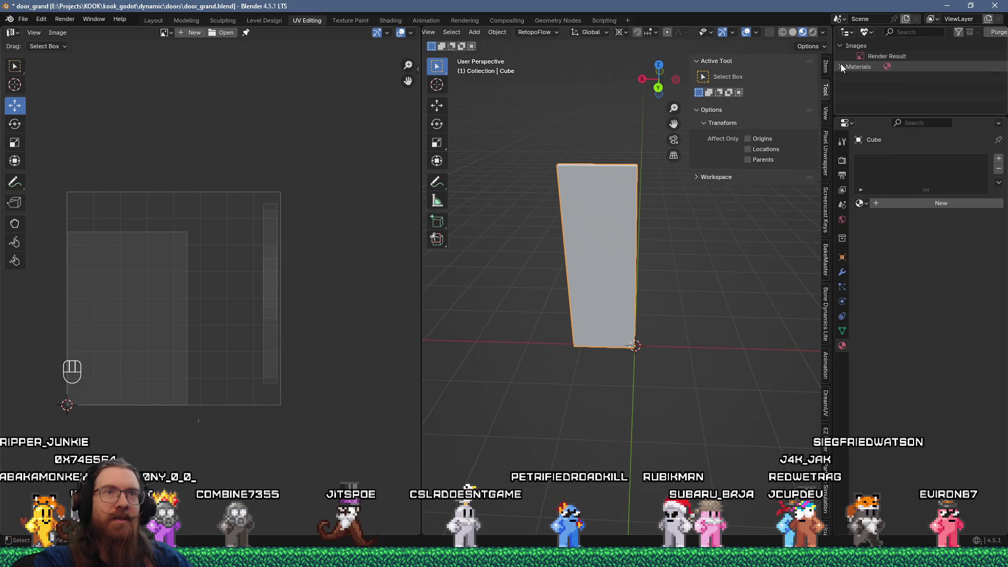
pyautogui.rightClick(867, 75)
pyautogui.click(865, 76)
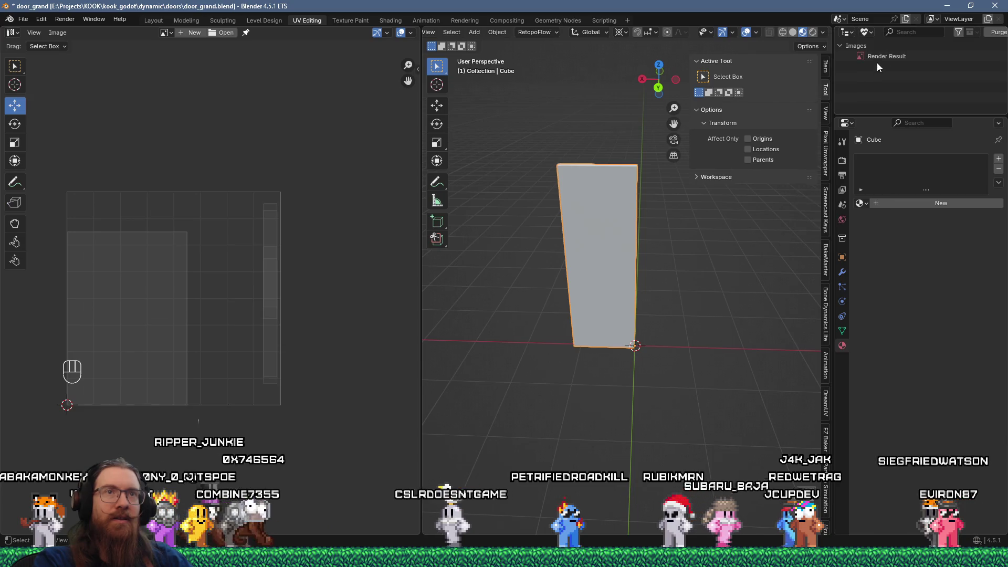
pyautogui.rightClick(878, 56)
pyautogui.click(865, 66)
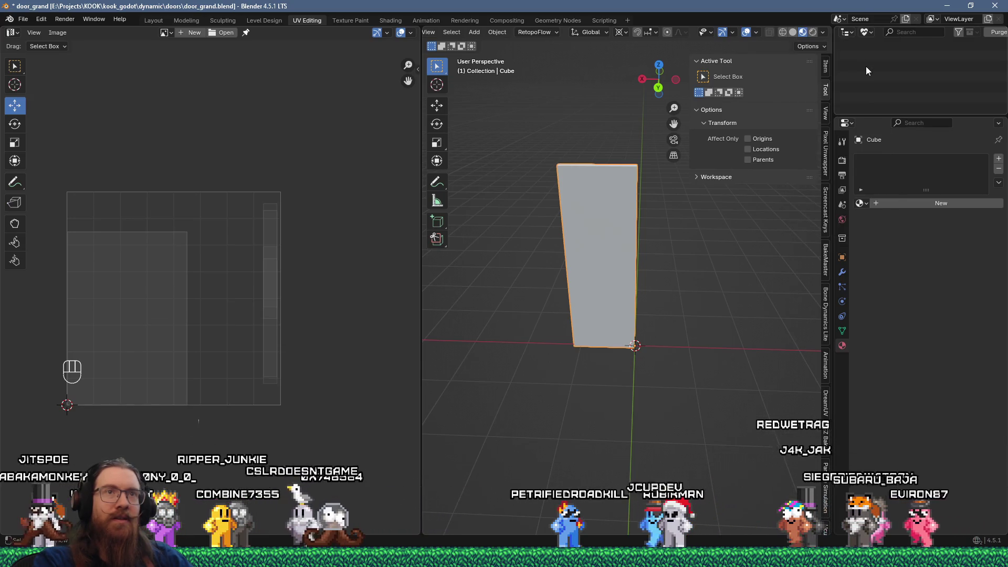
pyautogui.click(864, 35)
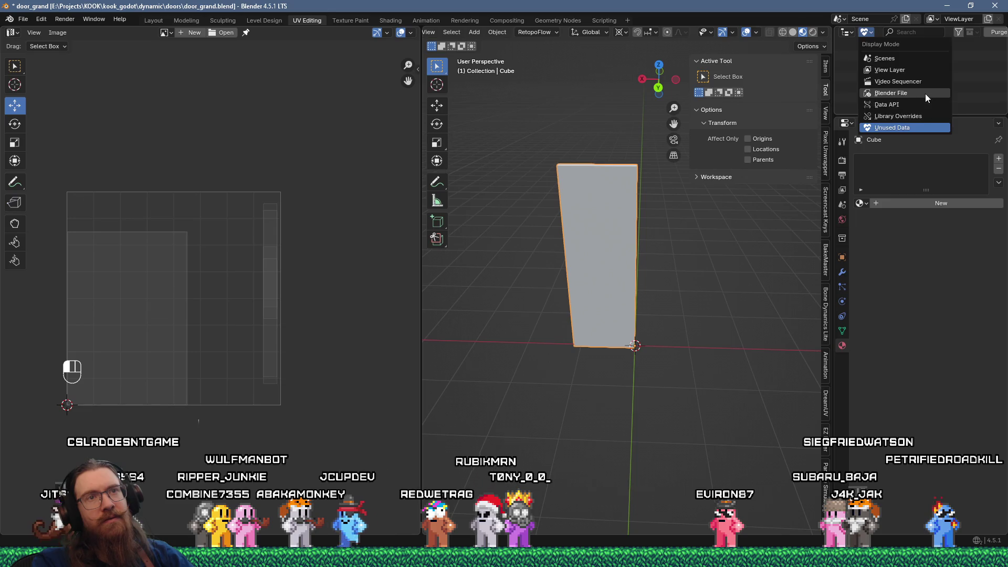
# - Browse Blender File data, delete the unused LineStyle, and expand Collections, Meshes, Node Groups and Objects
pyautogui.click(925, 94)
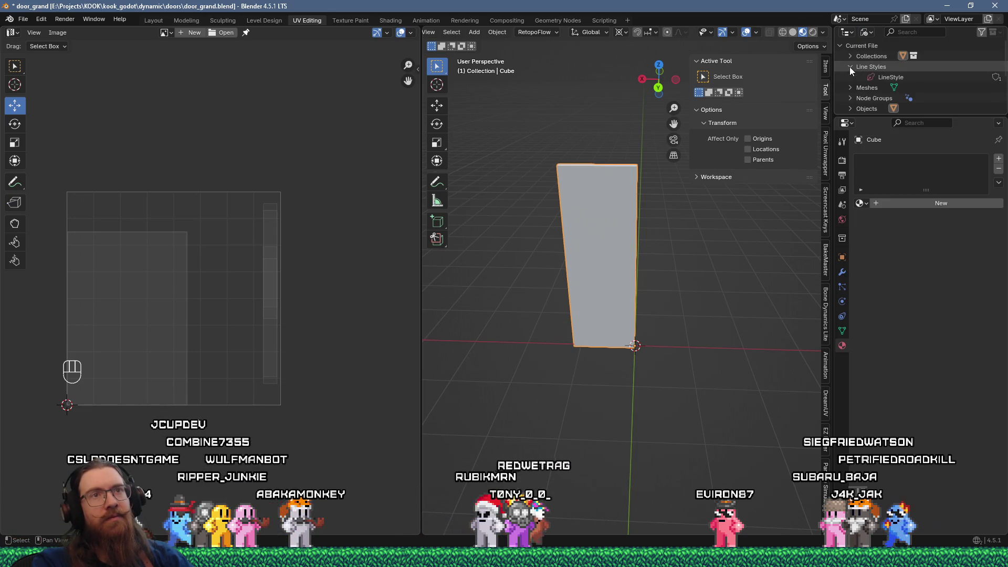
pyautogui.rightClick(871, 75)
pyautogui.click(872, 75)
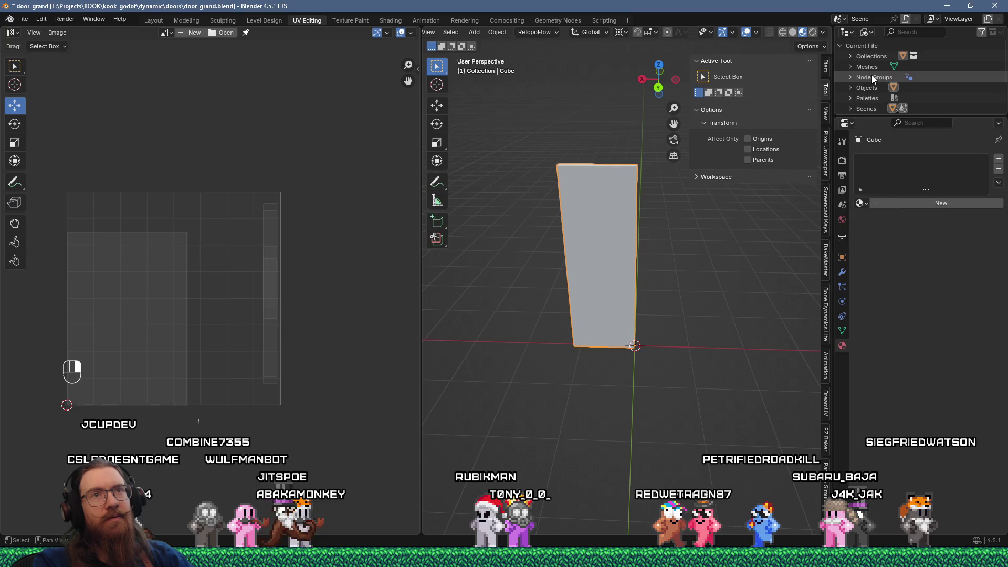
pyautogui.click(851, 56)
pyautogui.click(851, 77)
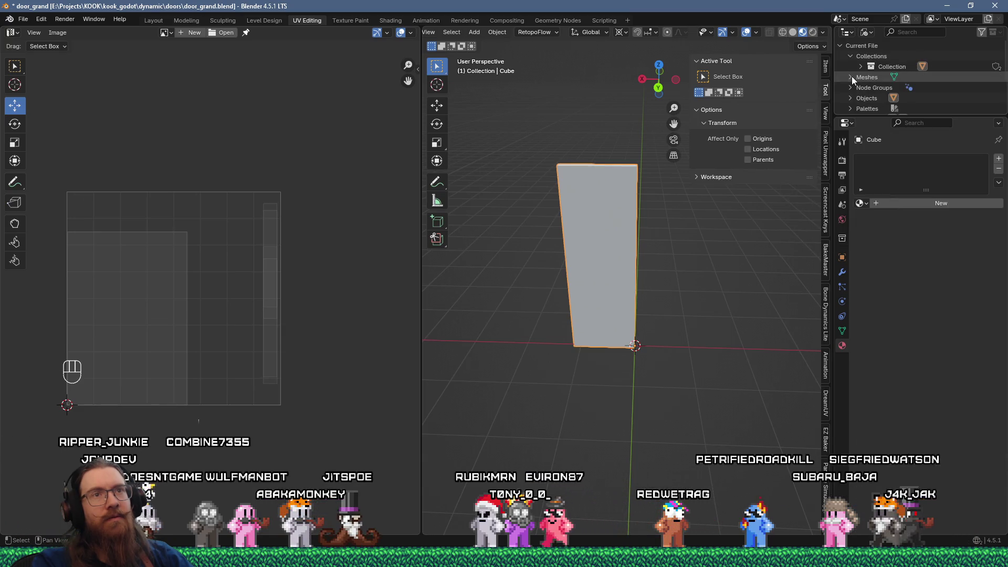
pyautogui.scroll(-2, 849, 77)
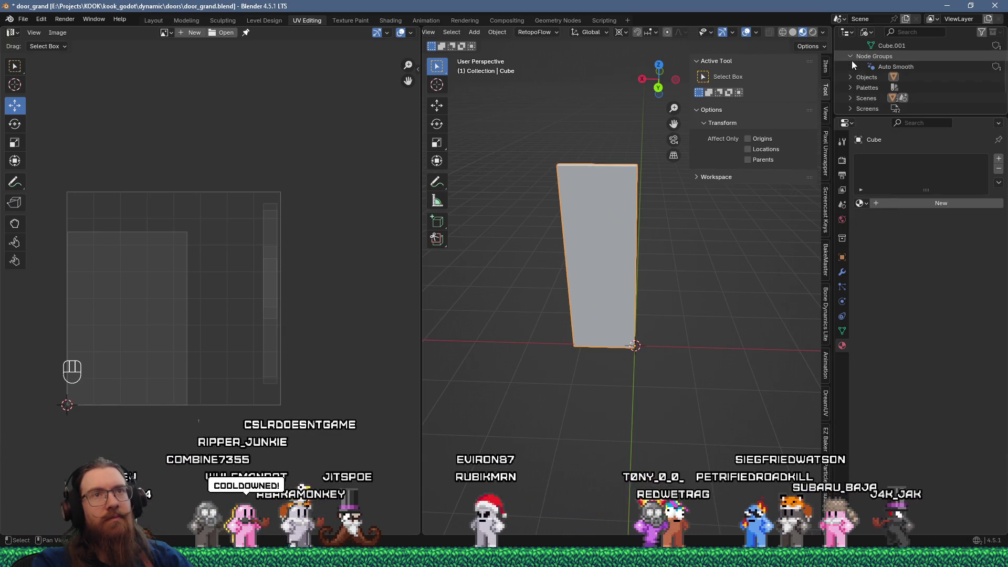
pyautogui.click(850, 58)
pyautogui.click(851, 77)
# - Expand Palettes and delete the unused Palette
pyautogui.scroll(-1, 850, 77)
pyautogui.click(850, 78)
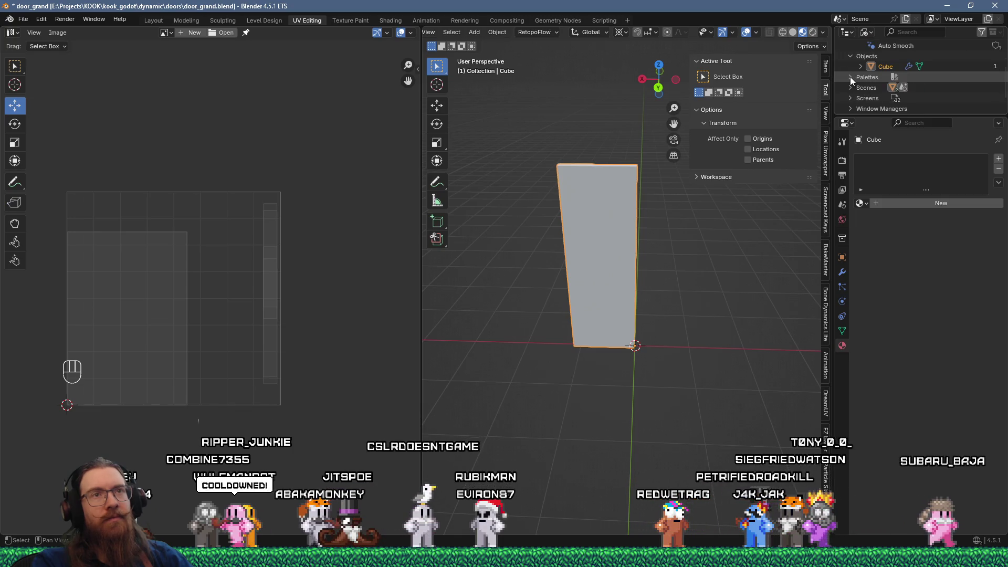
pyautogui.scroll(-1, 851, 77)
pyautogui.scroll(-1, 851, 77)
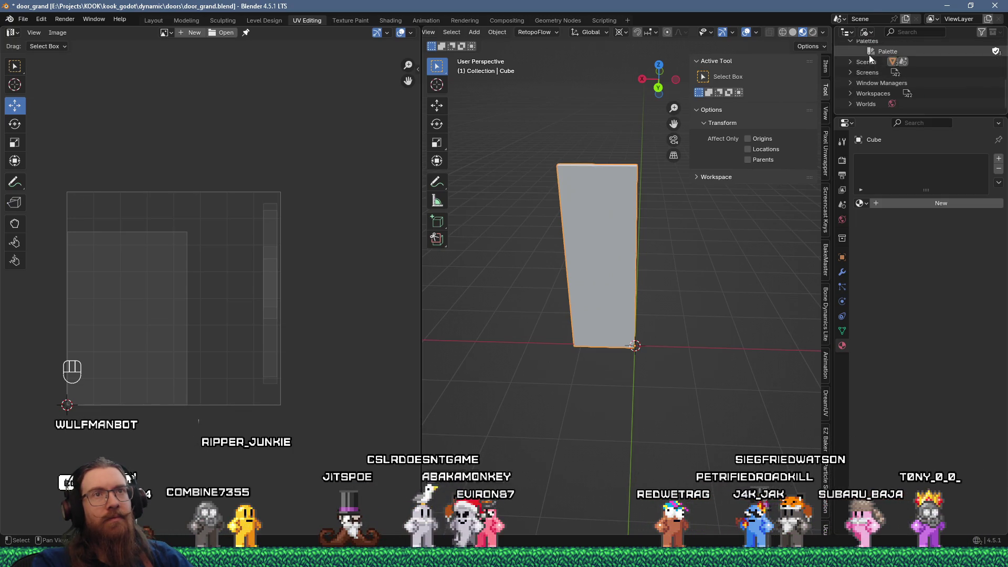
pyautogui.rightClick(871, 53)
pyautogui.click(866, 63)
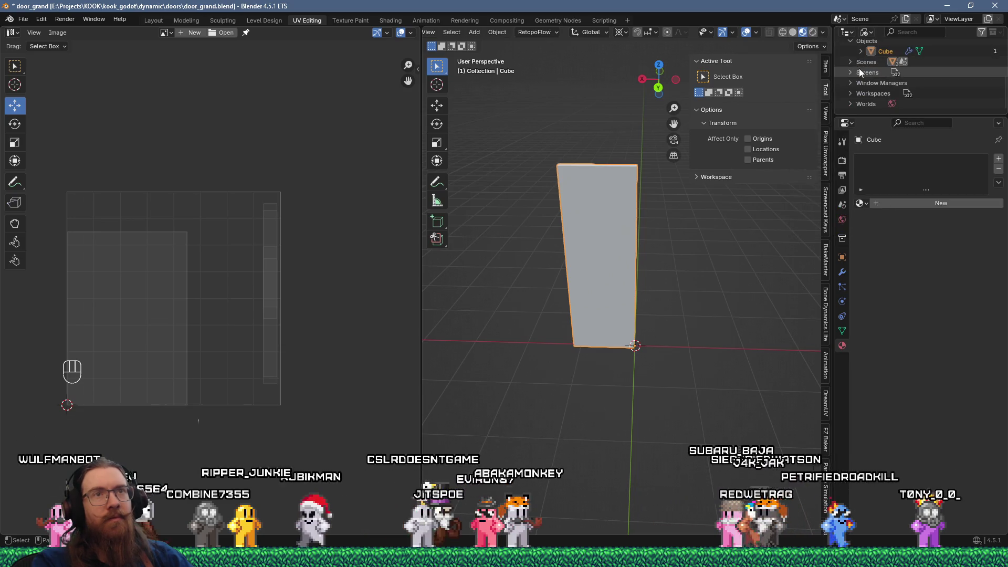
# - Expand the Screens list and drag the Outliner border down to enlarge it
pyautogui.click(850, 74)
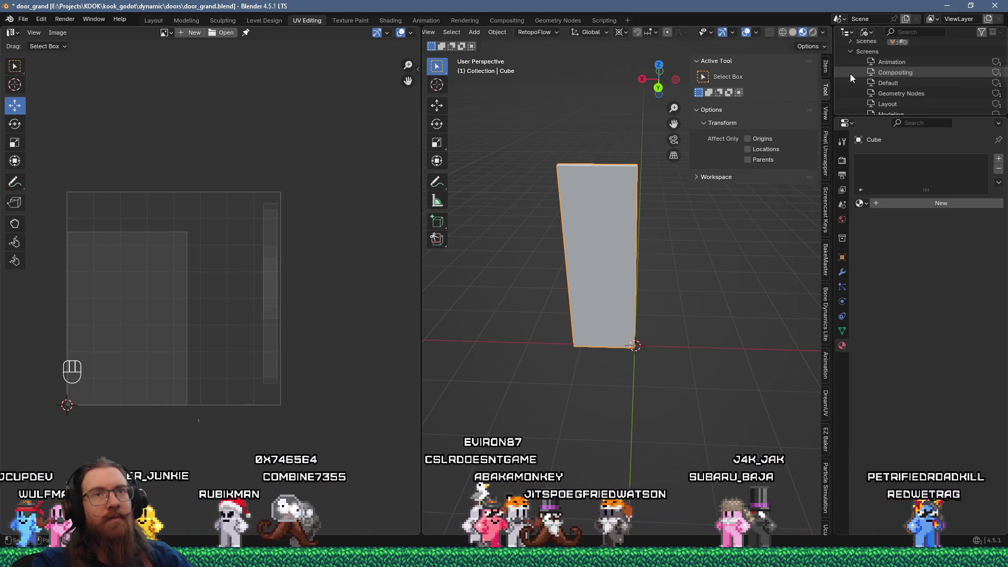
pyautogui.scroll(-1, 850, 74)
pyautogui.scroll(-5, 850, 73)
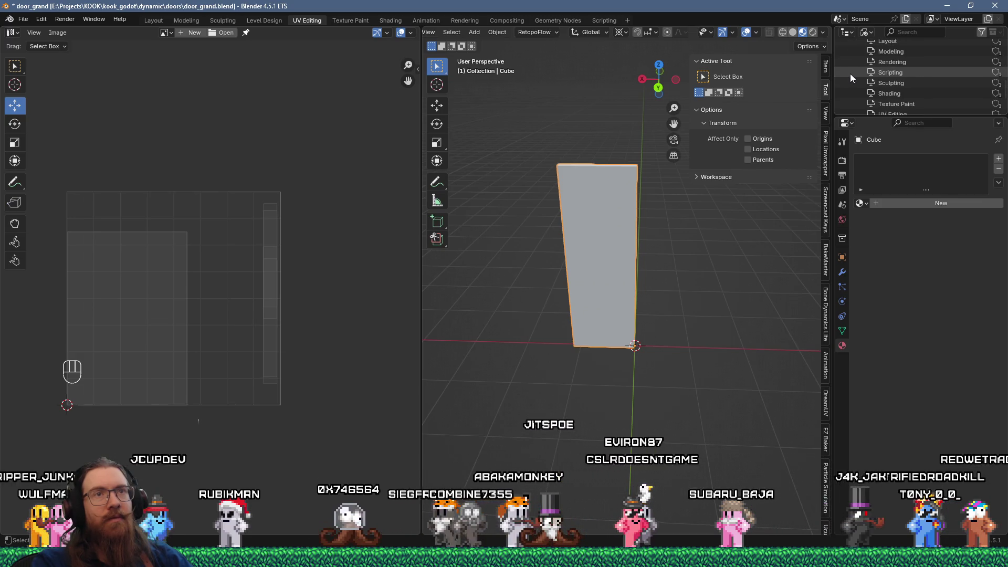
pyautogui.scroll(4, 849, 73)
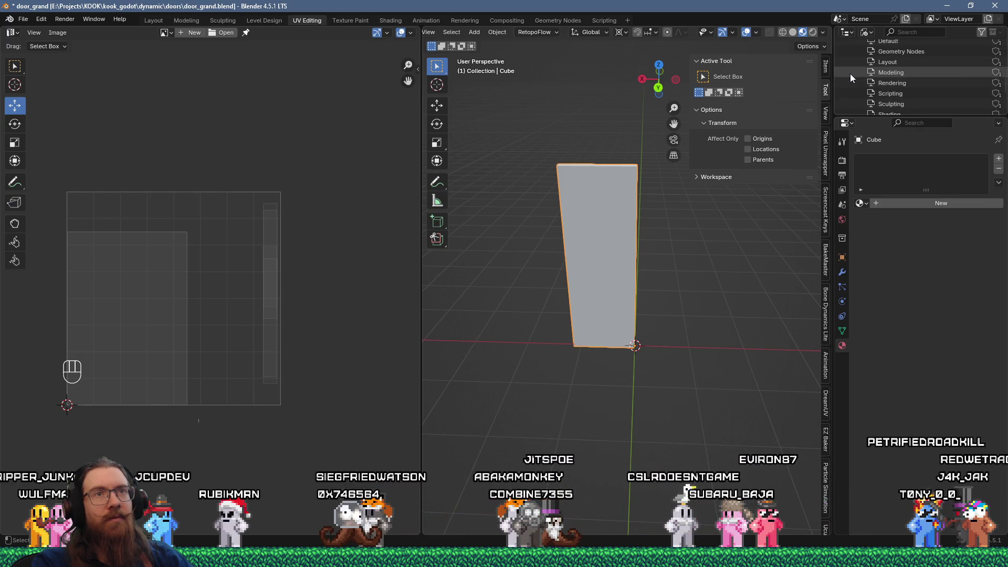
pyautogui.scroll(4, 849, 73)
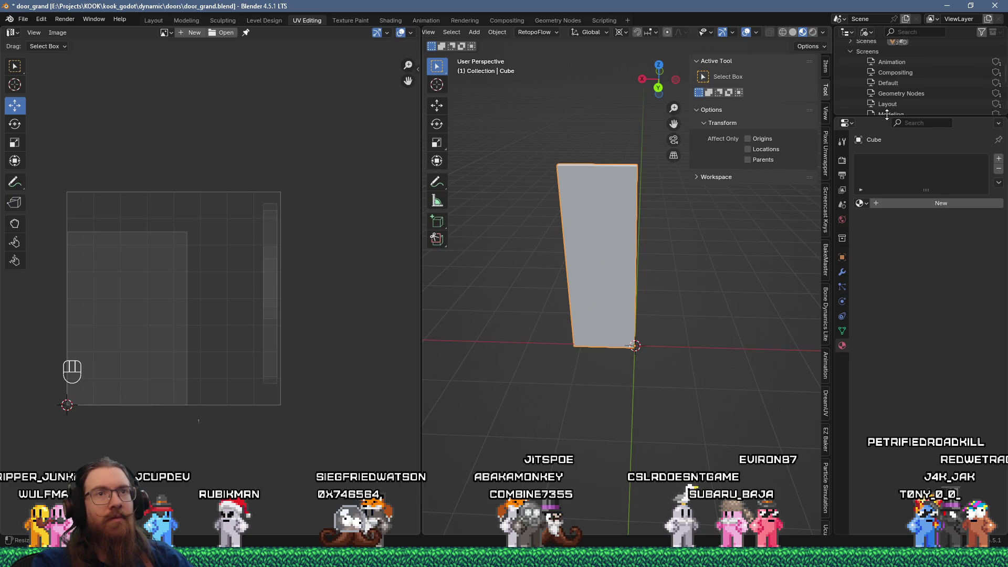
pyautogui.moveTo(893, 117); pyautogui.dragTo(887, 266)
# - Look through the Scripting and Rendering screens, then expand Window Managers and Workspaces
pyautogui.scroll(-1, 892, 237)
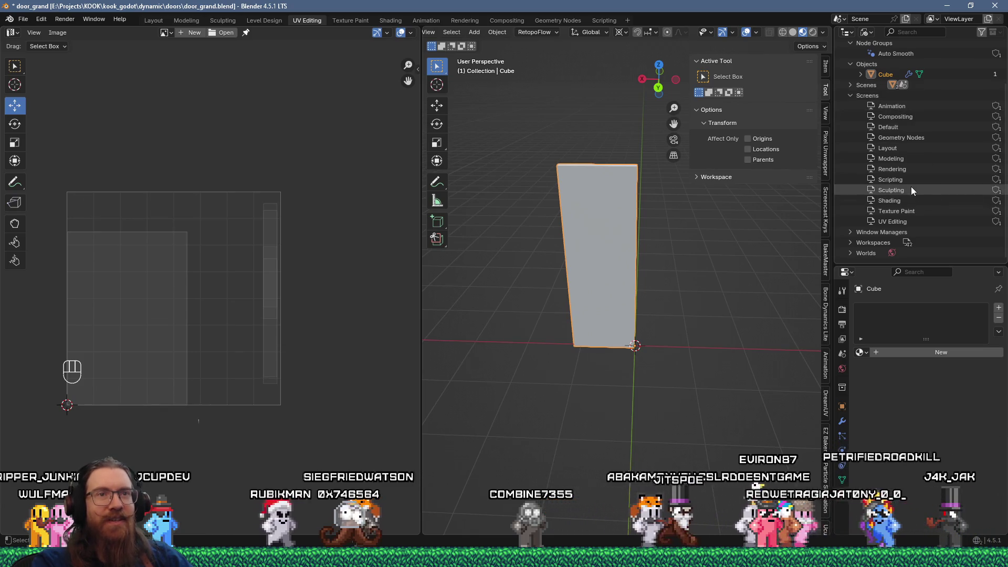
pyautogui.click(896, 179)
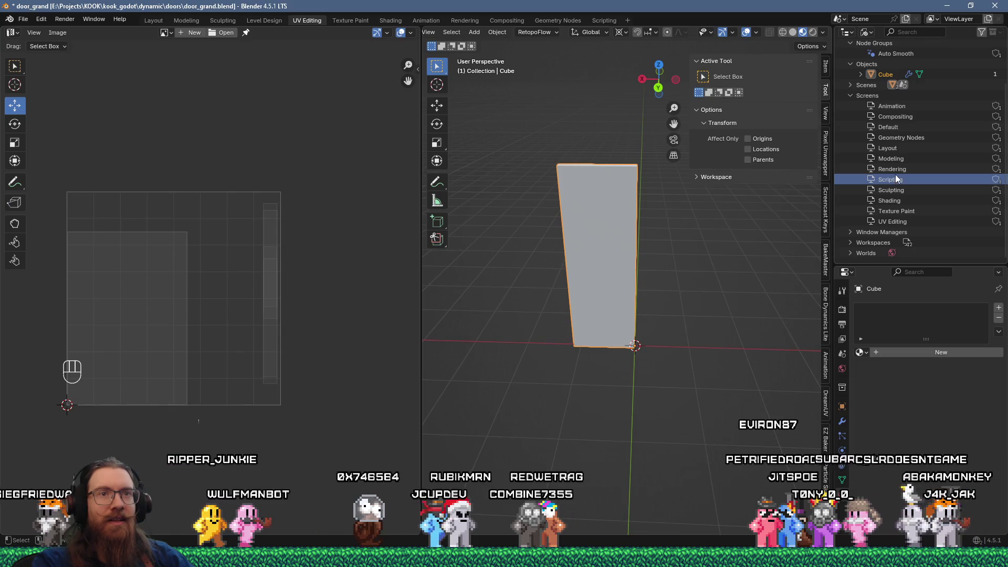
pyautogui.click(897, 171)
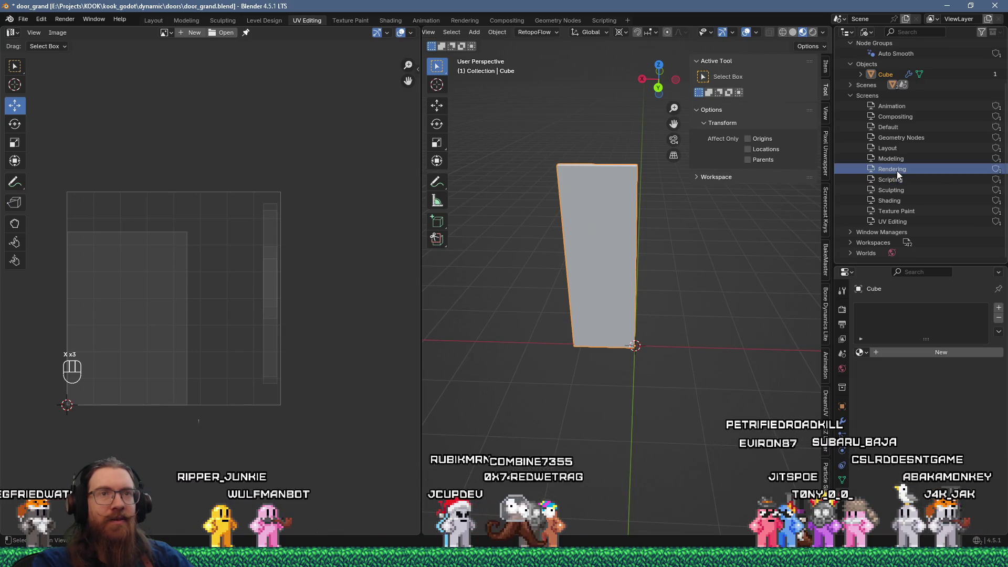
pyautogui.click(897, 171)
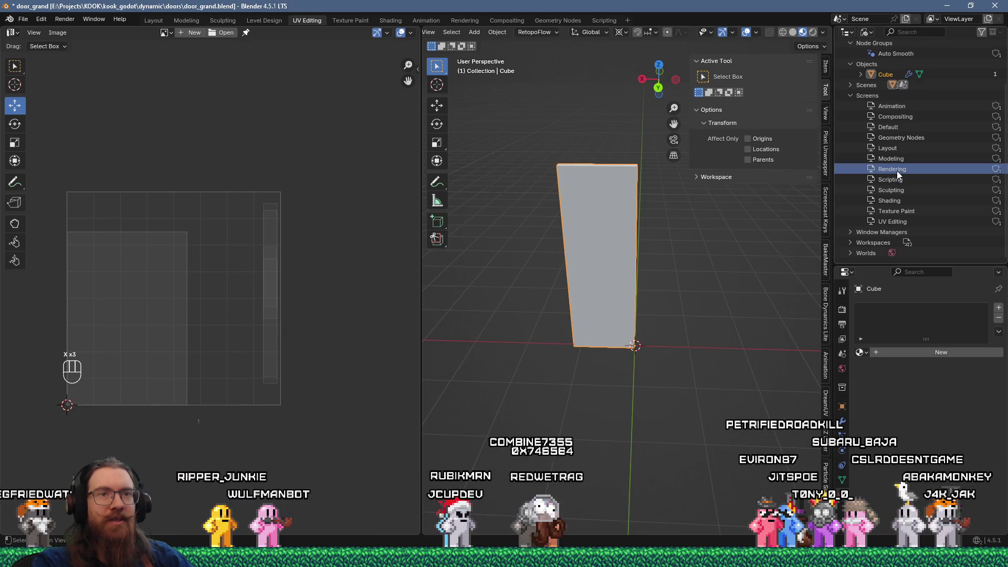
pyautogui.click(850, 234)
pyautogui.click(852, 243)
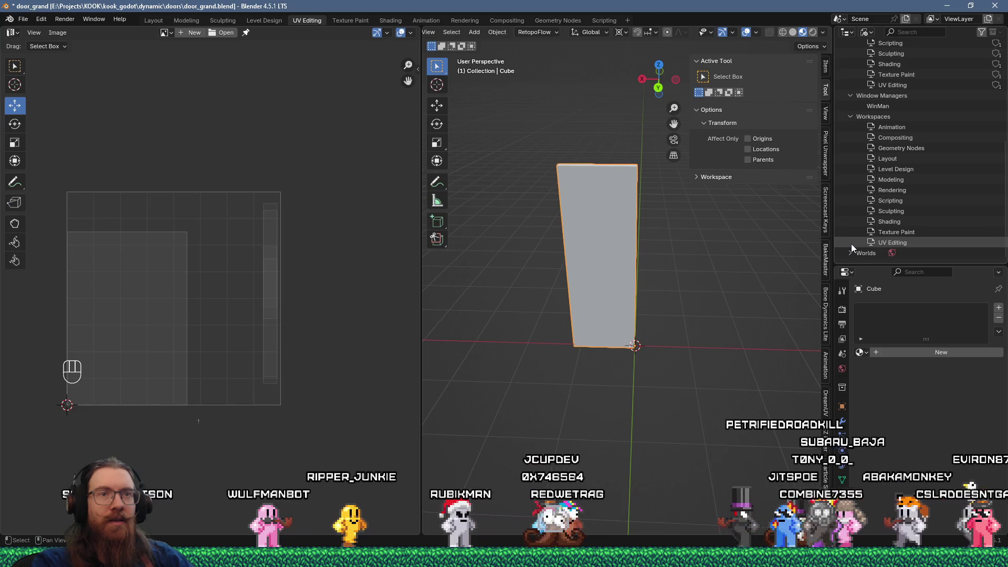
# - Delete the Sculpting, Rendering and Level Design workspaces
pyautogui.rightClick(897, 212)
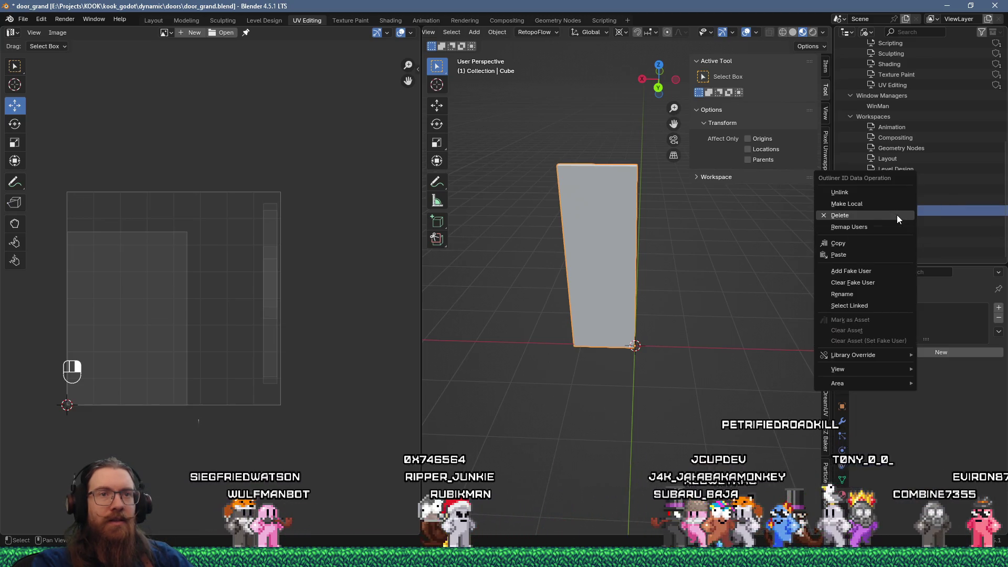
pyautogui.click(897, 216)
pyautogui.click(903, 192)
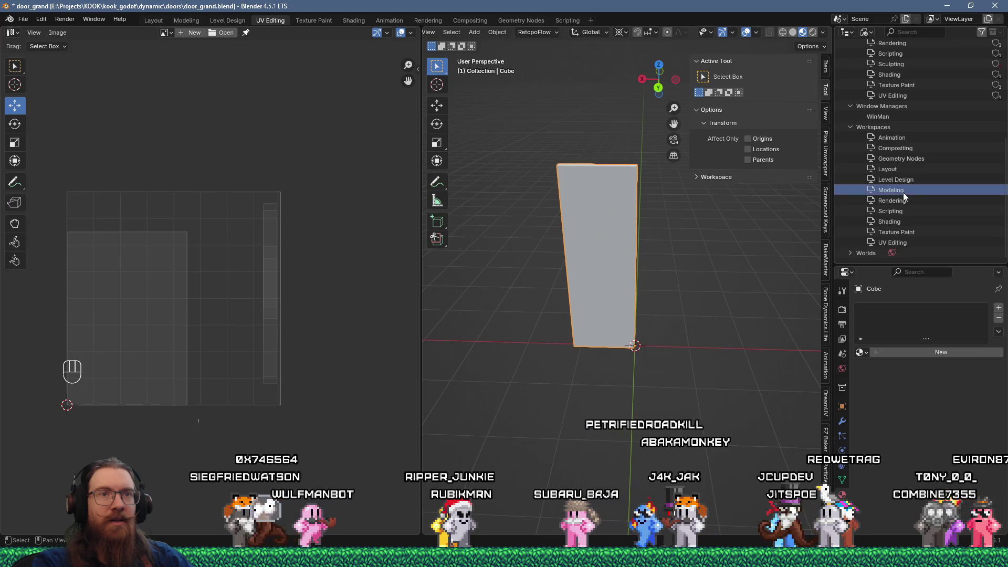
pyautogui.rightClick(901, 200)
pyautogui.click(901, 201)
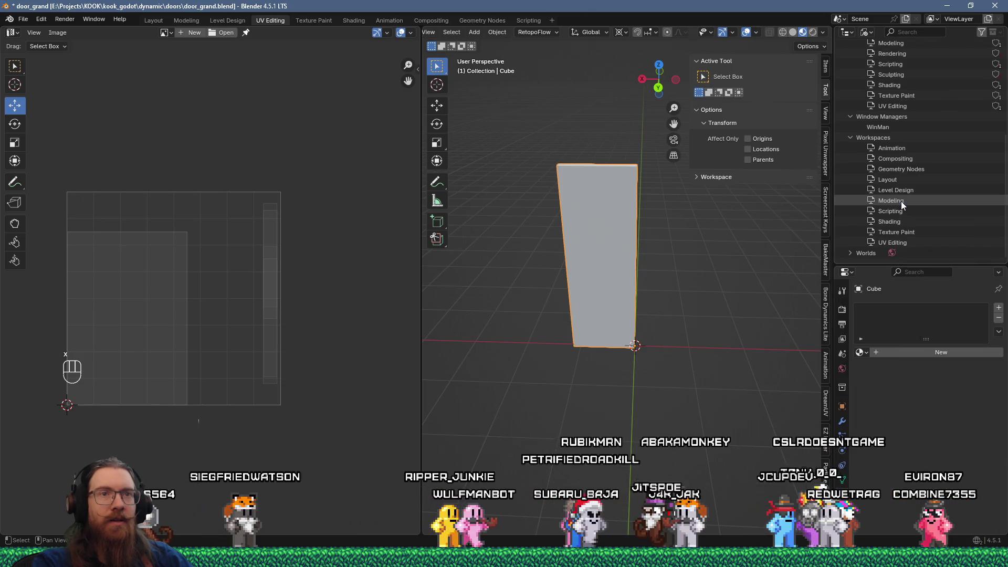
pyautogui.rightClick(904, 191)
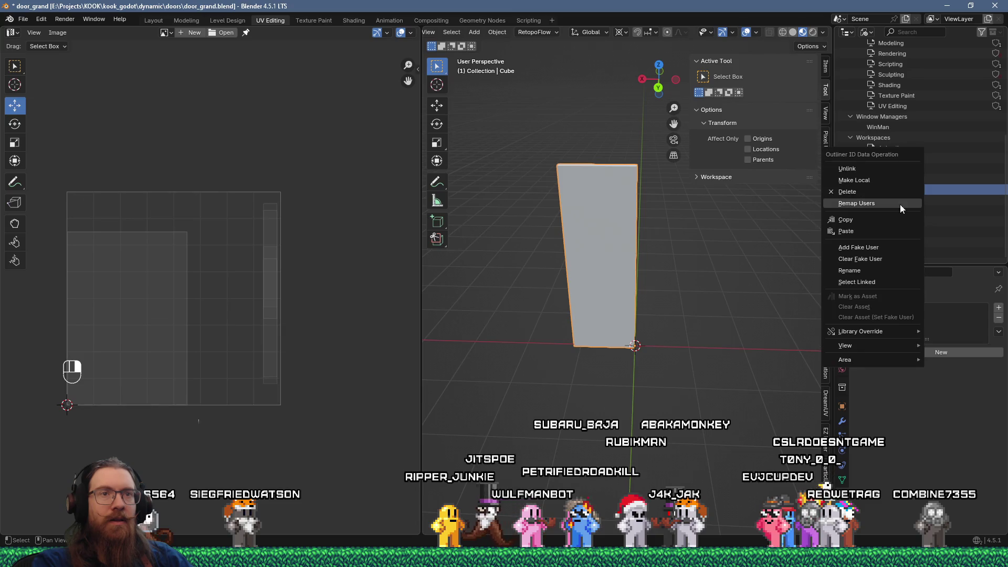
pyautogui.click(897, 192)
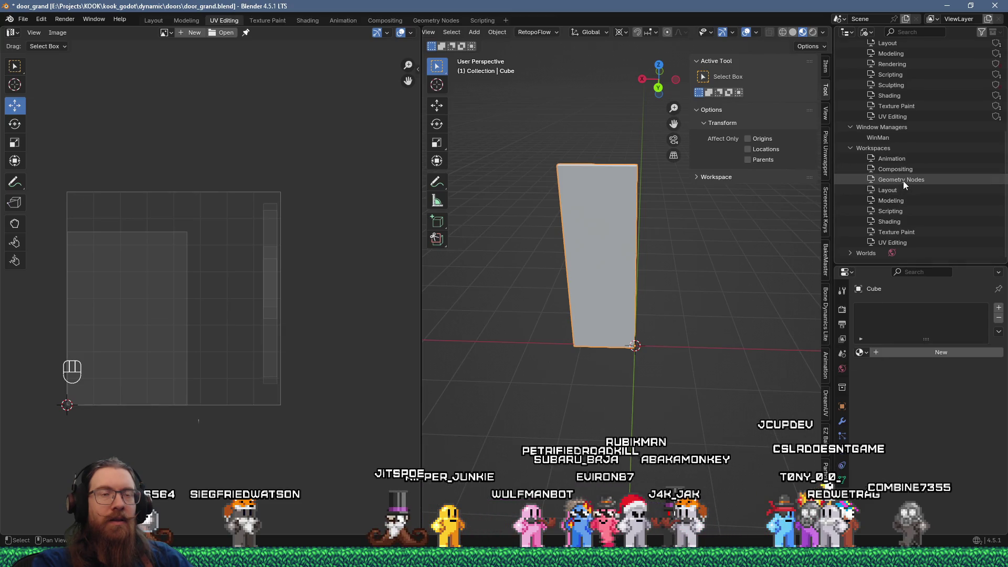
# - Delete the Geometry Nodes, Animation and Compositing workspaces, then expand Worlds
pyautogui.rightClick(903, 181)
pyautogui.click(902, 182)
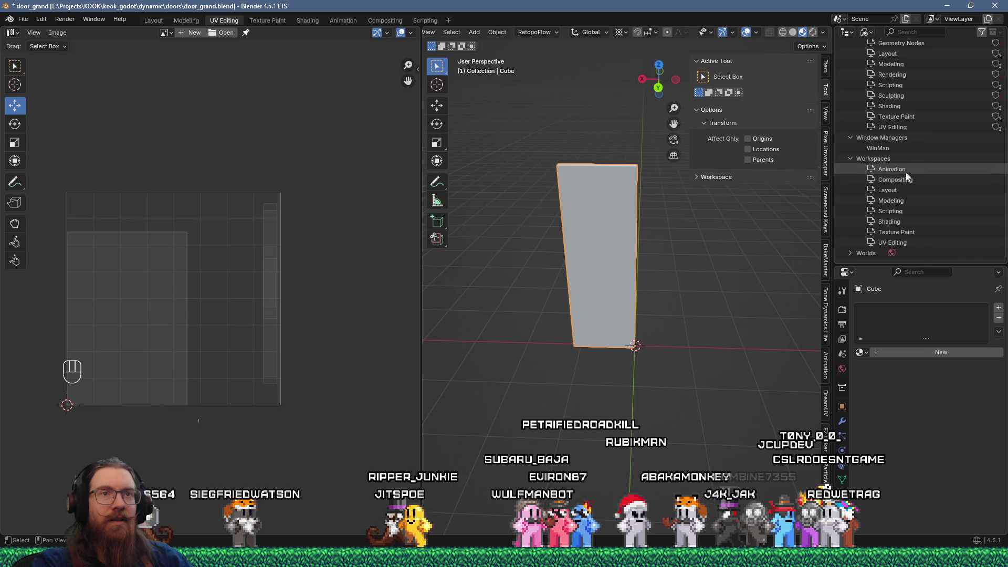
pyautogui.rightClick(906, 171)
pyautogui.click(900, 182)
pyautogui.rightClick(905, 181)
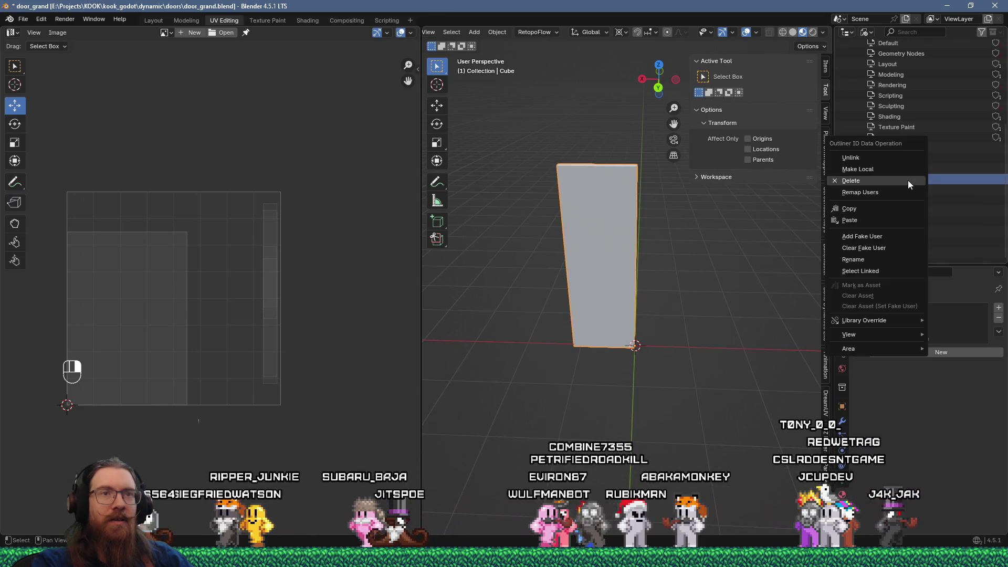
pyautogui.click(908, 180)
pyautogui.click(900, 201)
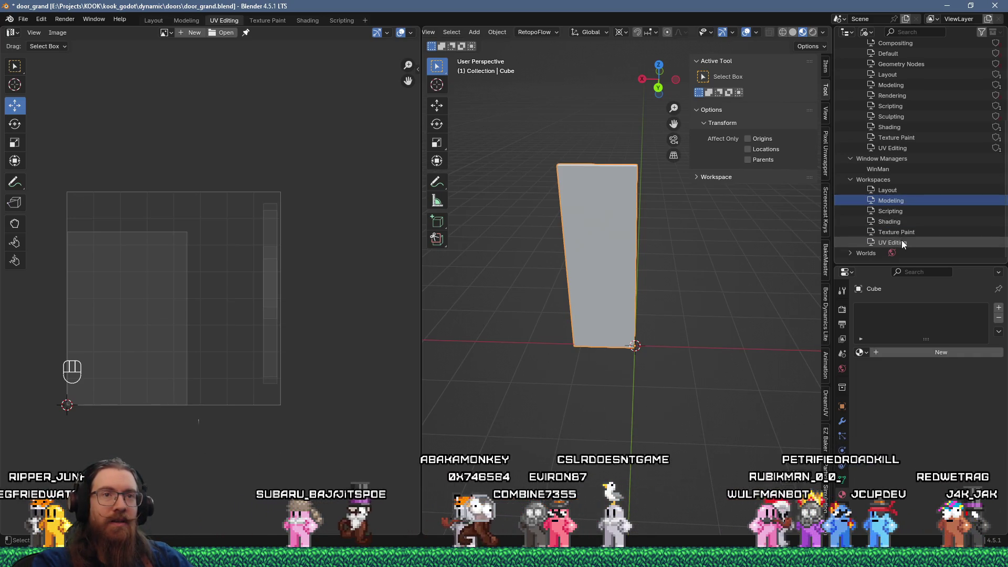
pyautogui.click(850, 254)
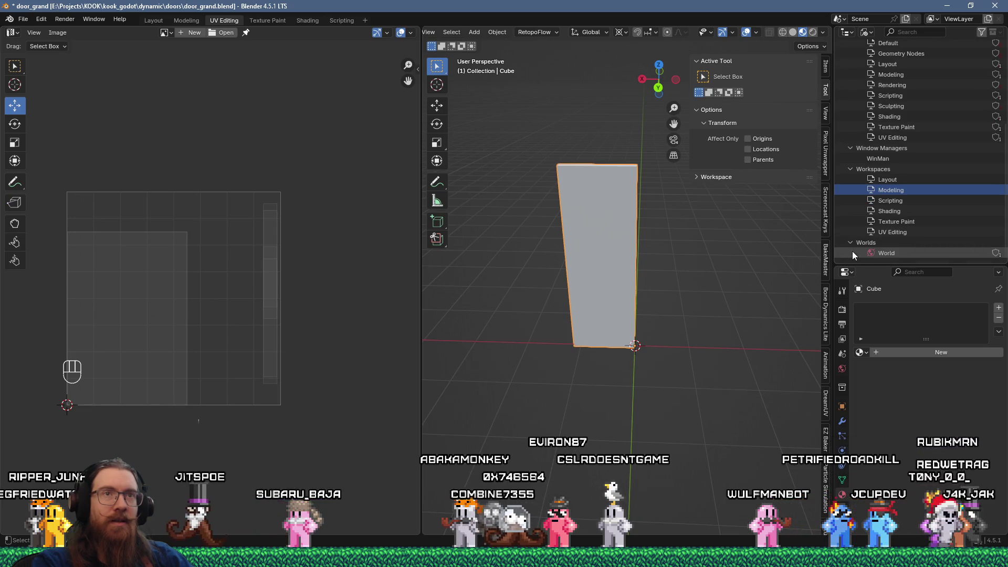
pyautogui.scroll(5, 877, 232)
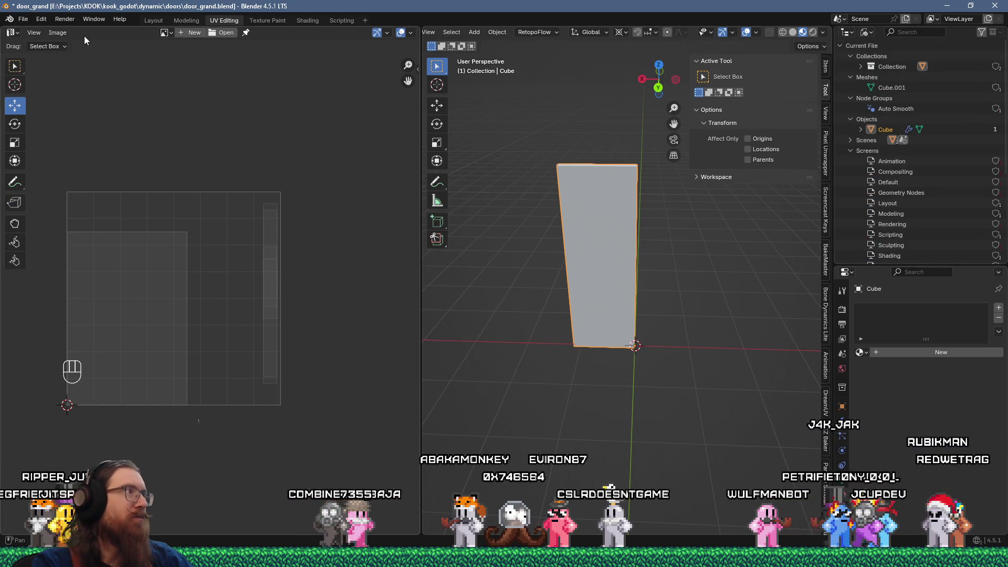
# - Purge unused data, deleting the six orphaned screens
pyautogui.click(23, 19)
pyautogui.moveTo(59, 211)
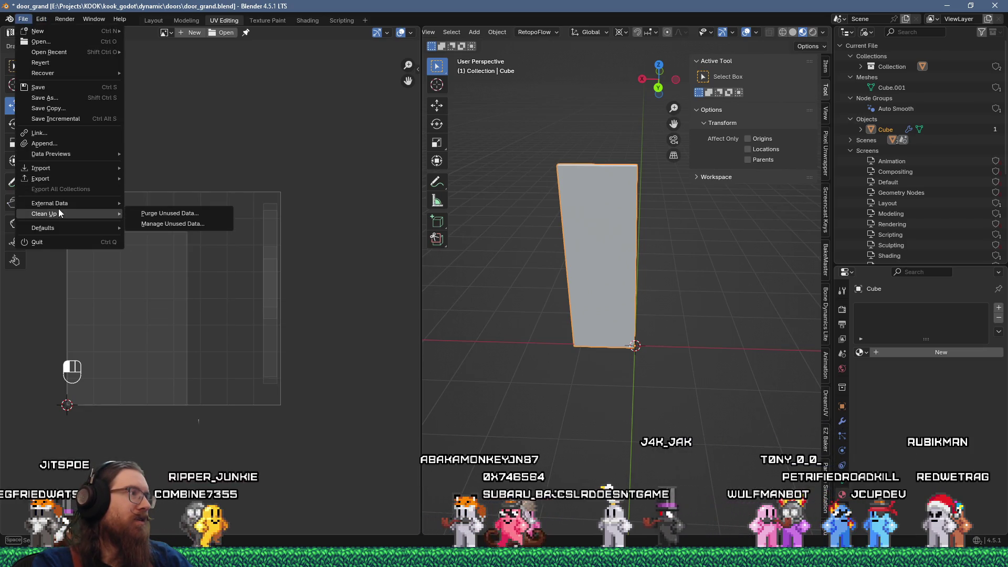
pyautogui.click(167, 214)
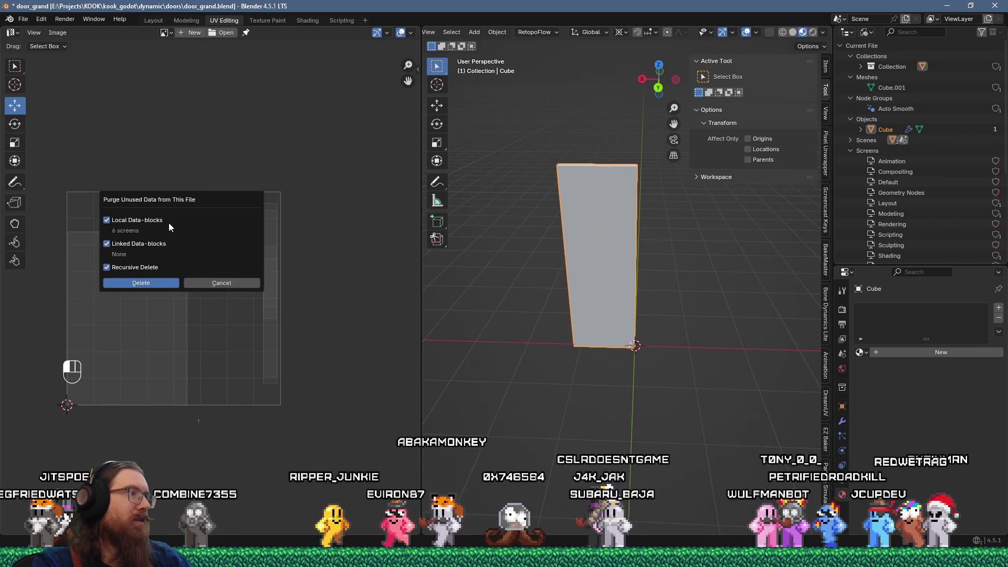
pyautogui.click(178, 285)
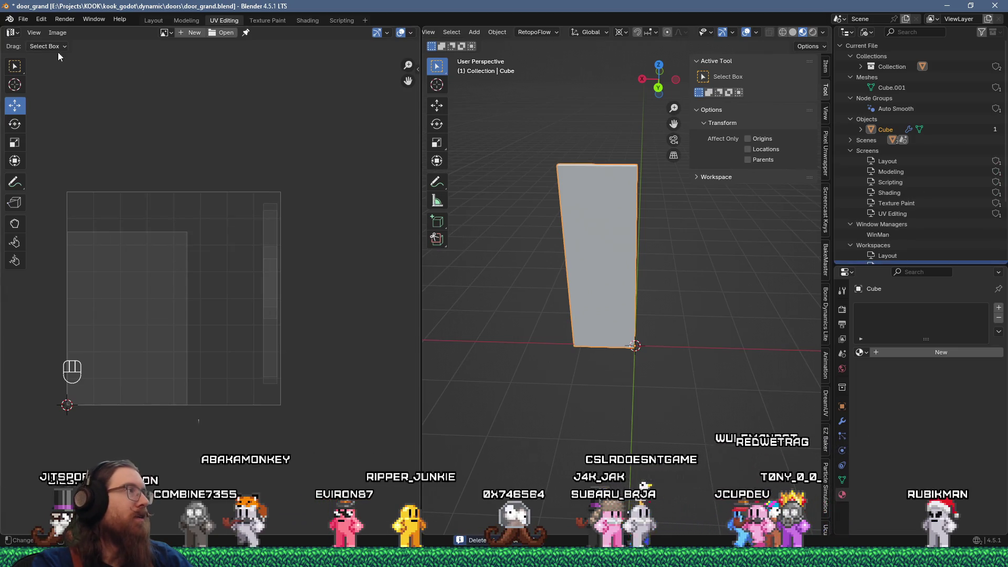
# - Save door_grand.blend
pyautogui.click(23, 19)
pyautogui.click(37, 86)
pyautogui.press('super+Tab')
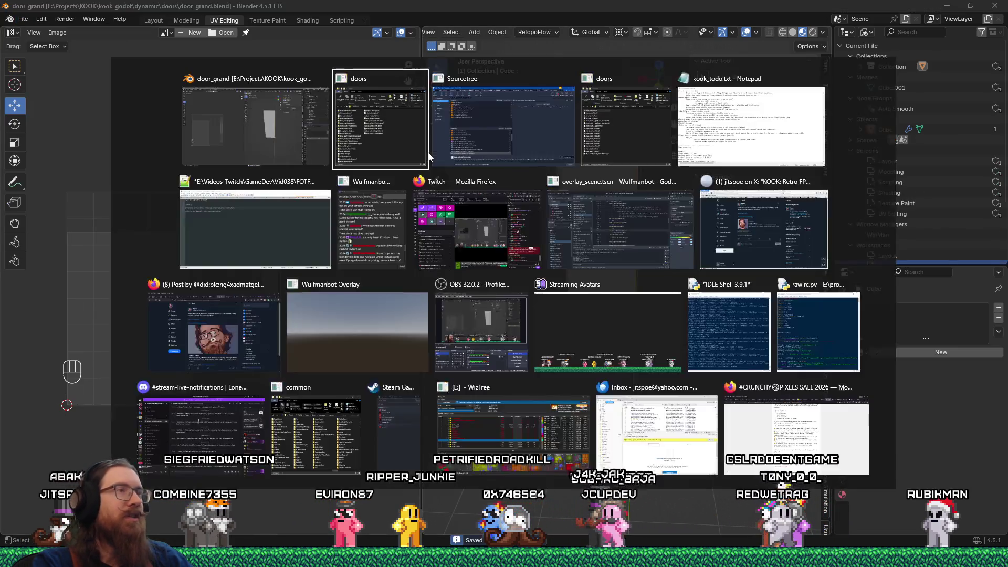
# - Bring up the doors folder window, then switch to the Godot editor
pyautogui.click(399, 120)
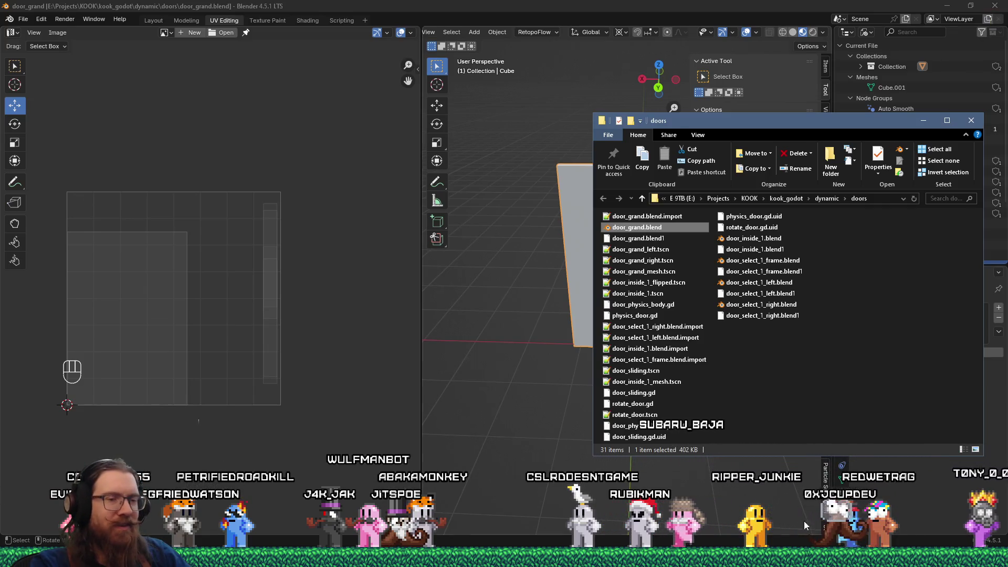
pyautogui.click(803, 557)
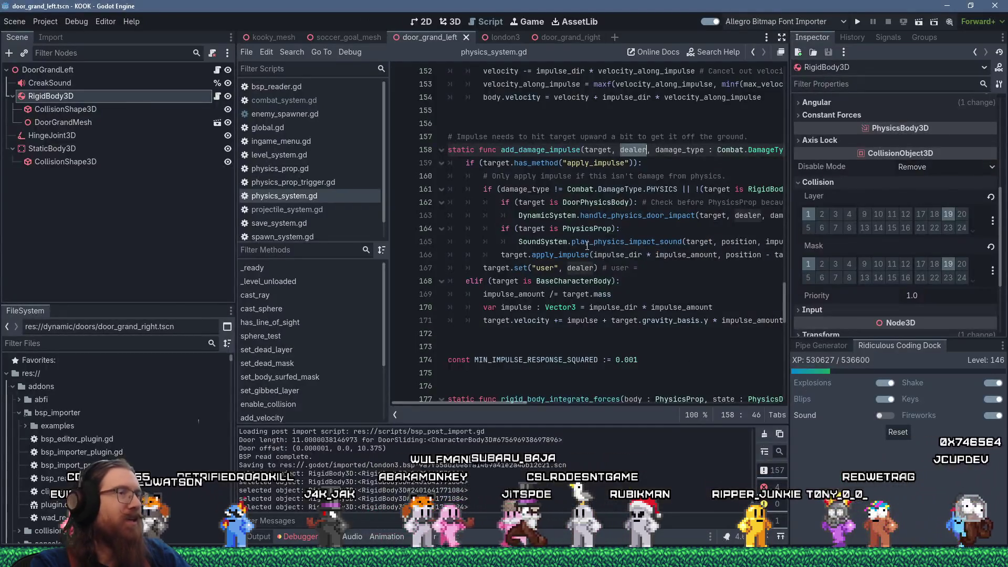
# - Run the KOOK game in Godot, then switch to Sourcetree
pyautogui.click(855, 23)
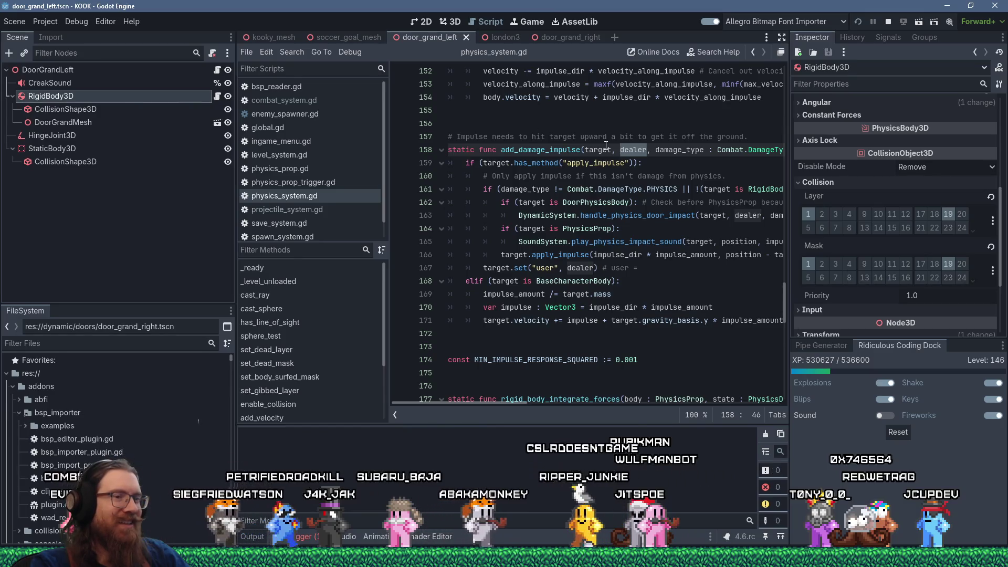
pyautogui.hotkey('alt', 'Tab')
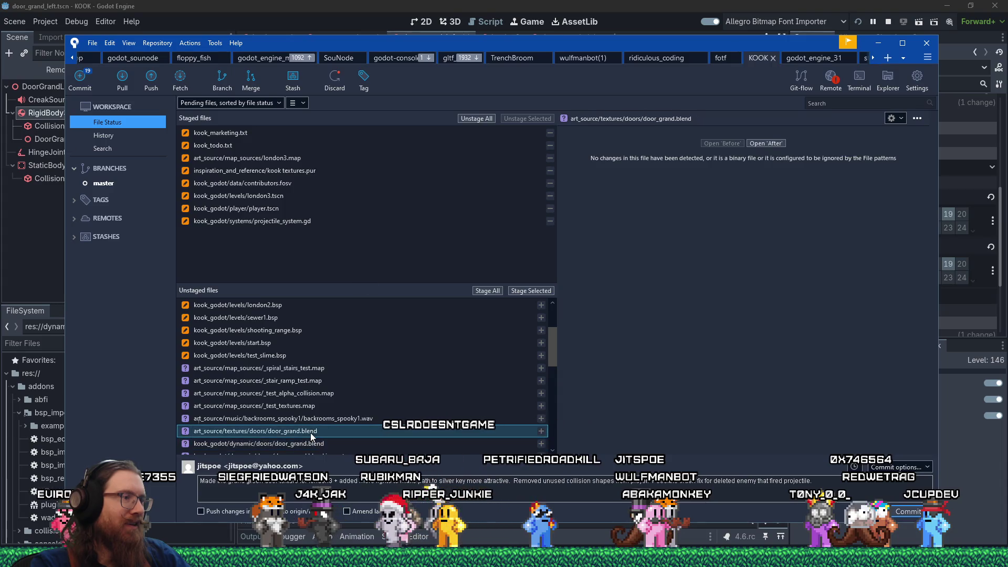
# - Stage both door_grand.blend files and door_grand.blend.import
pyautogui.keyDown('shift'); pyautogui.click(310, 432); pyautogui.keyUp('shift')
pyautogui.click(531, 291)
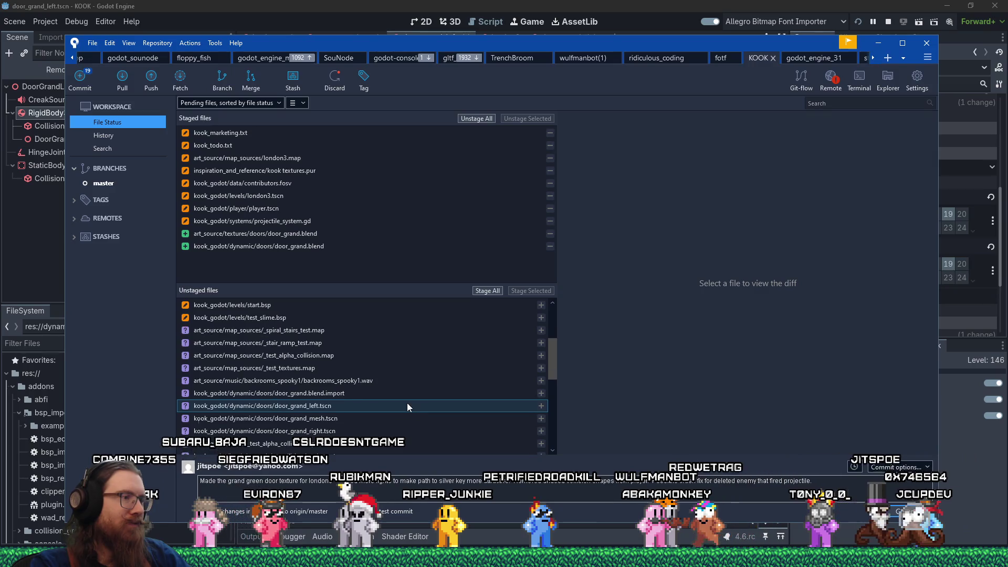
pyautogui.scroll(-1, 398, 399)
pyautogui.click(399, 395)
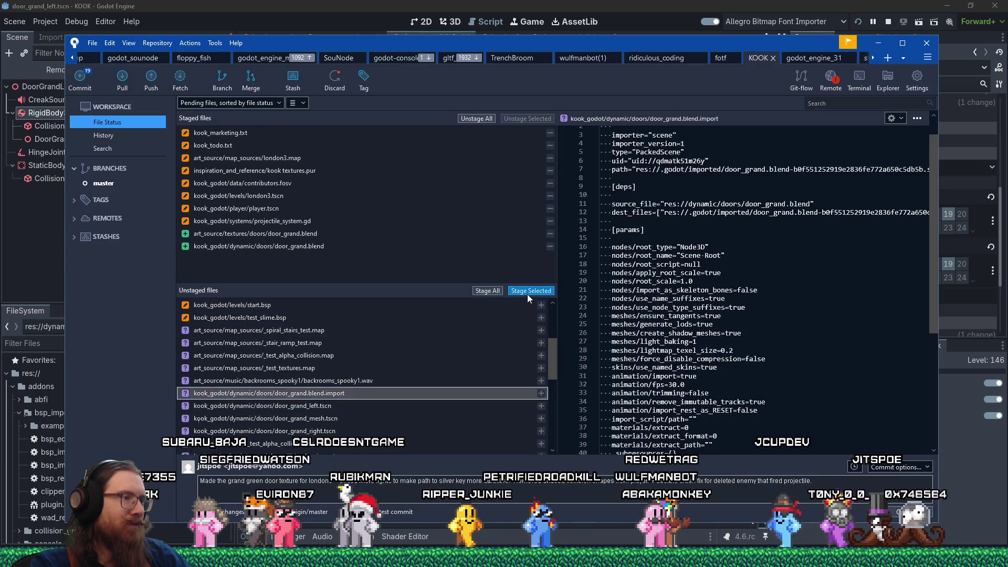
pyautogui.click(529, 292)
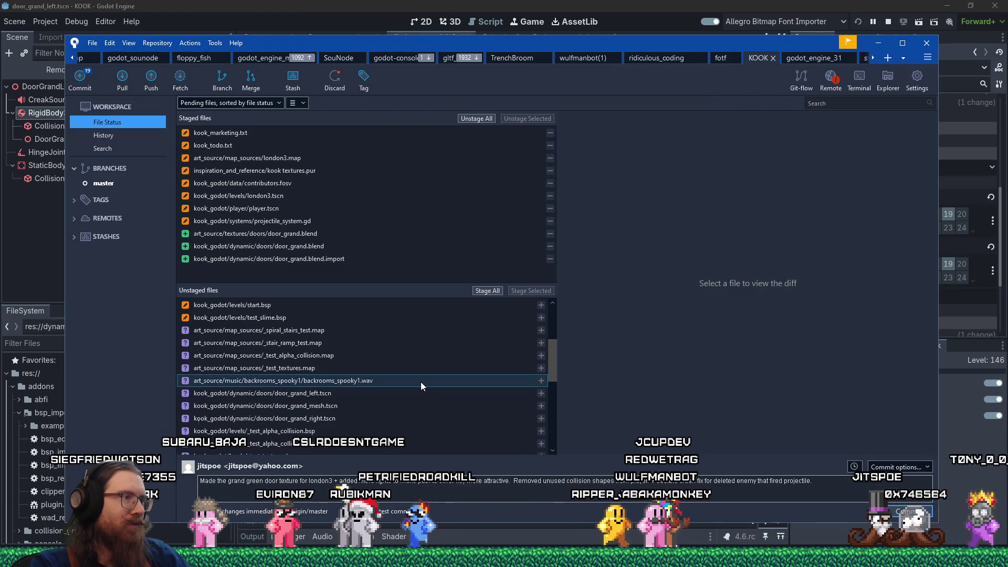
# - Stage door_grand_left.tscn, door_grand_mesh.tscn and door_grand_right.tscn
pyautogui.click(411, 393)
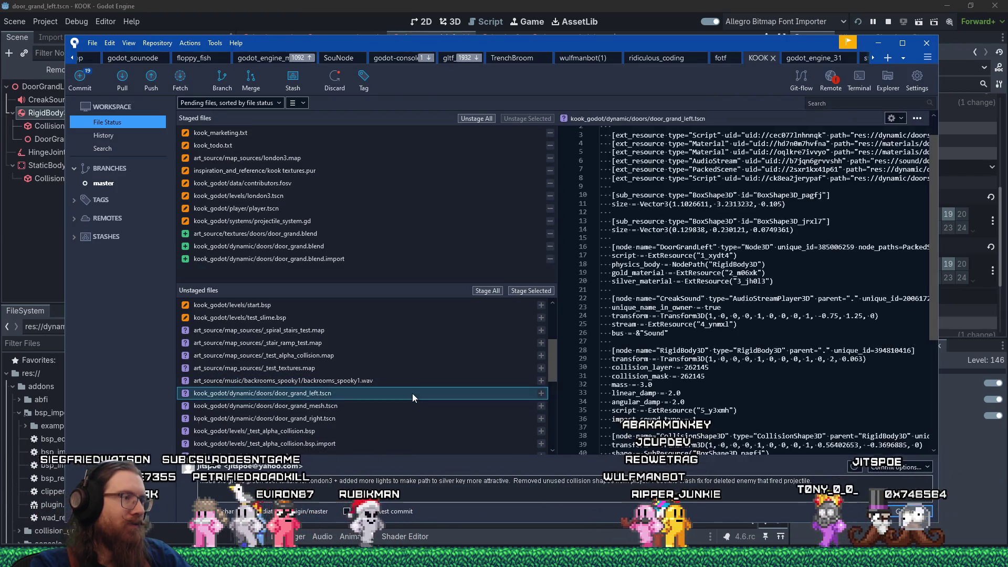
pyautogui.click(512, 291)
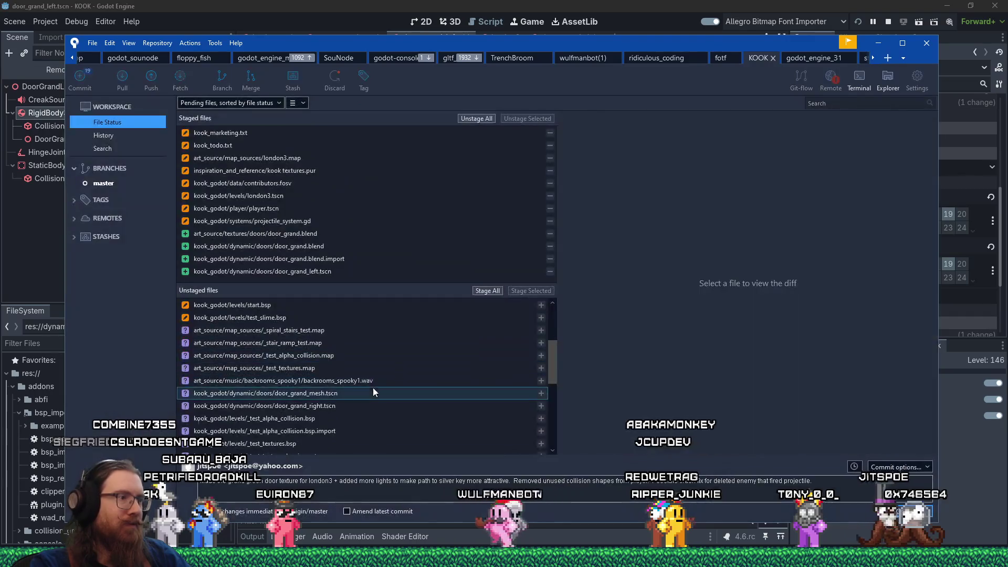
pyautogui.click(373, 391)
pyautogui.click(531, 291)
pyautogui.click(361, 396)
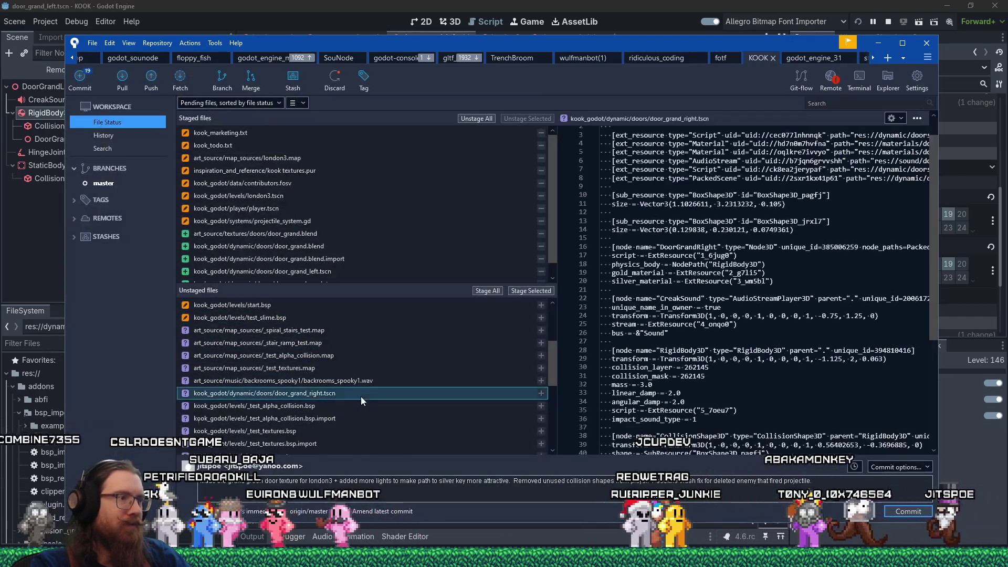
pyautogui.click(529, 291)
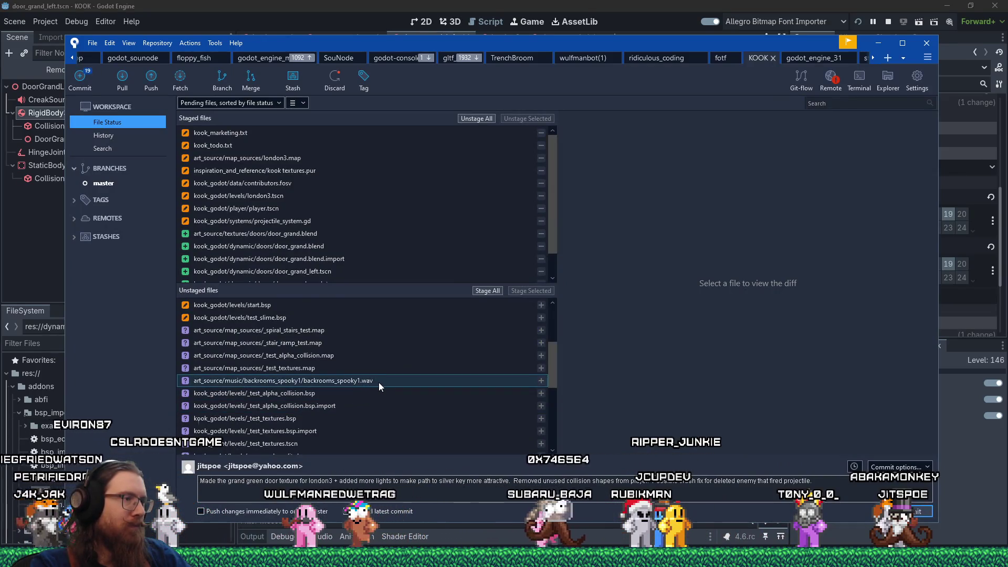
# - Review the test files, stage door_grand_material.tres, then inspect and select the door_grand_albedo.png files
pyautogui.scroll(-1, 379, 382)
pyautogui.click(381, 391)
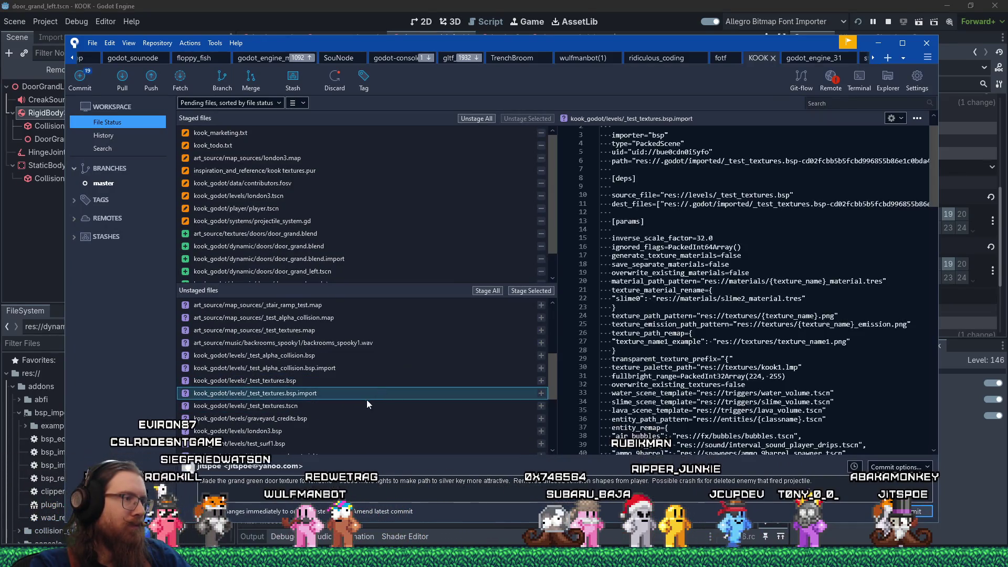
pyautogui.click(325, 439)
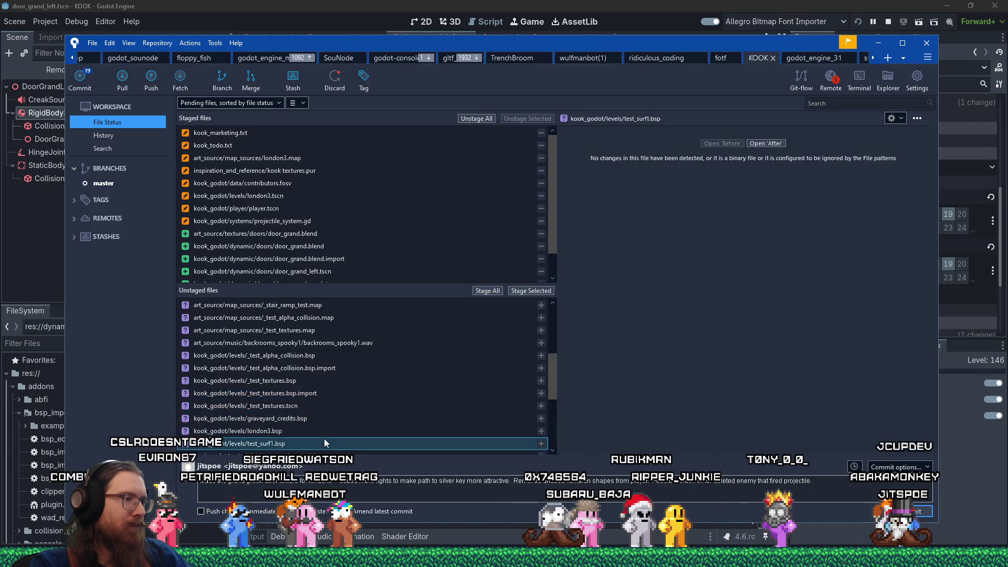
pyautogui.scroll(-2, 321, 436)
pyautogui.click(304, 382)
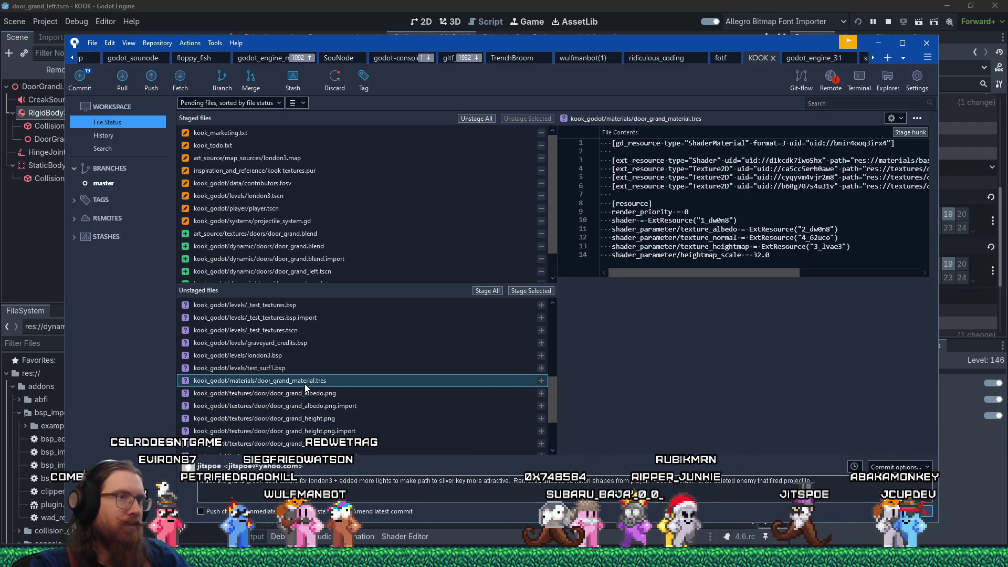
pyautogui.click(525, 290)
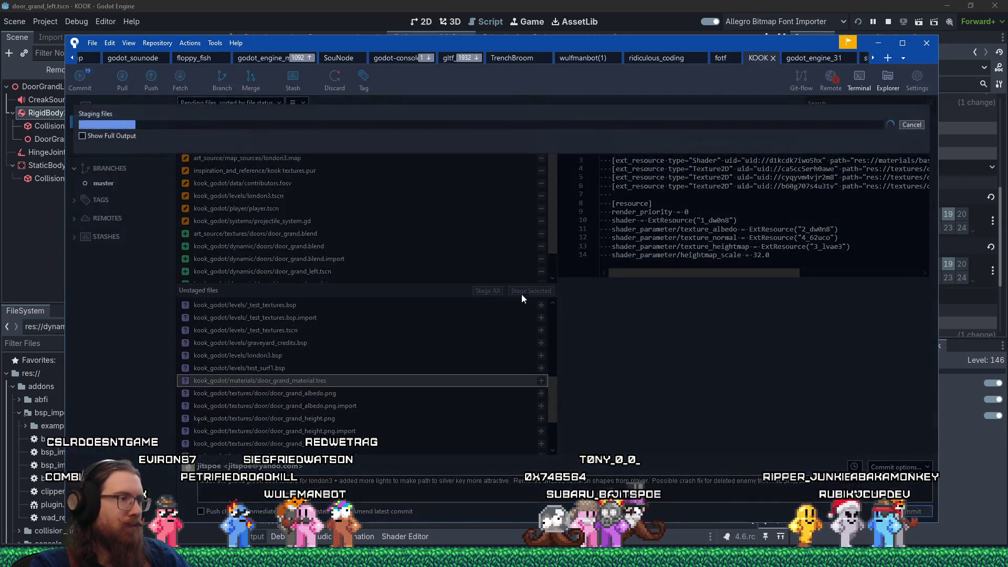
pyautogui.click(347, 386)
pyautogui.click(347, 393)
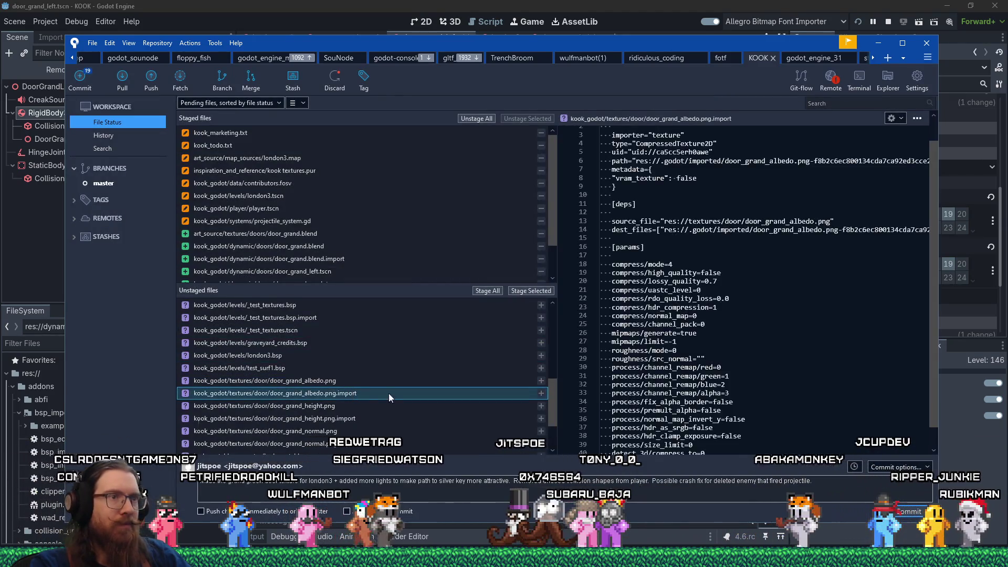
pyautogui.scroll(-2, 639, 410)
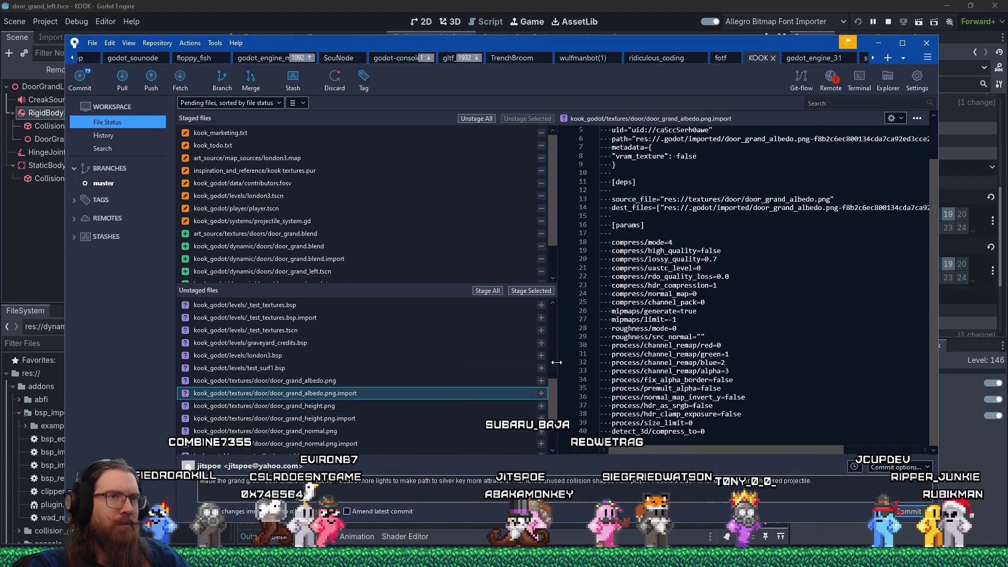
pyautogui.keyDown('ctrl'); pyautogui.click(326, 381); pyautogui.keyUp('ctrl')
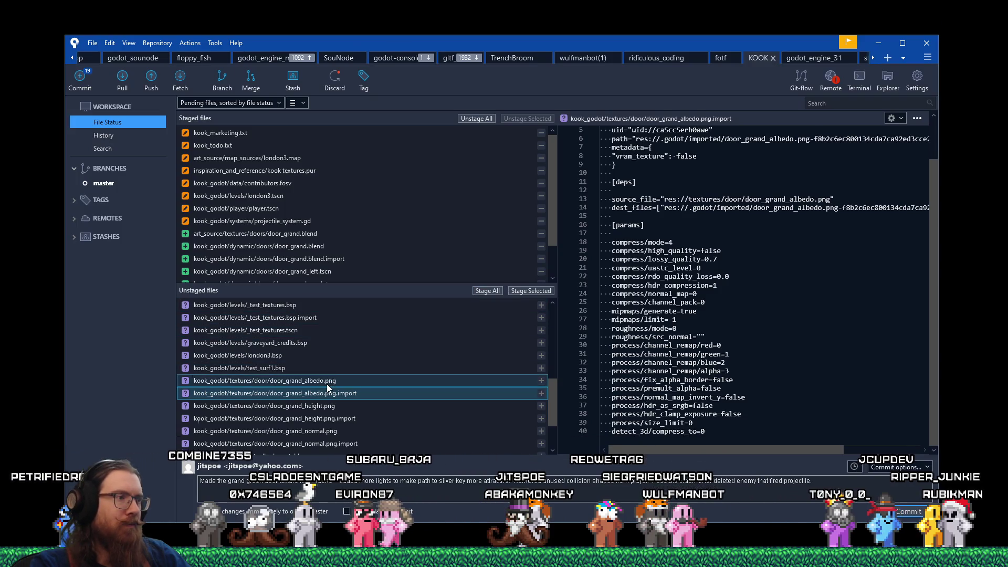
# - Stage the door albedo files, then door_grand_height.png together with its .import file
pyautogui.click(530, 290)
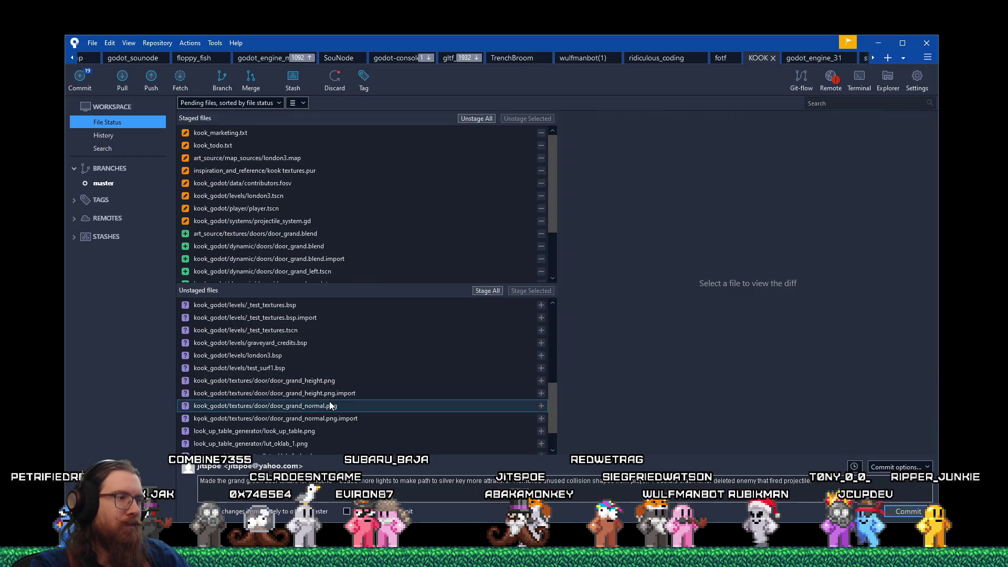
pyautogui.click(326, 382)
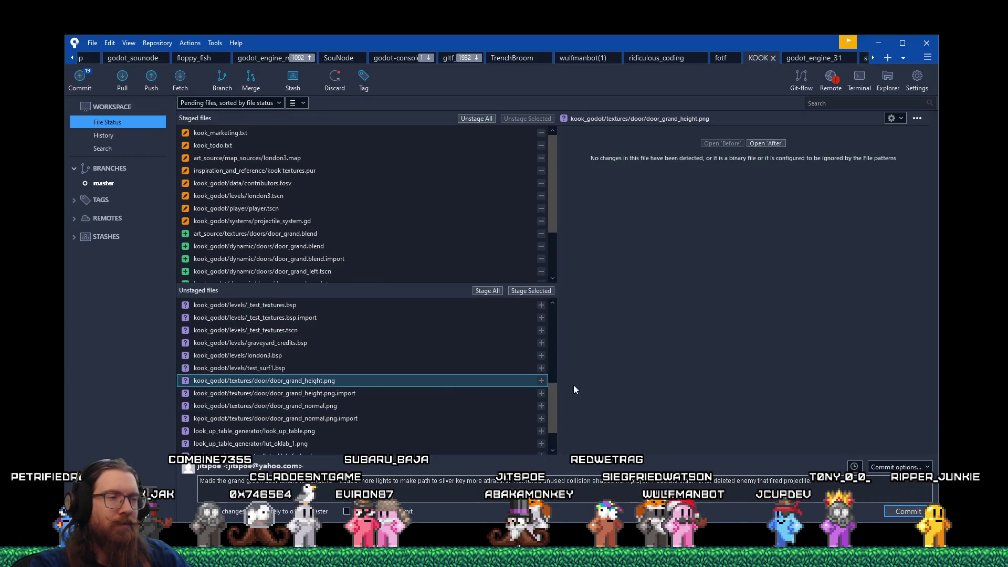
pyautogui.press('Down')
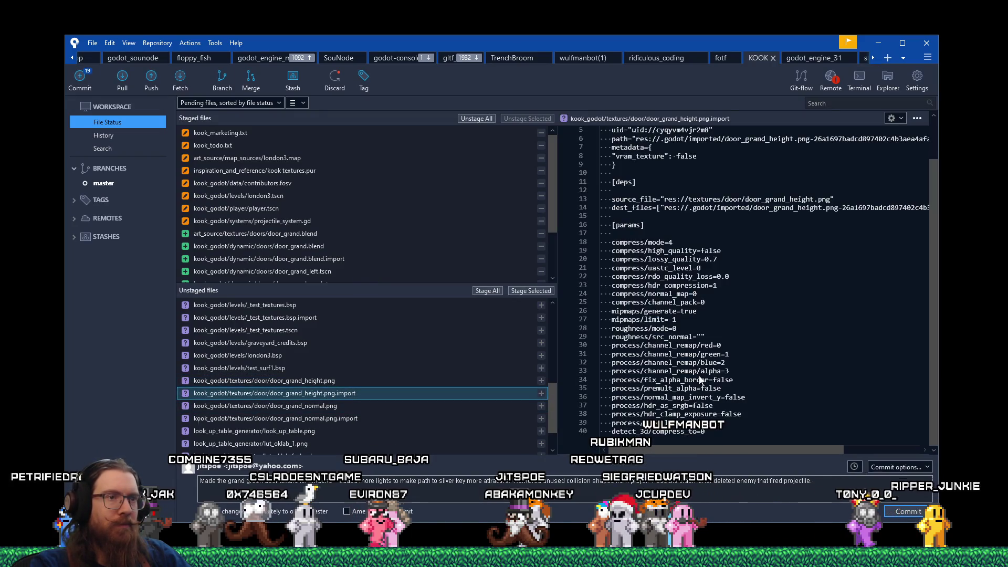
pyautogui.keyDown('ctrl'); pyautogui.click(367, 380); pyautogui.keyUp('ctrl')
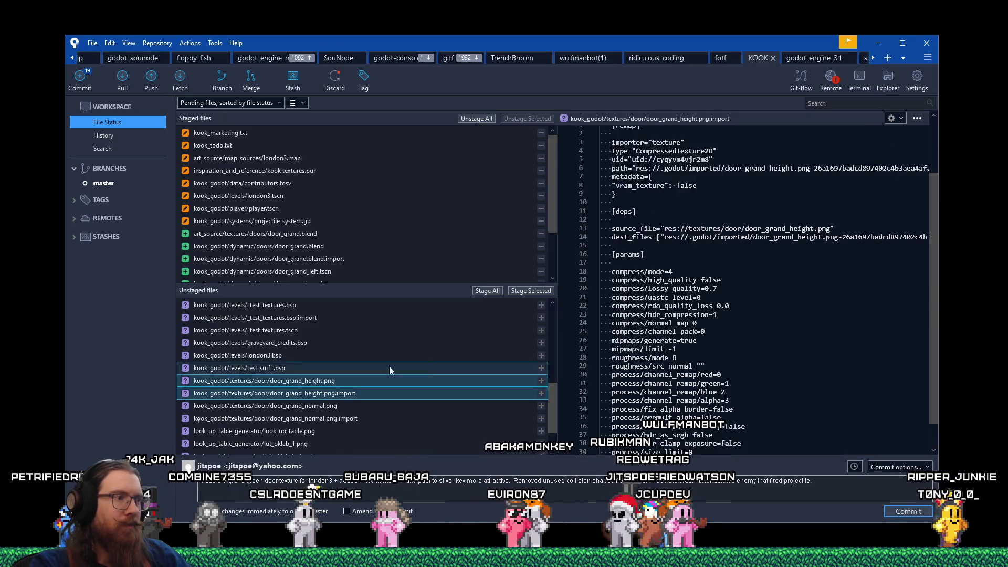
pyautogui.click(530, 291)
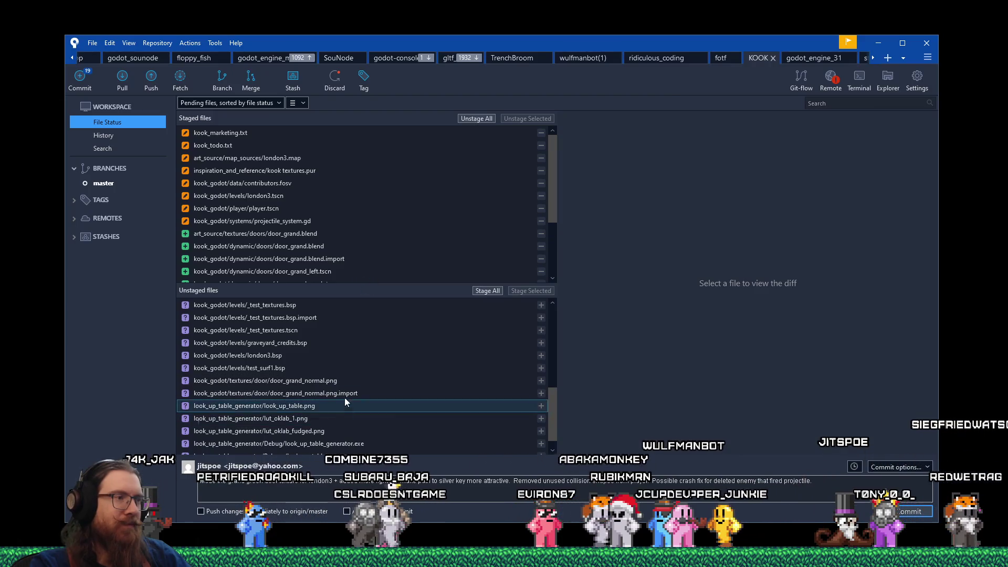
# - Review the roughness lines 28–29 in door_grand_normal.png.import, then select door_grand_normal.png with it
pyautogui.click(345, 394)
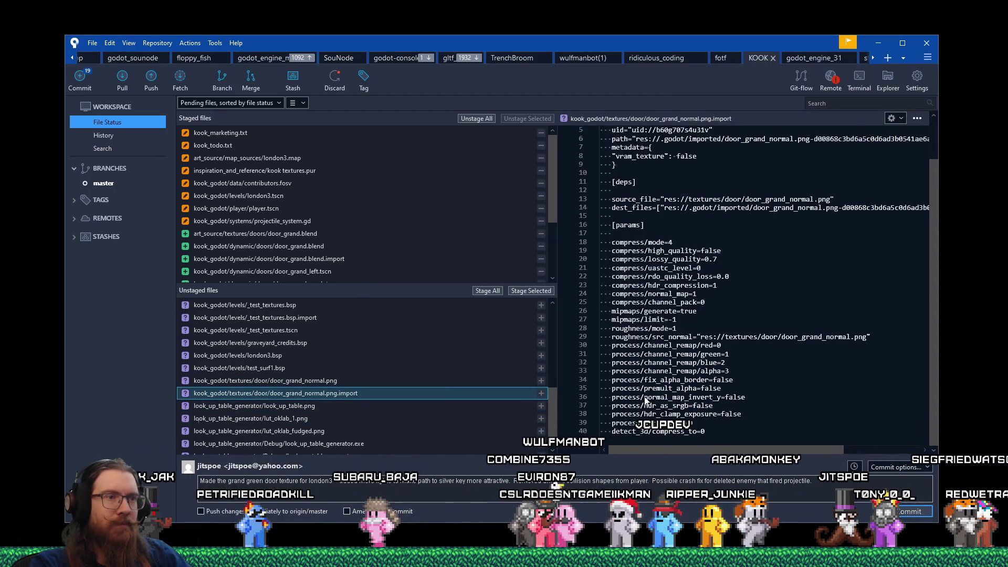
pyautogui.click(653, 336)
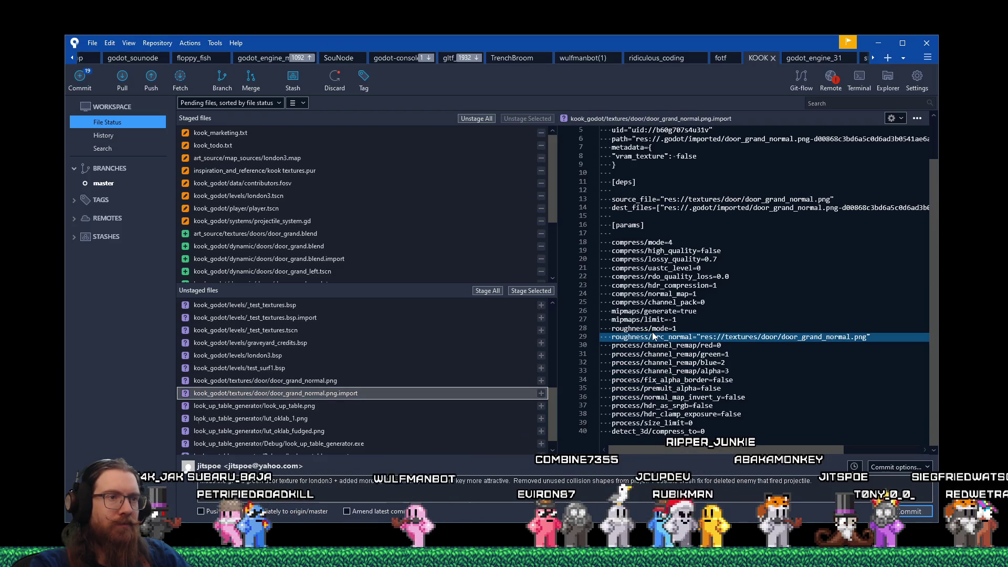
pyautogui.keyDown('shift'); pyautogui.click(657, 329); pyautogui.keyUp('shift')
pyautogui.click(657, 330)
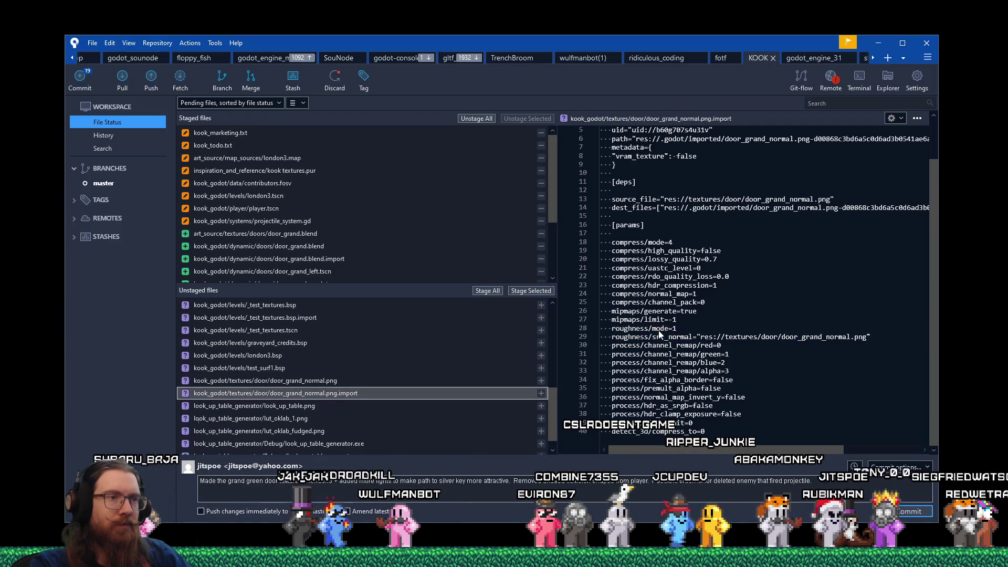
pyautogui.keyDown('shift'); pyautogui.click(661, 338); pyautogui.keyUp('shift')
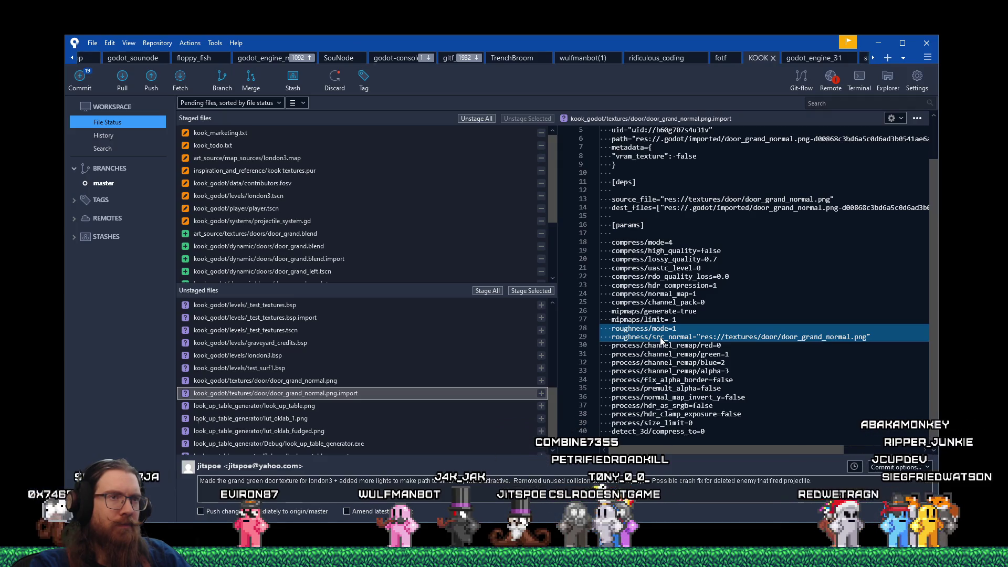
pyautogui.scroll(2, 661, 342)
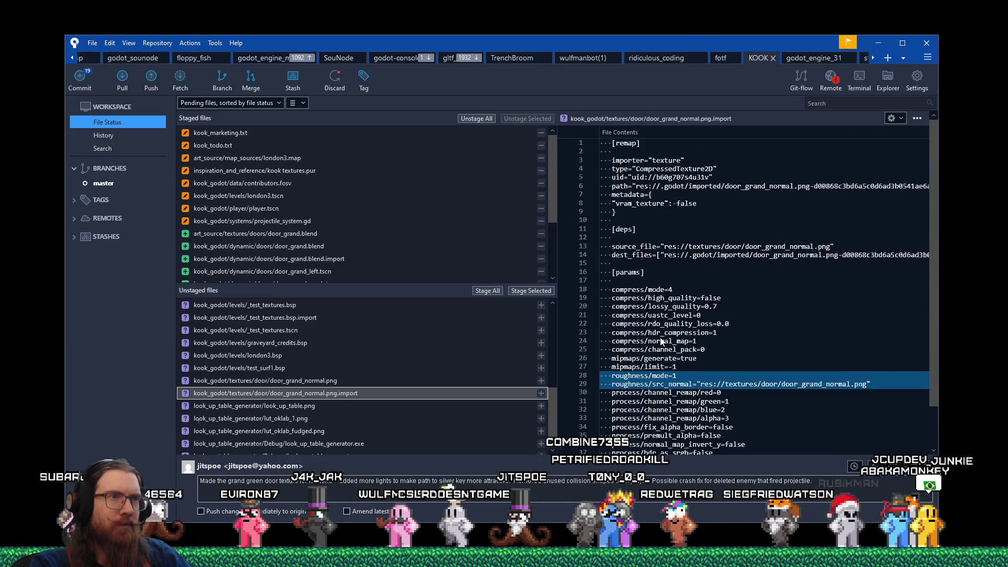
pyautogui.scroll(-2, 661, 341)
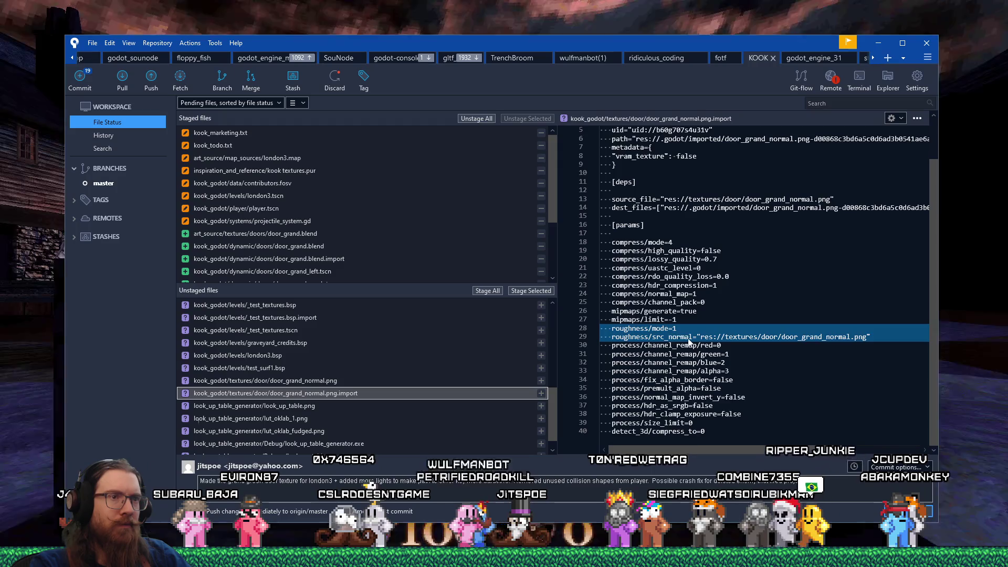
pyautogui.moveTo(685, 336); pyautogui.dragTo(685, 328)
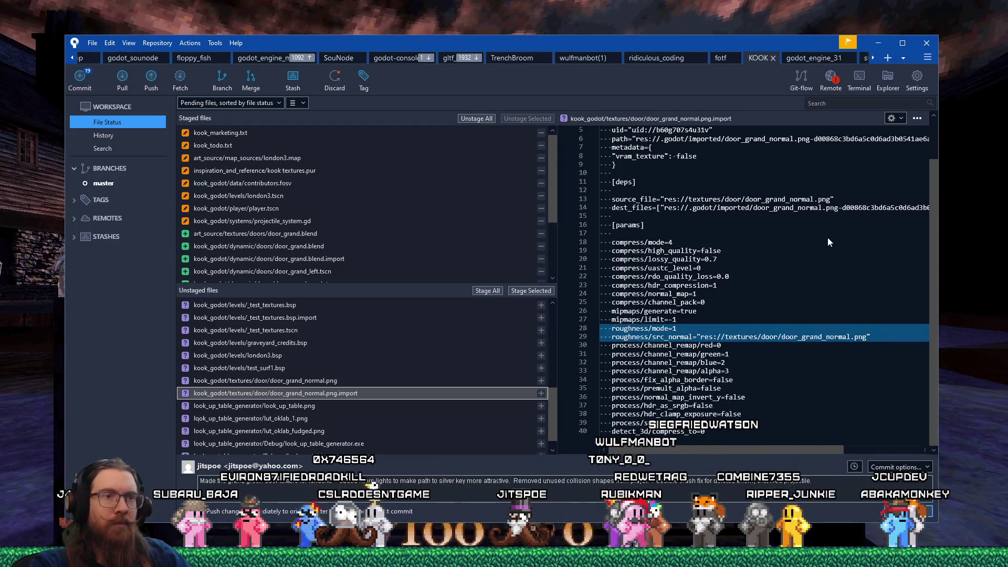
pyautogui.keyDown('shift'); pyautogui.click(336, 380); pyautogui.keyUp('shift')
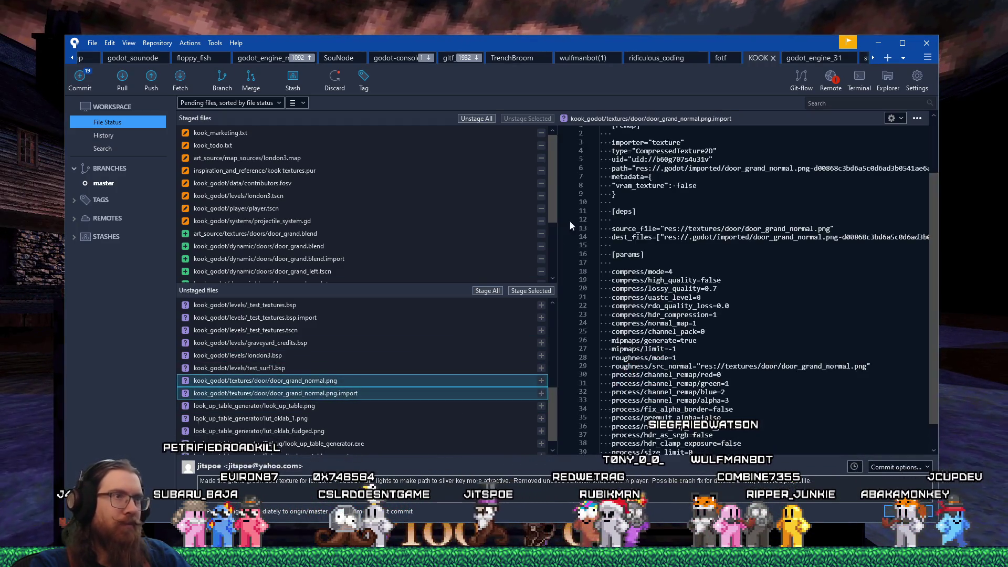
# - Stage the door_grand_normal files, then turn off Fullscreen in KOOK's Video Settings and close the game
pyautogui.click(529, 291)
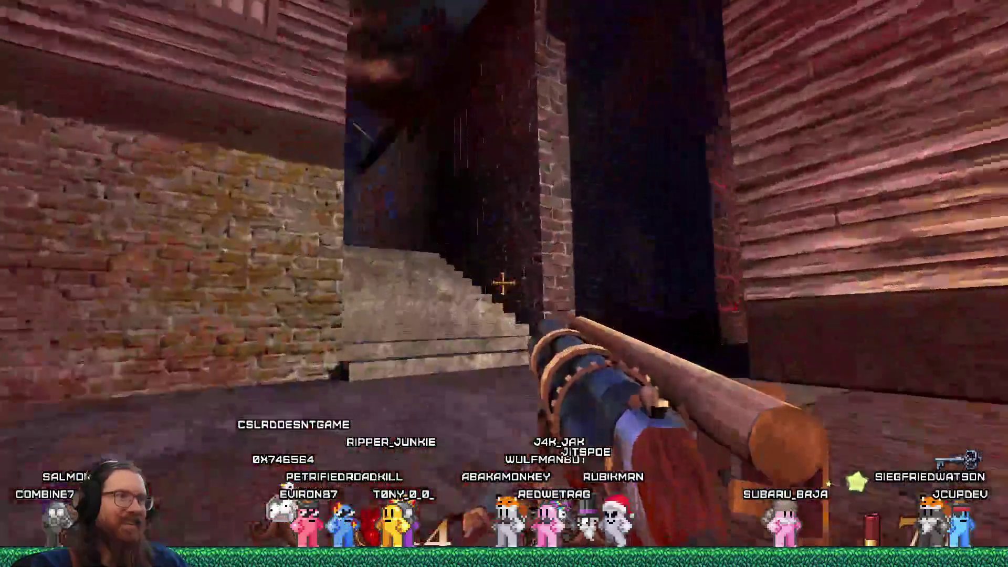
pyautogui.press('`')
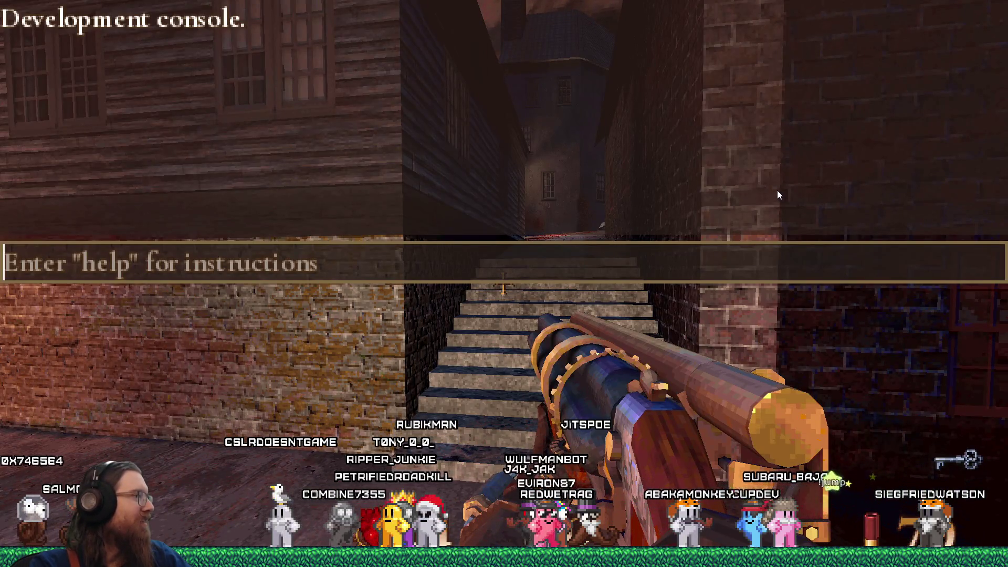
pyautogui.press('Escape')
pyautogui.press('Escape')
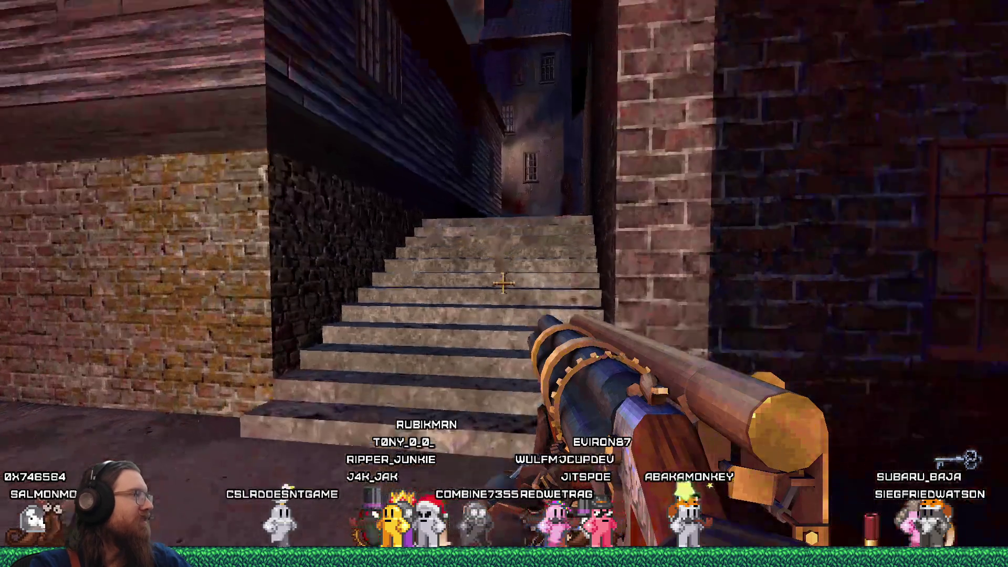
pyautogui.click(535, 351)
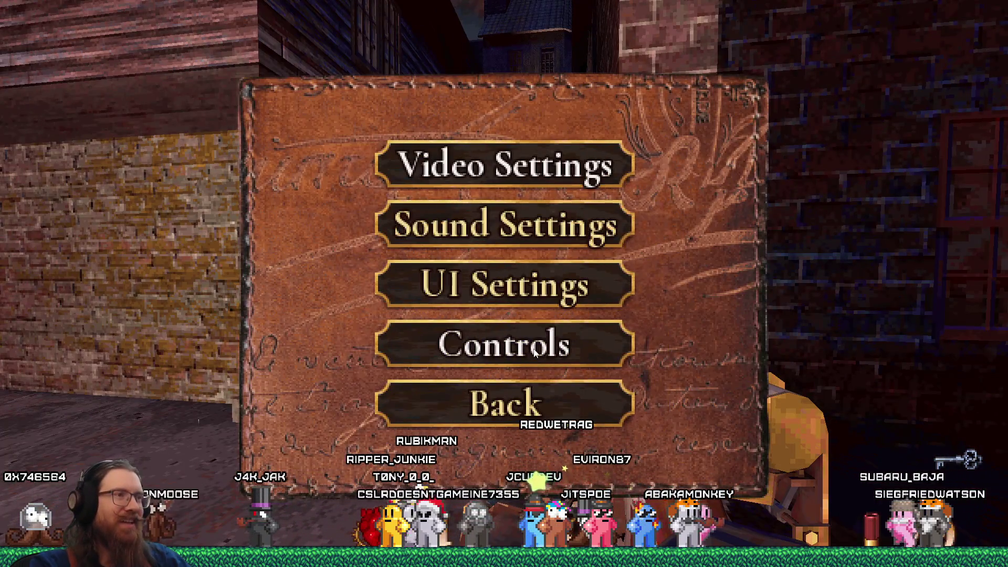
pyautogui.click(522, 166)
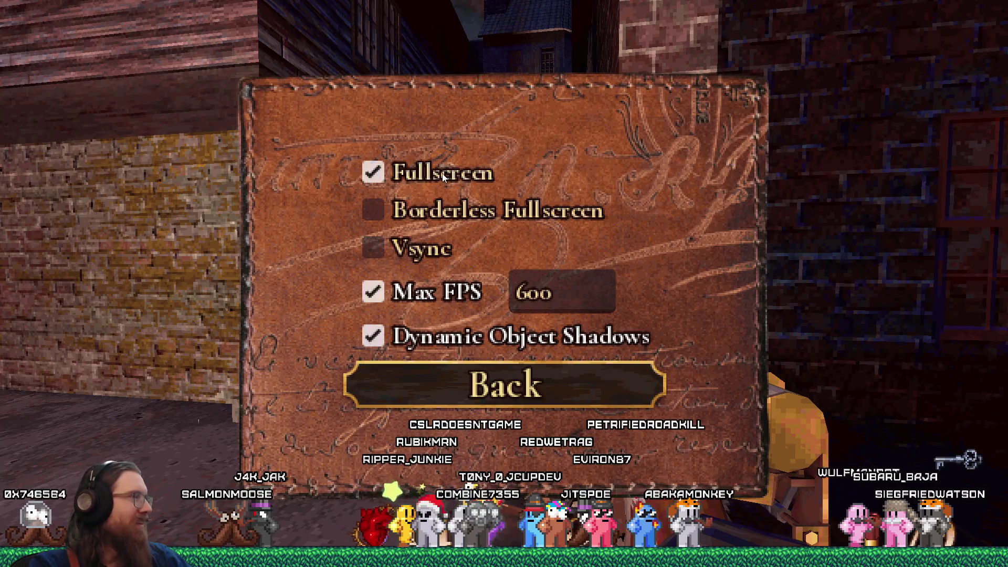
pyautogui.click(446, 173)
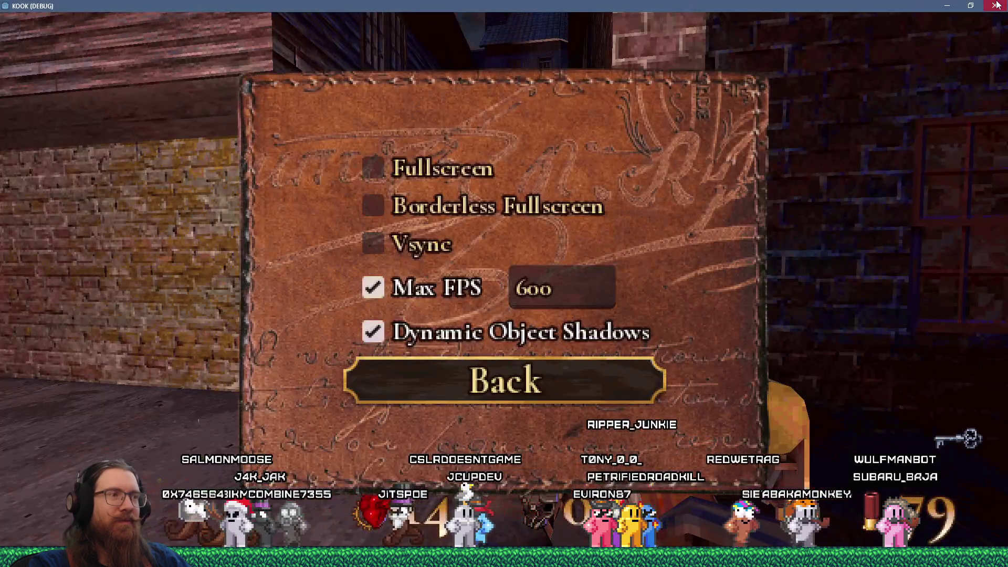
pyautogui.click(996, 5)
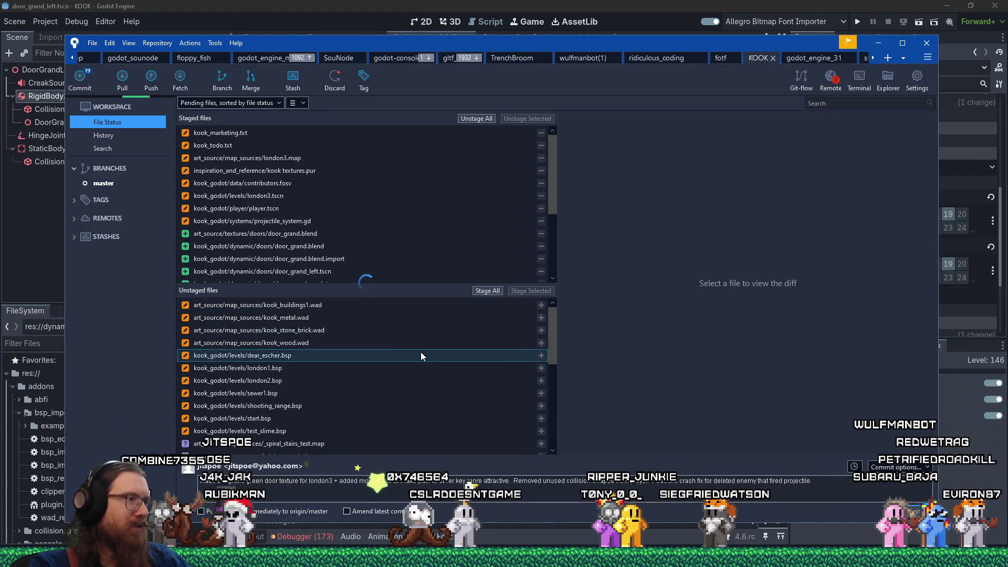
# - Commit the staged door texture changes to master and minimize the git client
pyautogui.scroll(-3, 407, 388)
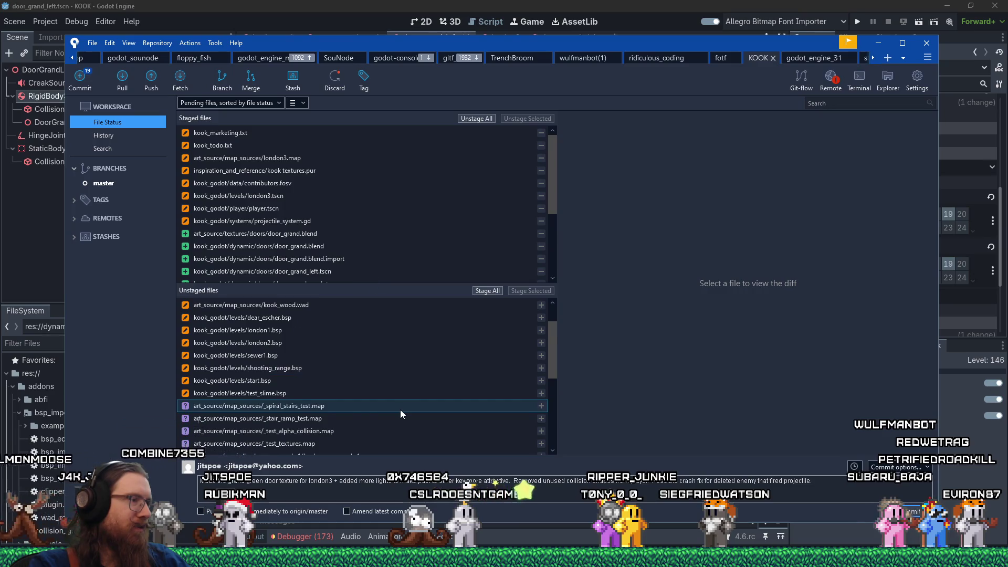
pyautogui.scroll(-2, 400, 411)
pyautogui.scroll(-1, 400, 410)
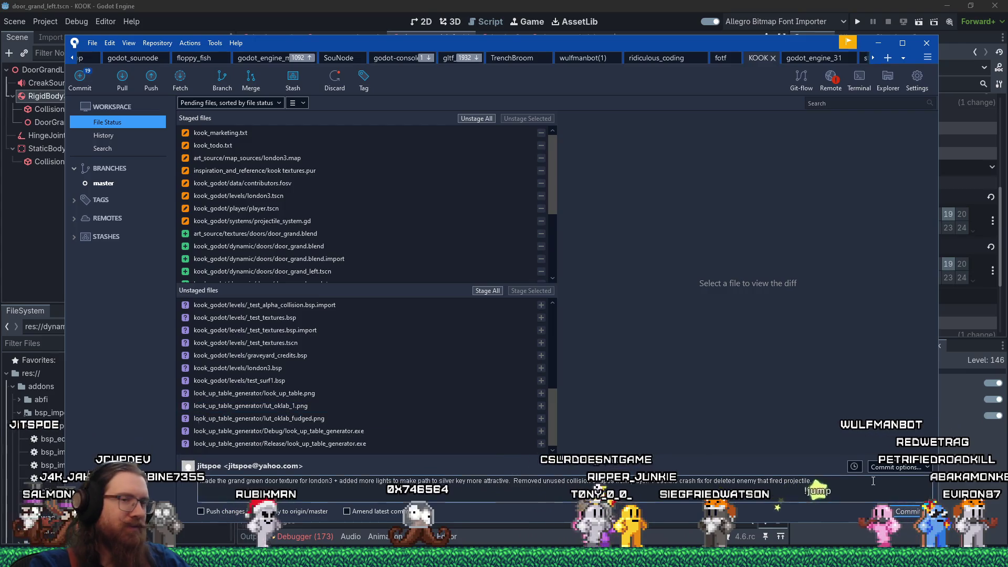
pyautogui.click(905, 511)
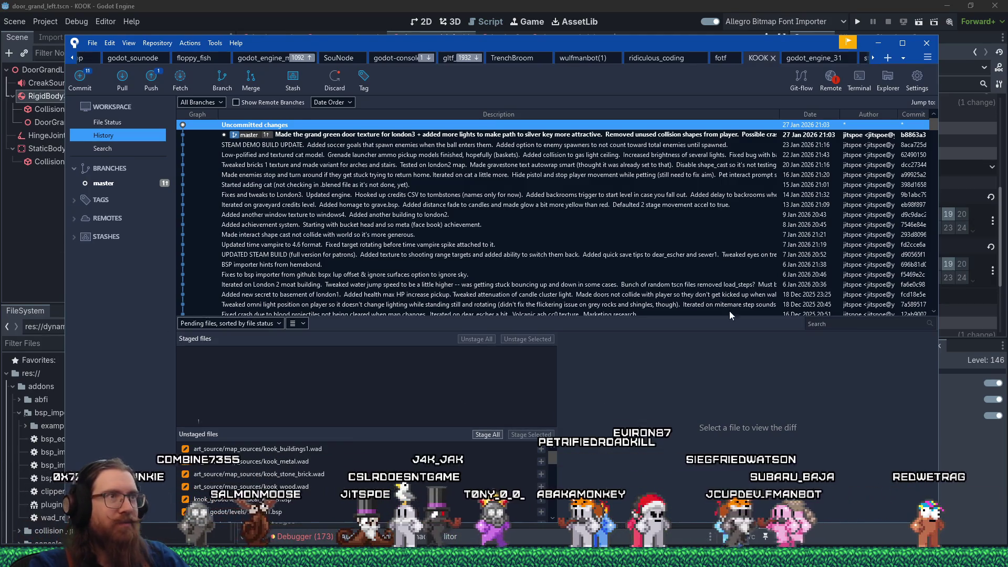
pyautogui.moveTo(795, 43)
pyautogui.mouseDown()
pyautogui.moveTo(804, 90)
pyautogui.moveTo(800, 73)
pyautogui.mouseUp()
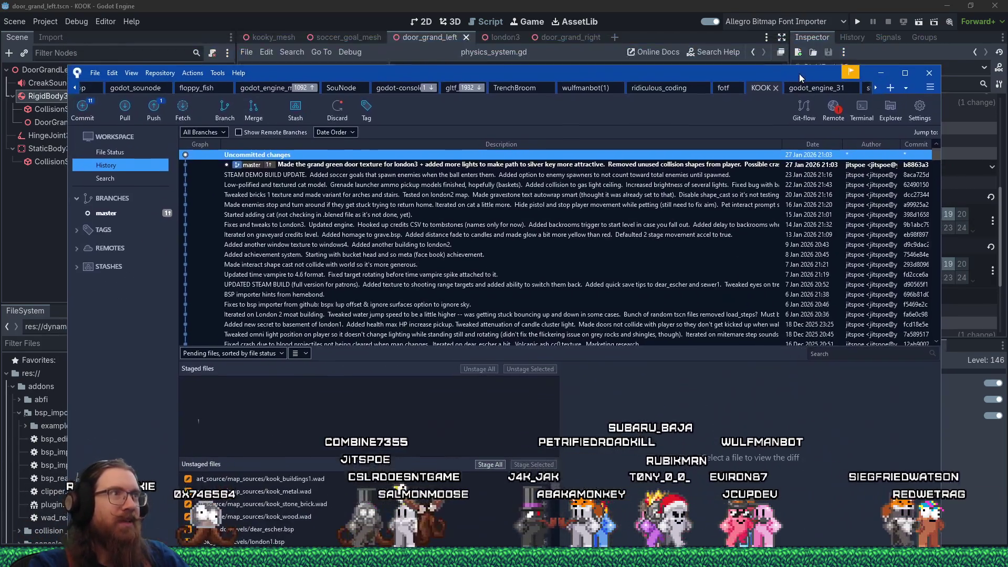
pyautogui.click(881, 72)
# - Bring up kook_todo.txt and scroll to its top, then run KOOK from Godot
pyautogui.moveTo(171, 523)
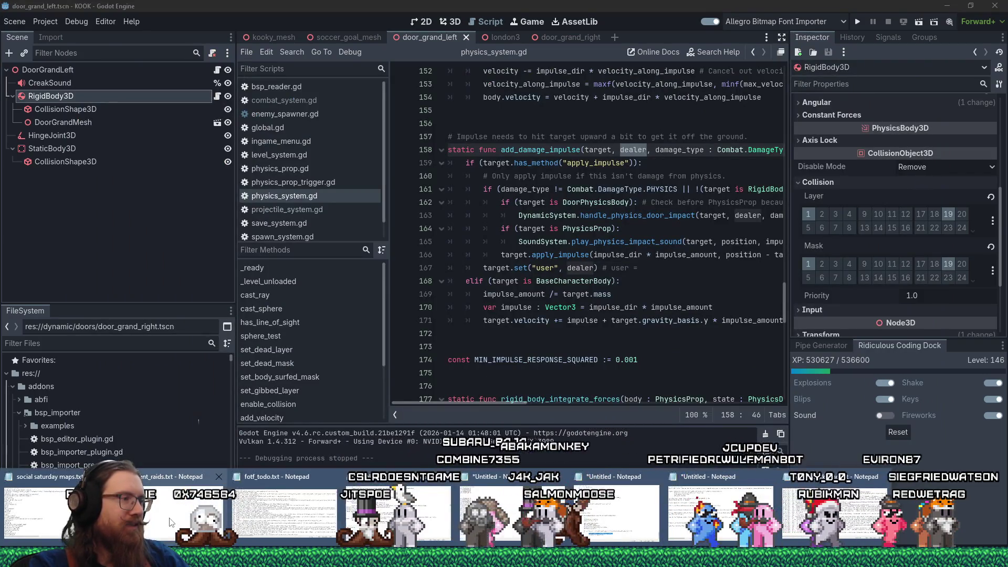
pyautogui.click(399, 514)
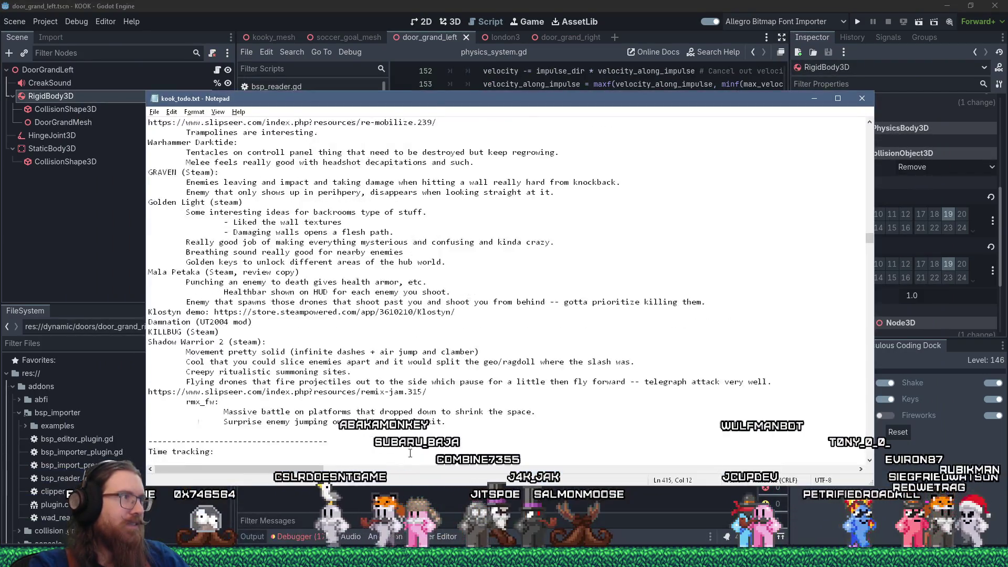
pyautogui.moveTo(869, 237); pyautogui.dragTo(873, 115)
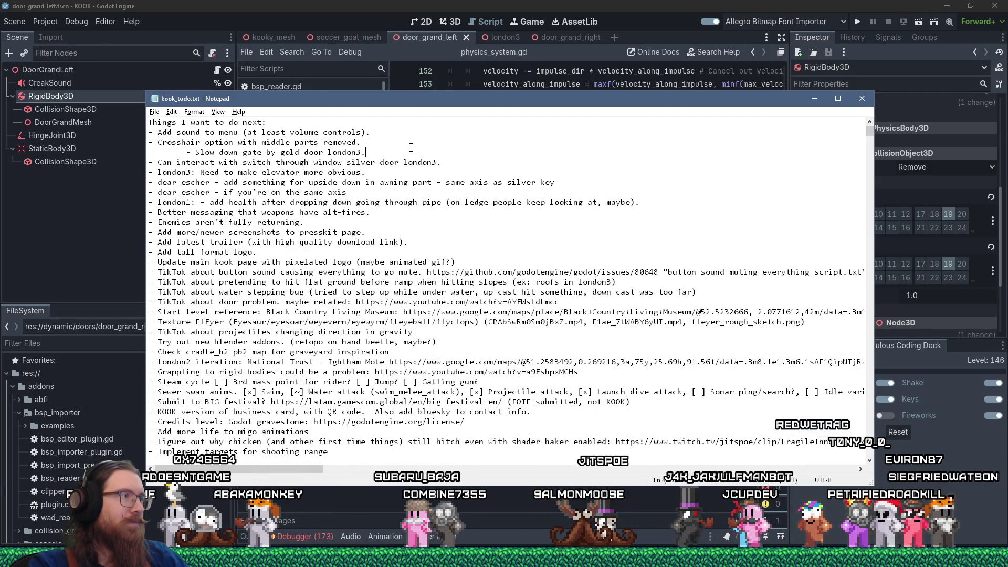
pyautogui.click(857, 22)
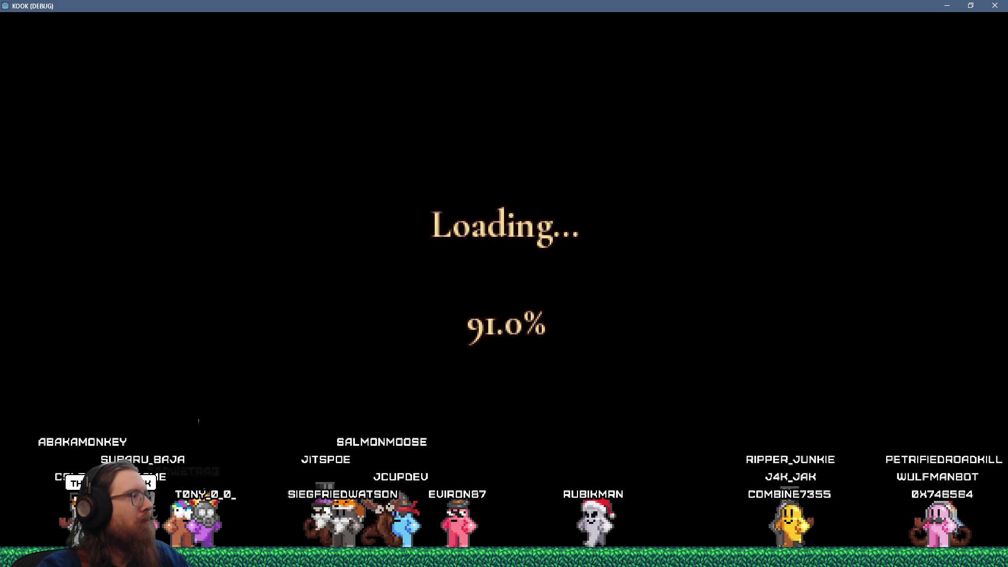
# - Enable noclip and giveall from the console, then fly toward the town buildings past the brick wall
pyautogui.press('`')
pyautogui.write('noc')
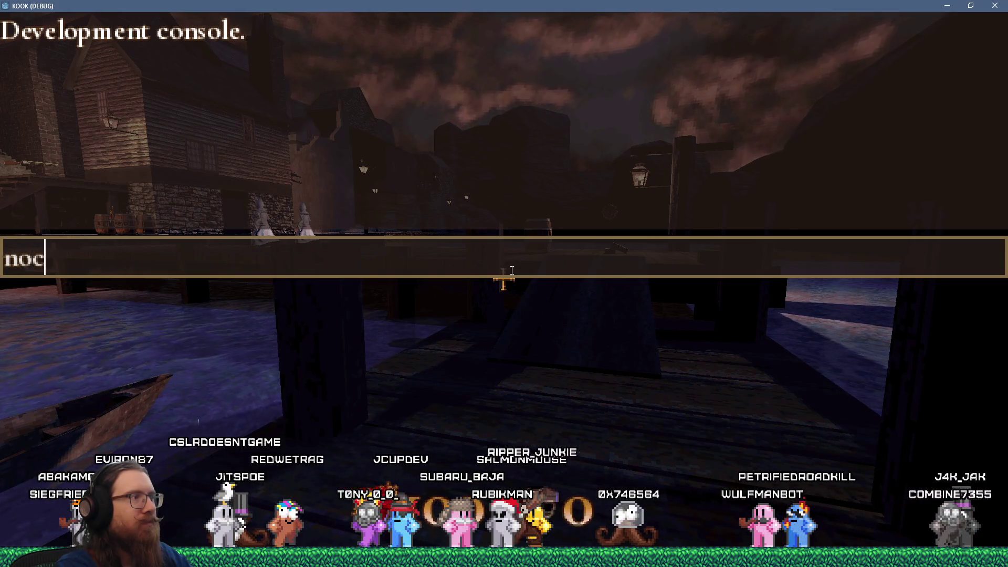
pyautogui.write('lip')
pyautogui.press('Return')
pyautogui.write('giveall')
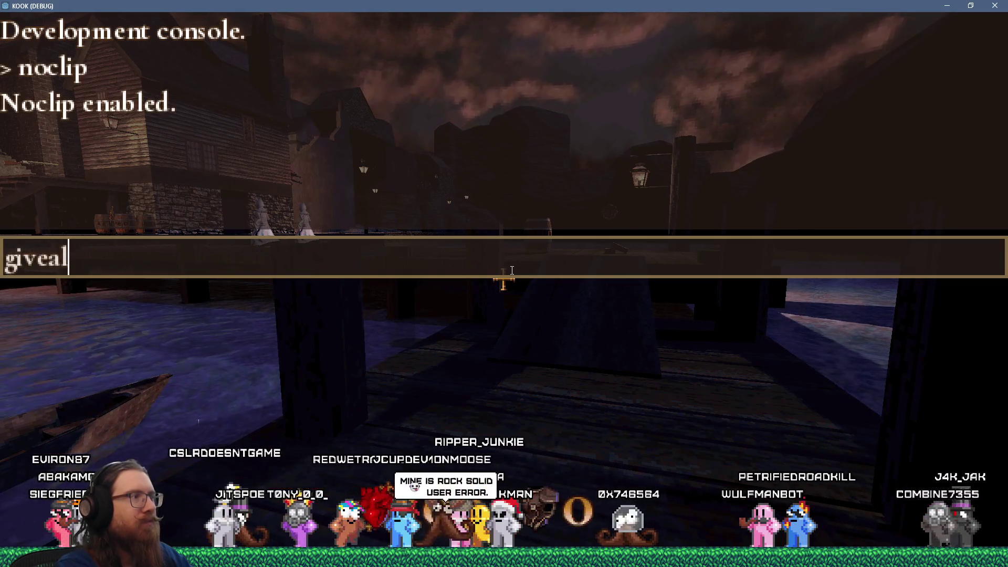
pyautogui.press('Return')
pyautogui.press('`')
pyautogui.press('w')
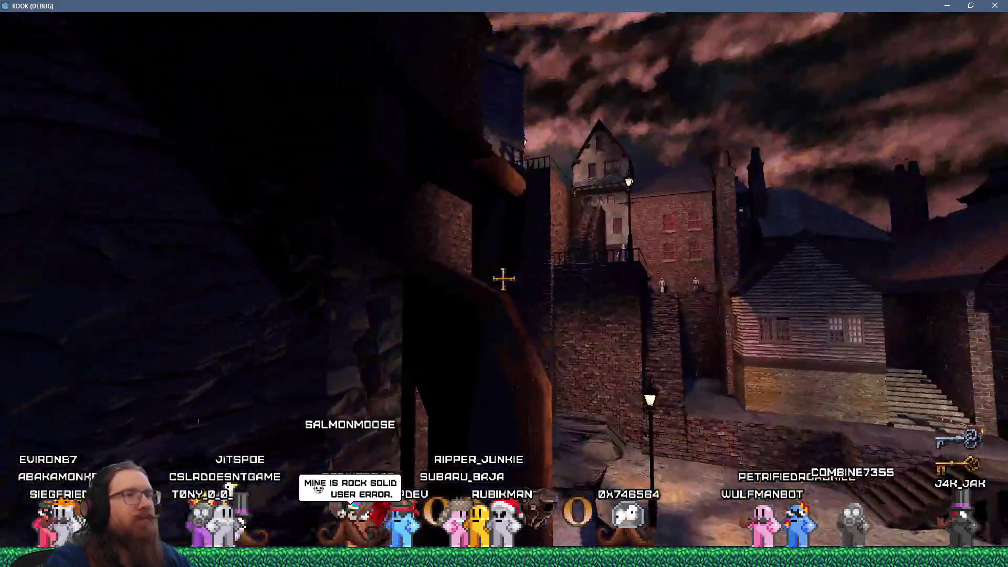
pyautogui.press('w')
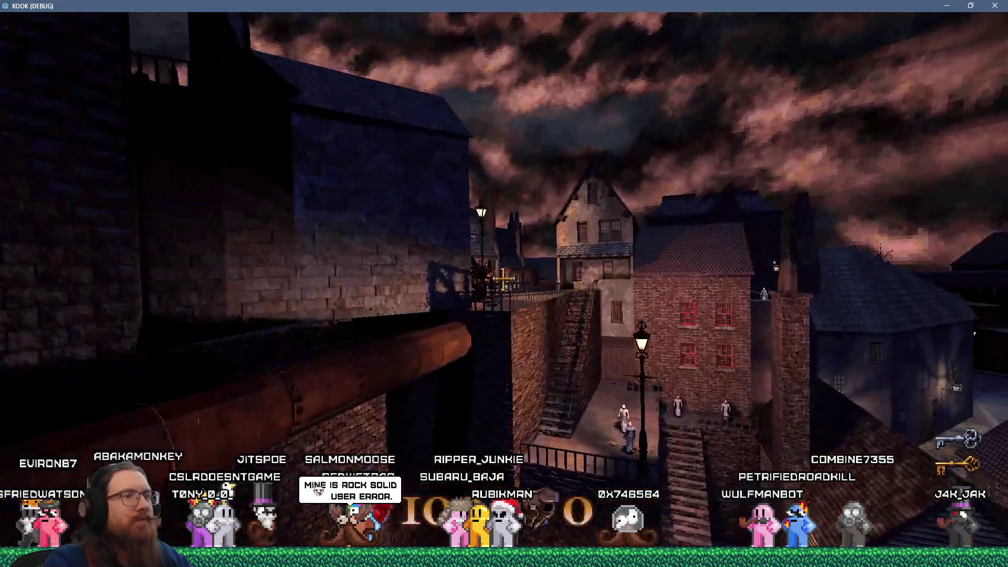
# - Equip the flamethrower and fire bursts down at the cobbled street
pyautogui.press('`')
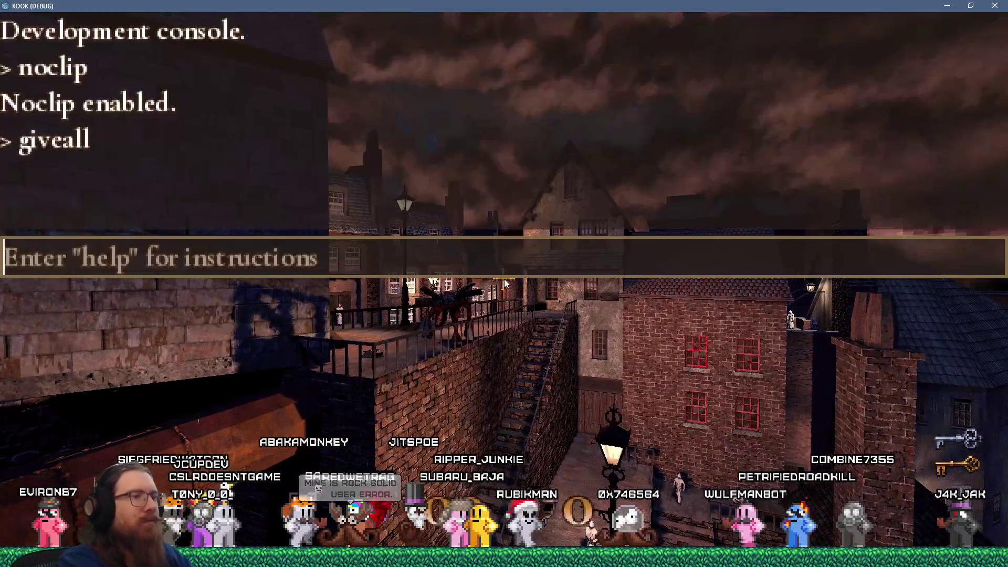
pyautogui.press('`')
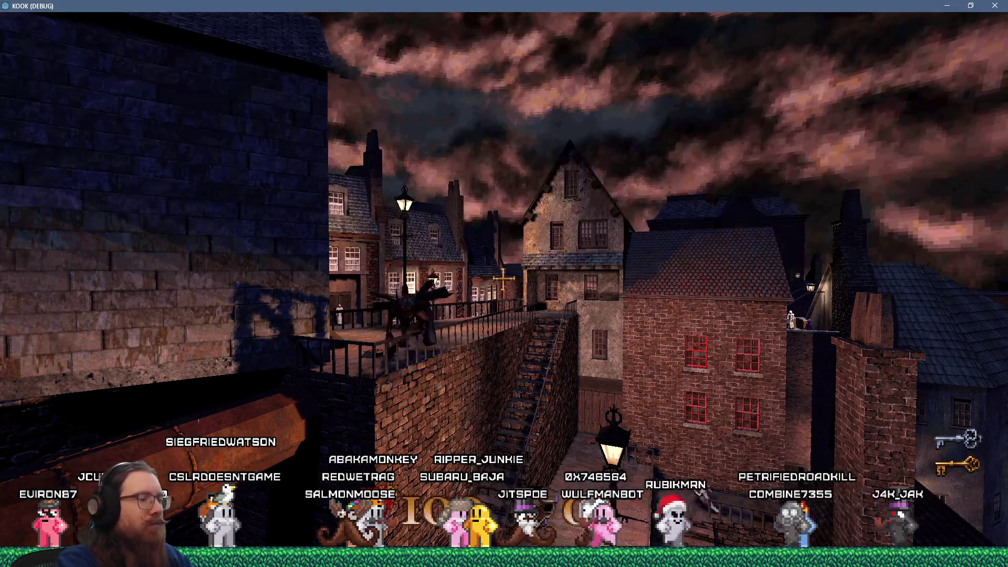
pyautogui.press('w')
pyautogui.moveTo(504, 280); pyautogui.dragTo(504, 279)
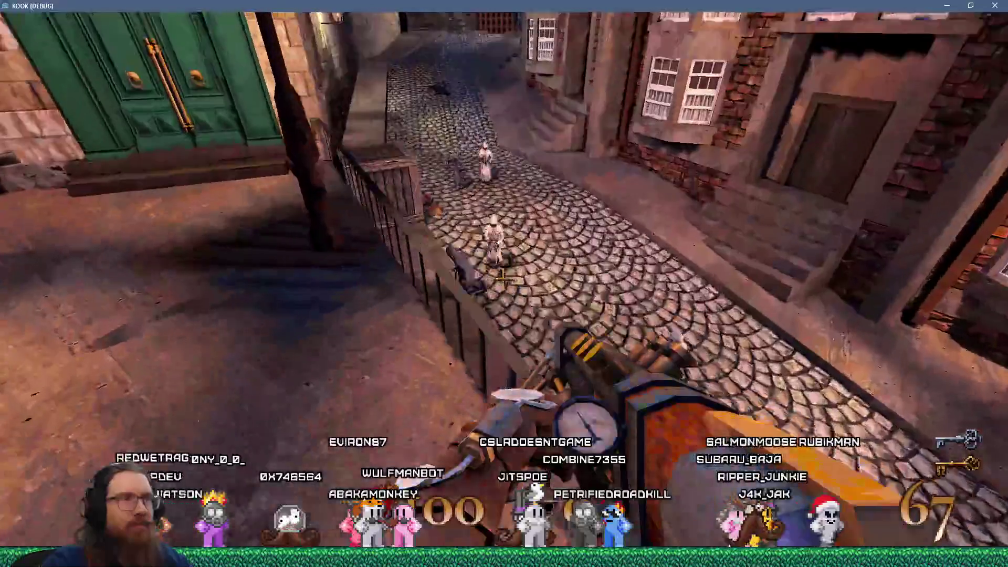
pyautogui.moveTo(504, 279); pyautogui.dragTo(504, 279)
pyautogui.click(504, 279)
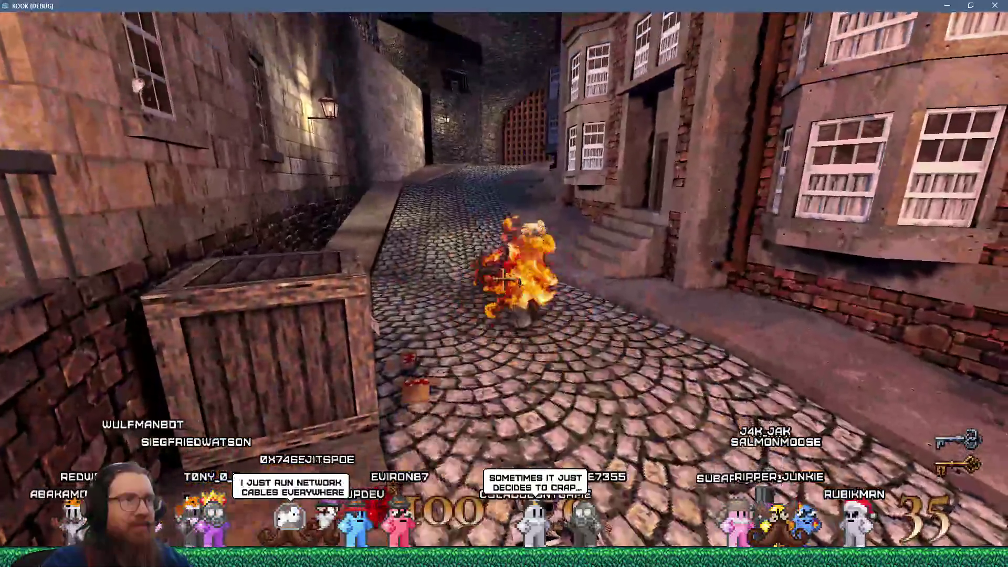
pyautogui.click(504, 280)
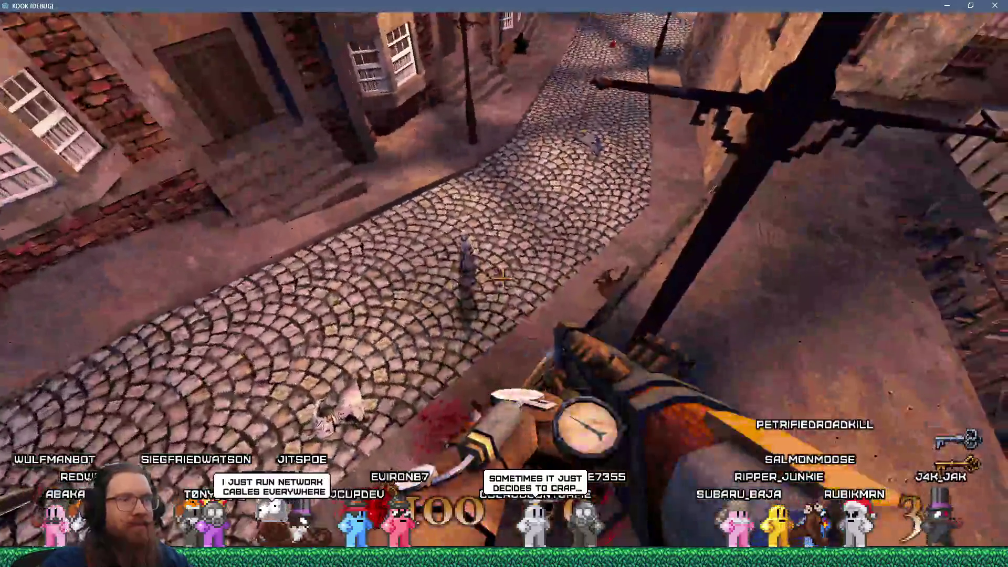
pyautogui.moveTo(504, 279); pyautogui.dragTo(504, 279)
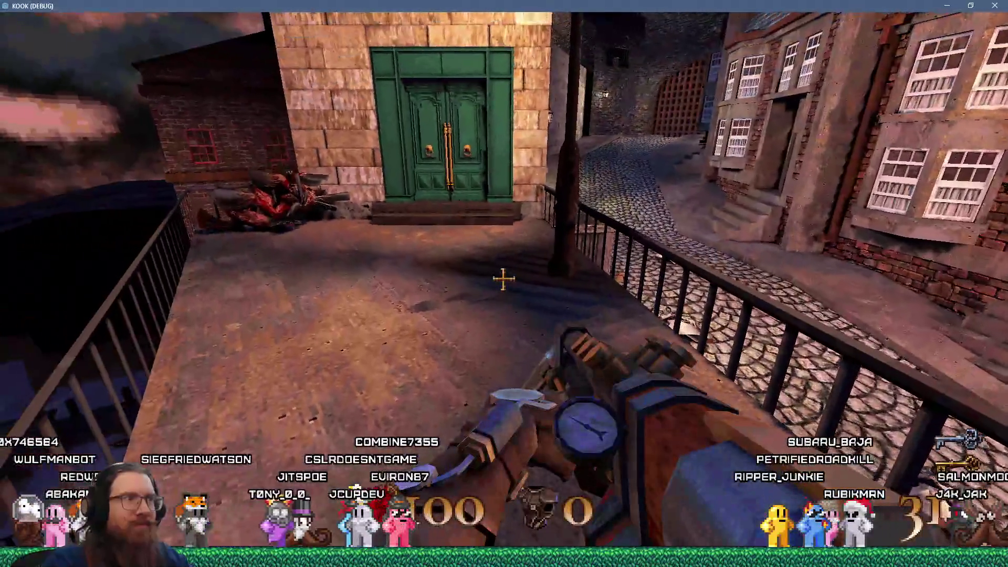
# - Disable noclip by entering the noclip console command again
pyautogui.press('`')
pyautogui.write('noclip')
pyautogui.press('Return')
pyautogui.press('`')
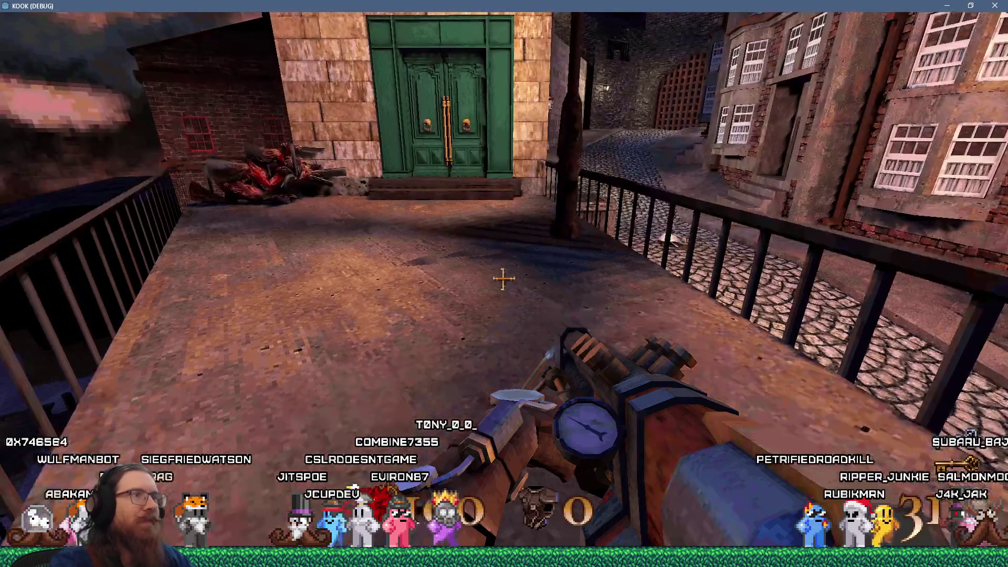
# - Walk through the green door and the panelled shaft to the room with the wooden ledge
pyautogui.press('w')
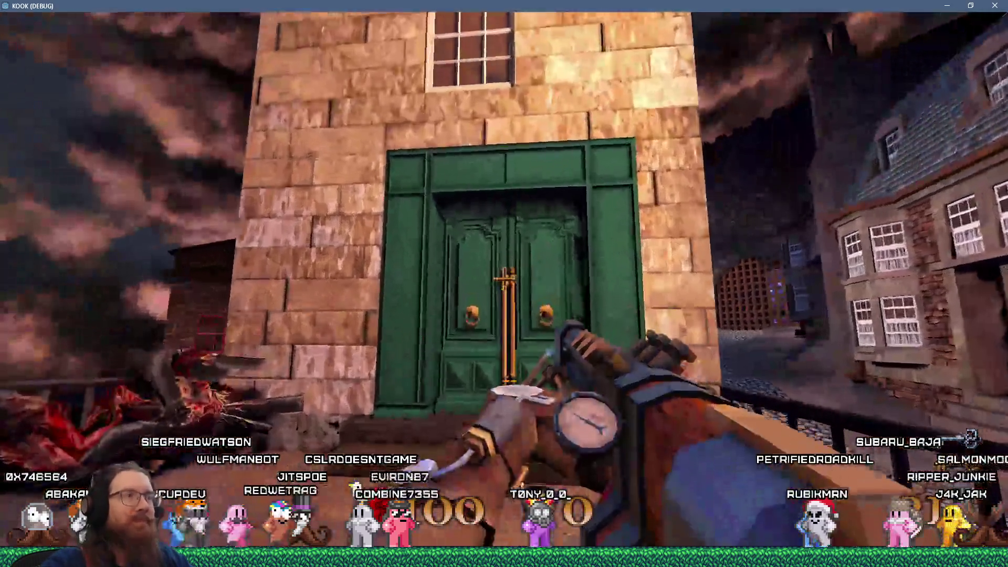
pyautogui.press('w')
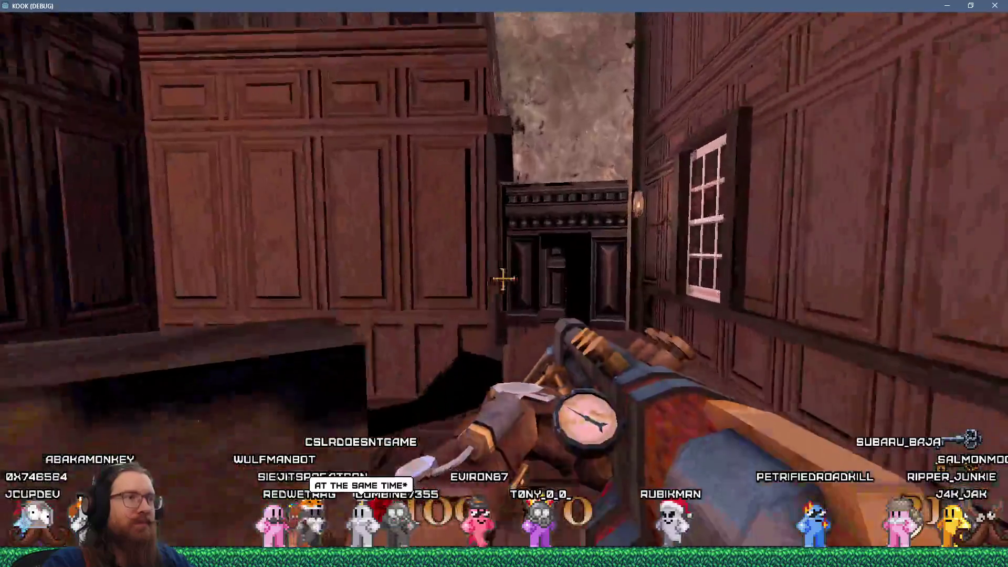
pyautogui.press('w')
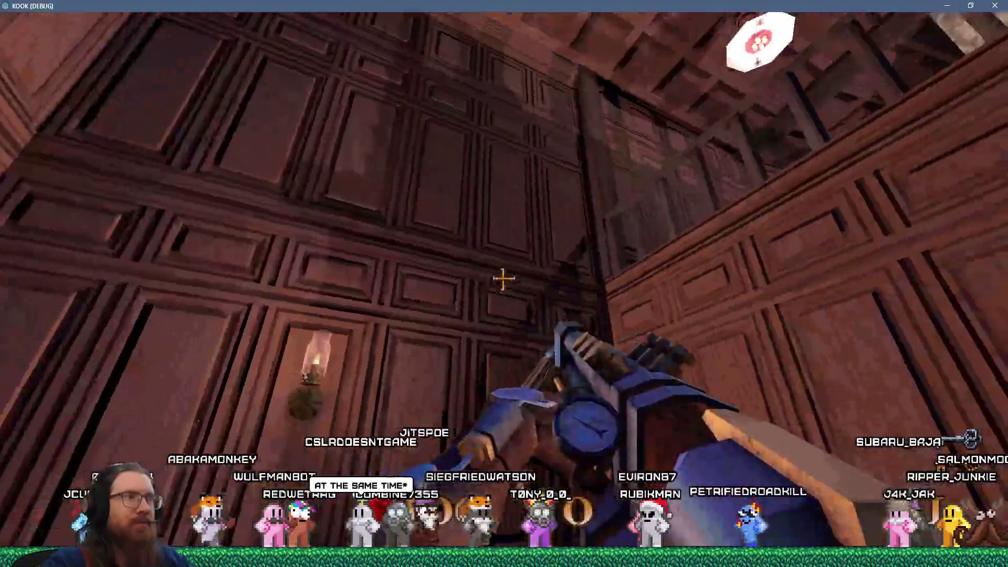
pyautogui.press('w')
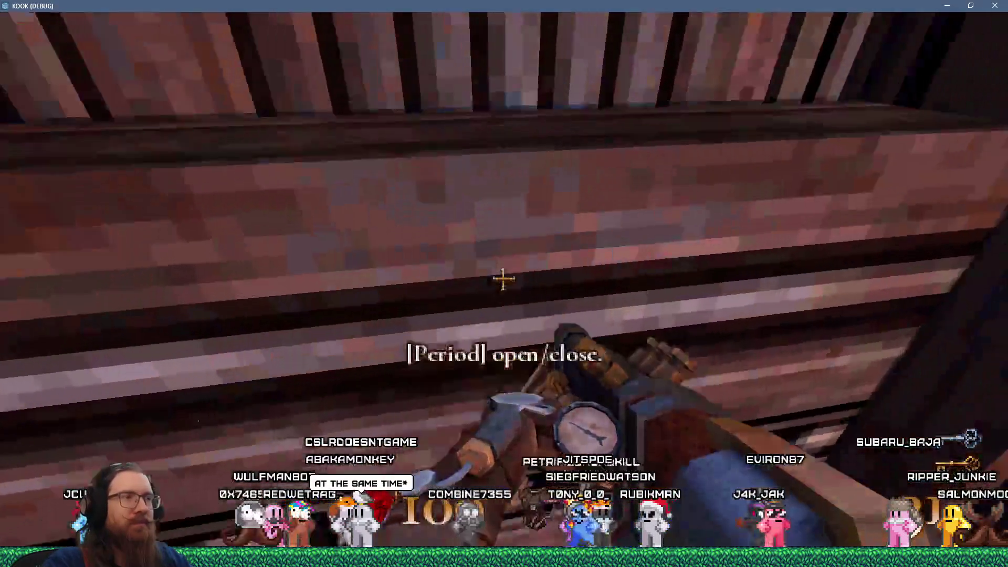
pyautogui.press('w')
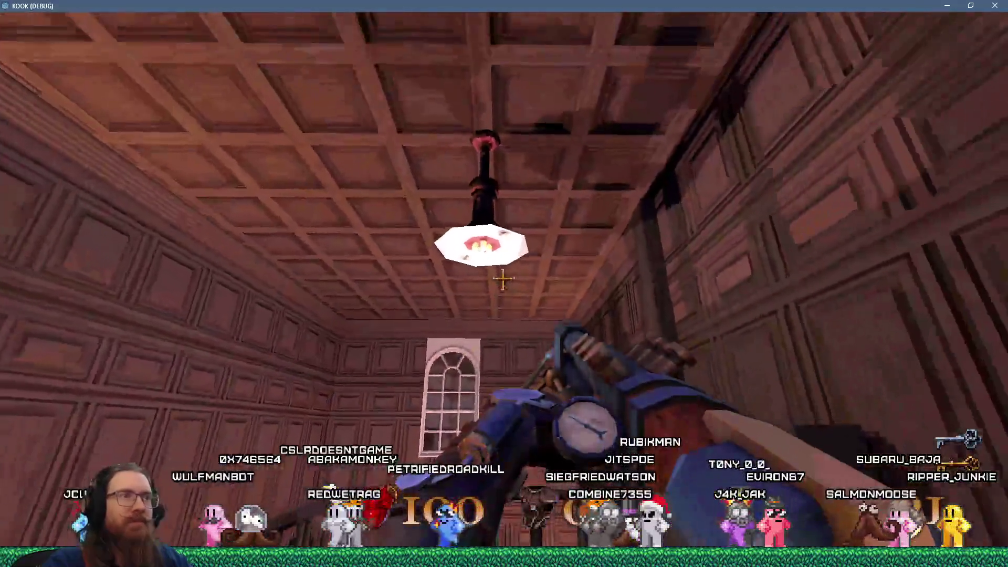
pyautogui.press('w')
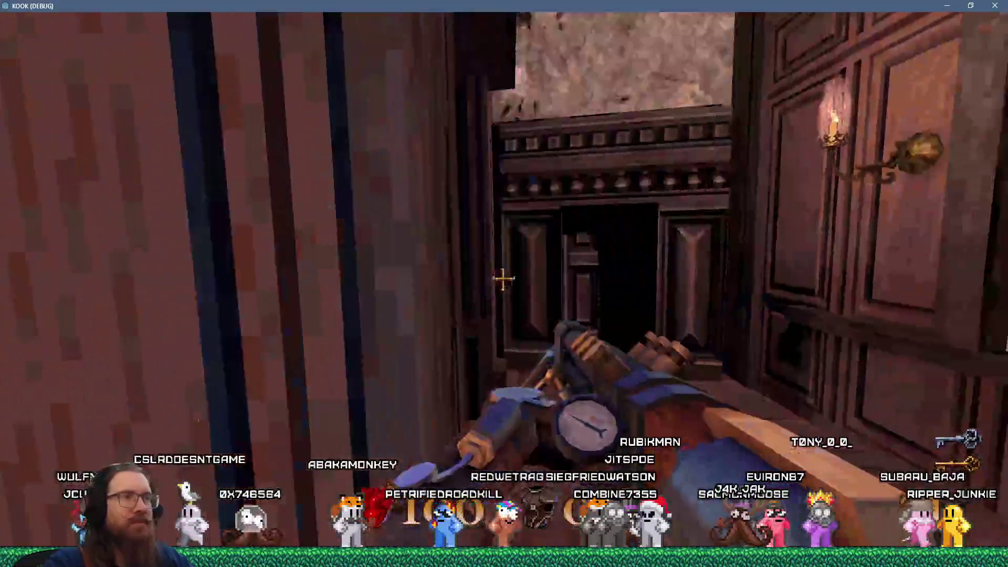
pyautogui.press('w')
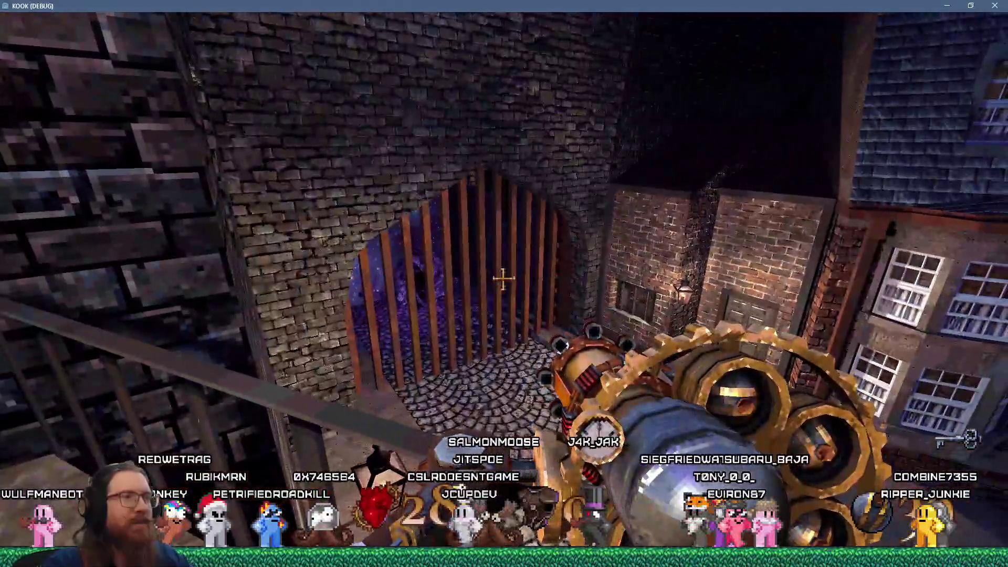
# - Walk along the balcony, drop into the street and collect shells from the shotgun ammo crate
pyautogui.press('w')
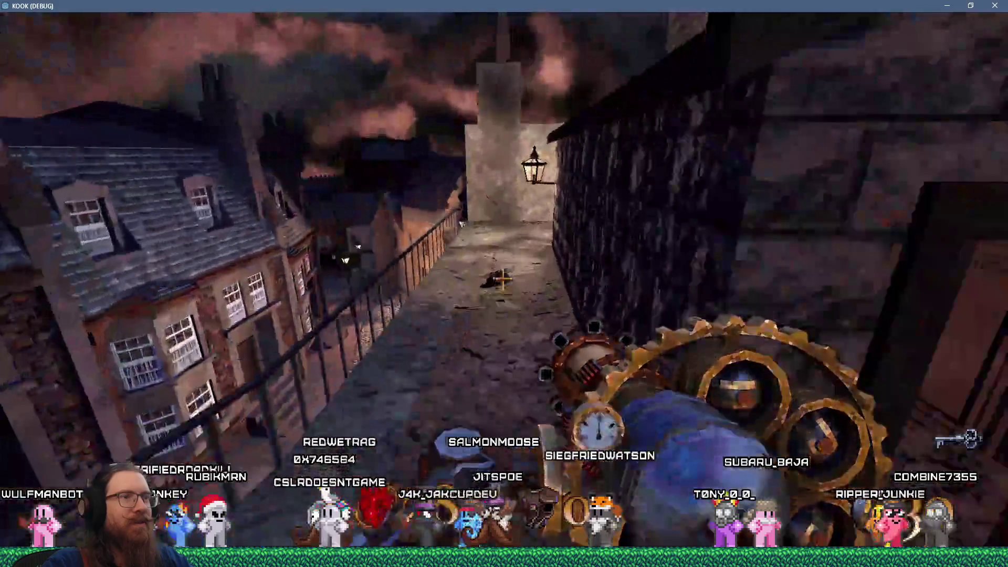
pyautogui.press('w')
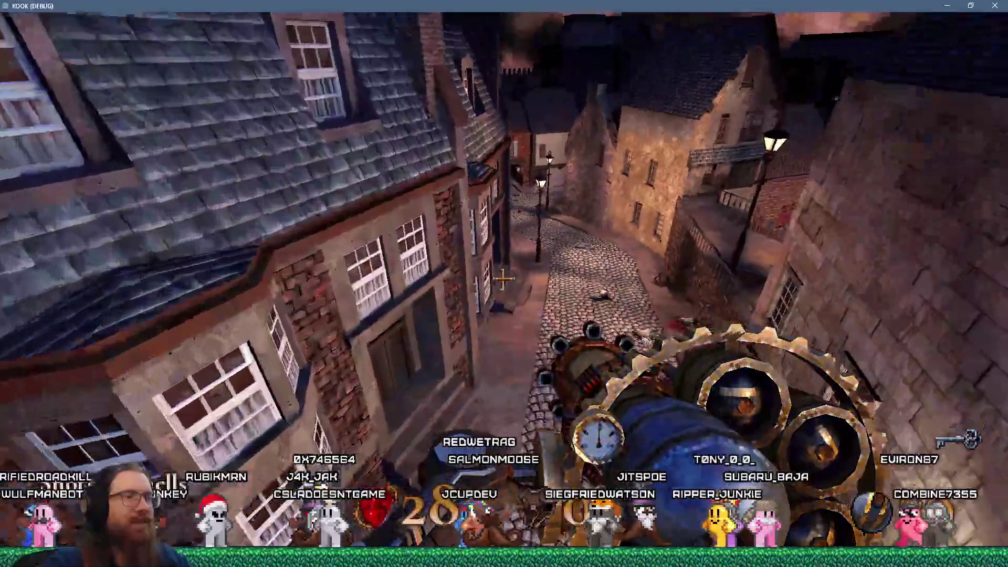
pyautogui.press('w')
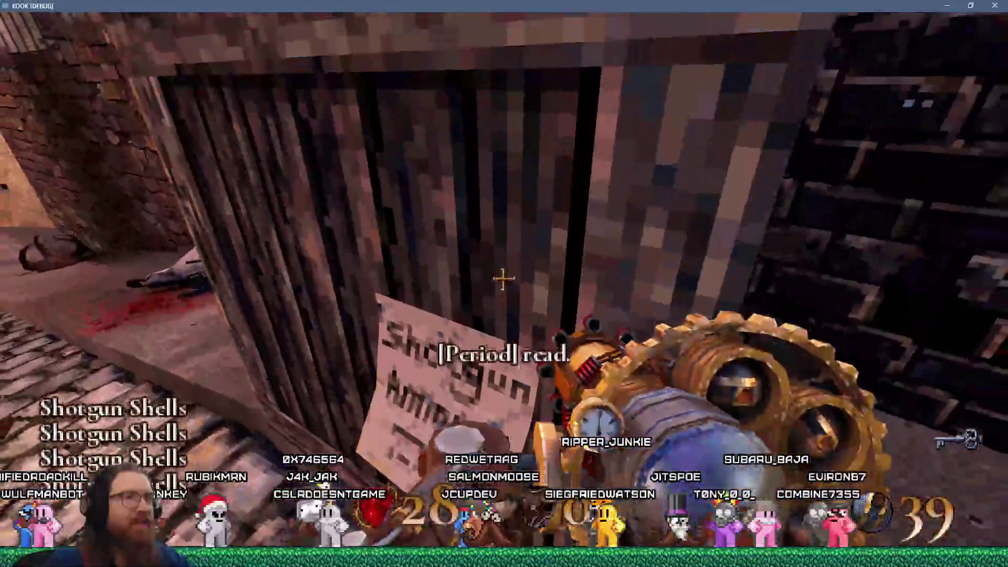
pyautogui.press('s')
# - Quit the game with the quit console command
pyautogui.press('`')
pyautogui.write('qui')
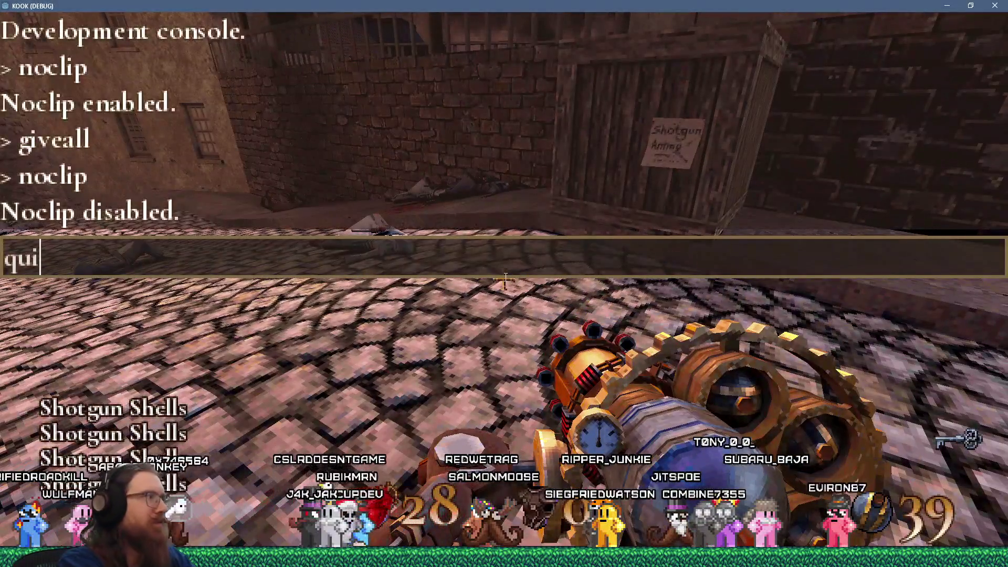
pyautogui.write('t')
pyautogui.press('Return')
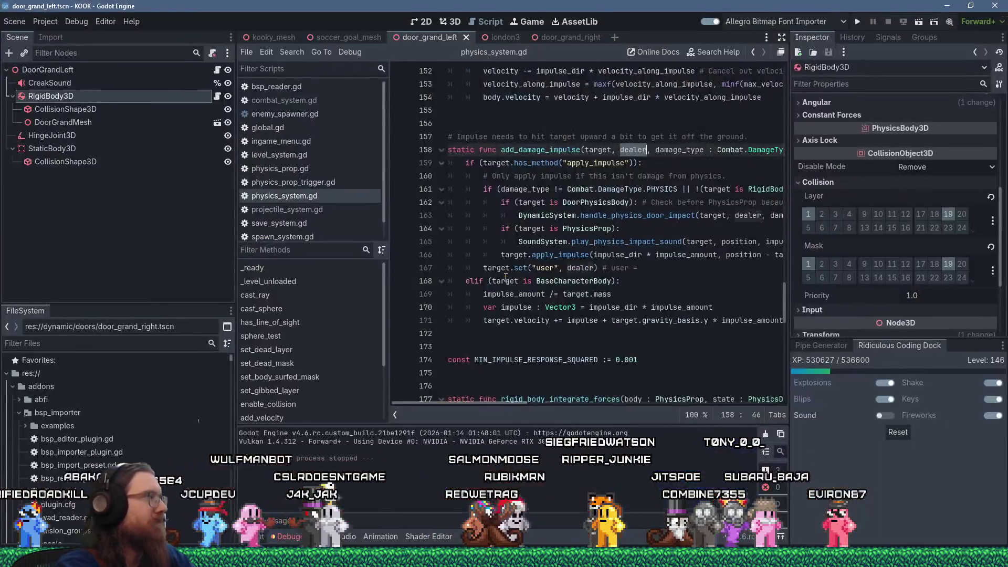
pyautogui.write('quit')
pyautogui.press('Return')
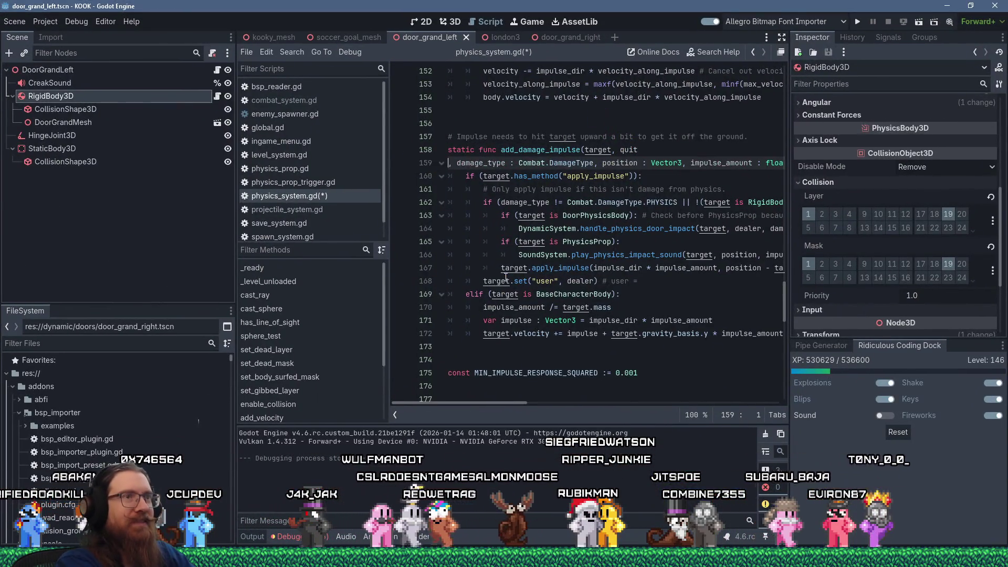
pyautogui.hotkey('ctrl', 'z')
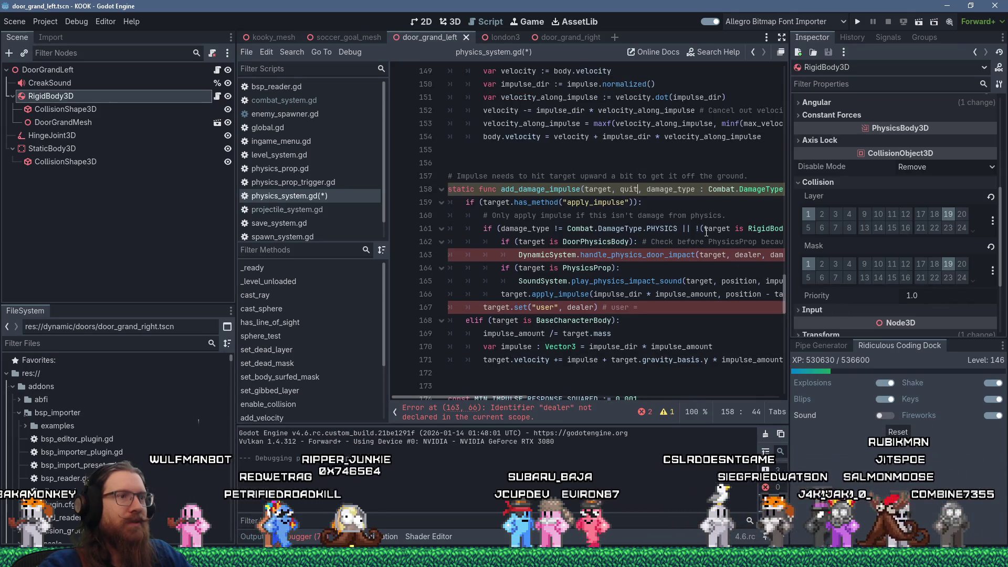
pyautogui.scroll(1, 706, 231)
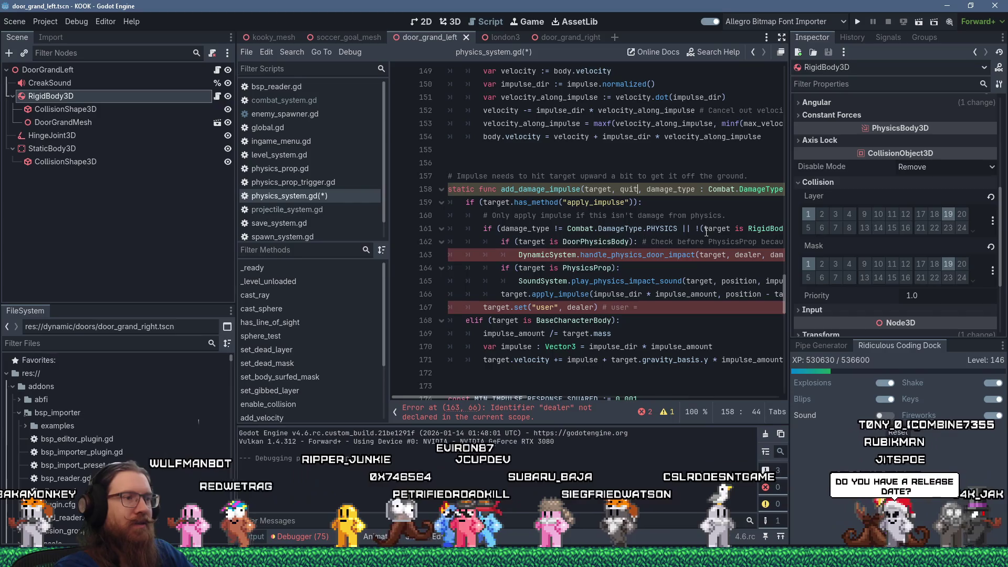
pyautogui.hotkey('ctrl', 'z')
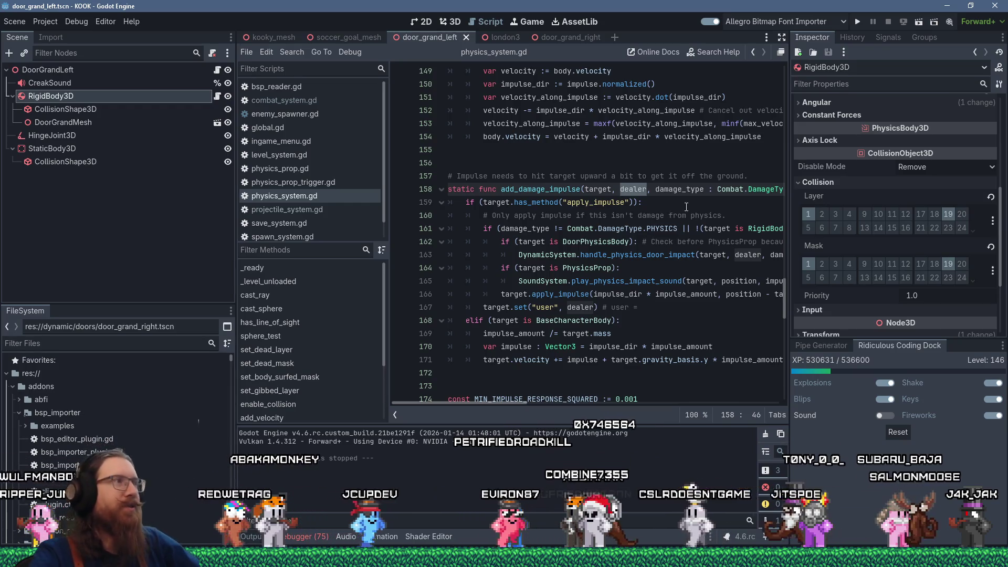
pyautogui.hotkey('alt', 'Tab')
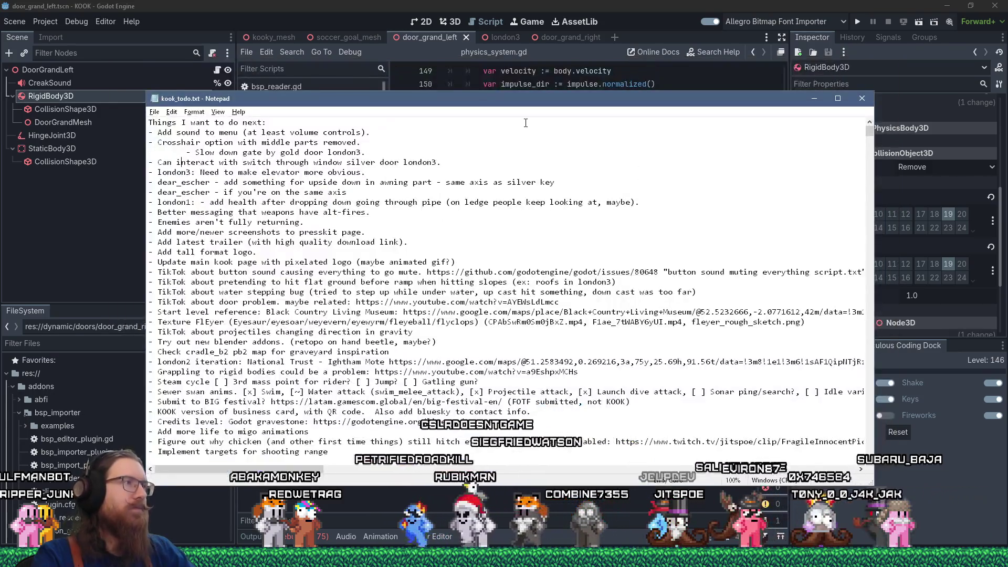
# - Cut the 'Slow down gate by gold door london3.' task line out of the list
pyautogui.press('Up')
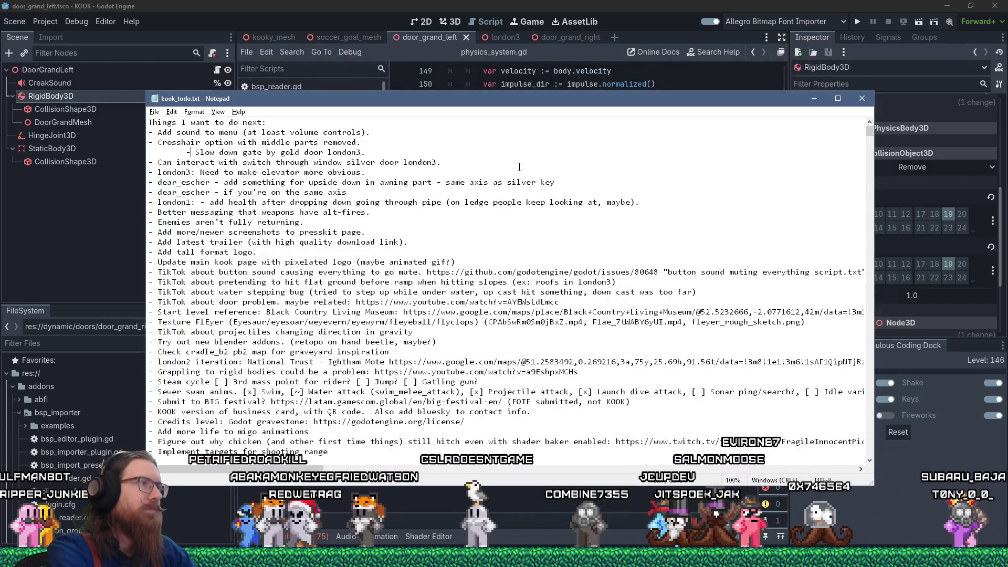
pyautogui.press('Home')
pyautogui.hotkey('shift', 'End')
pyautogui.hotkey('ctrl', 'x')
# - Paste the task at the end of kook_todo.txt, prefix it with (done), and save
pyautogui.press('Delete')
pyautogui.hotkey('ctrl', 'End')
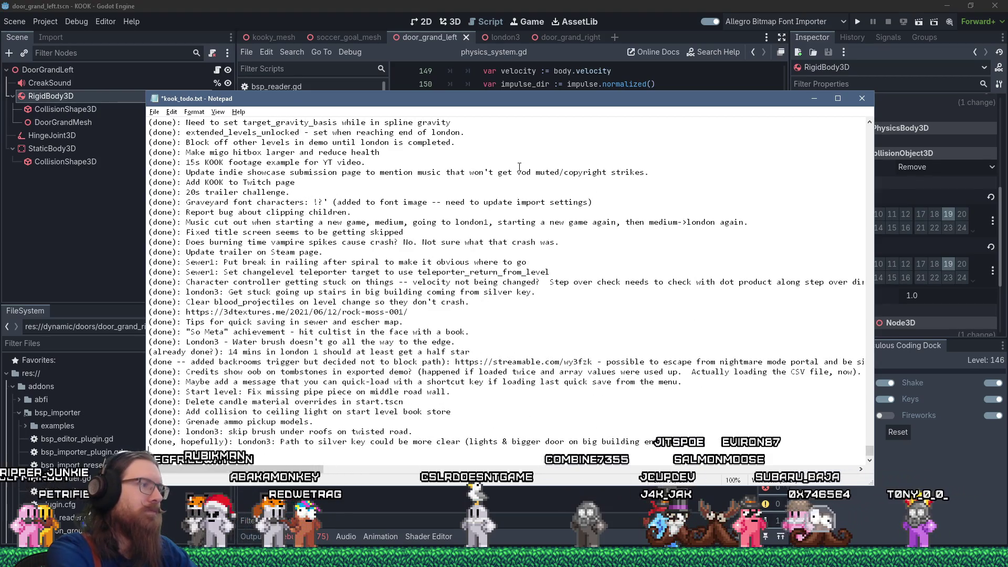
pyautogui.press('Return')
pyautogui.hotkey('ctrl', 'v')
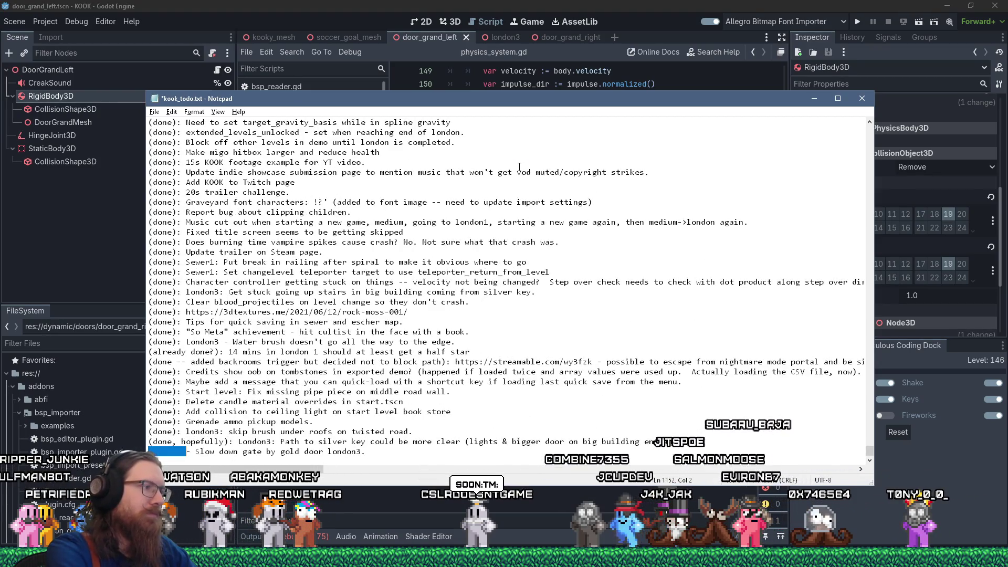
pyautogui.write('(done0')
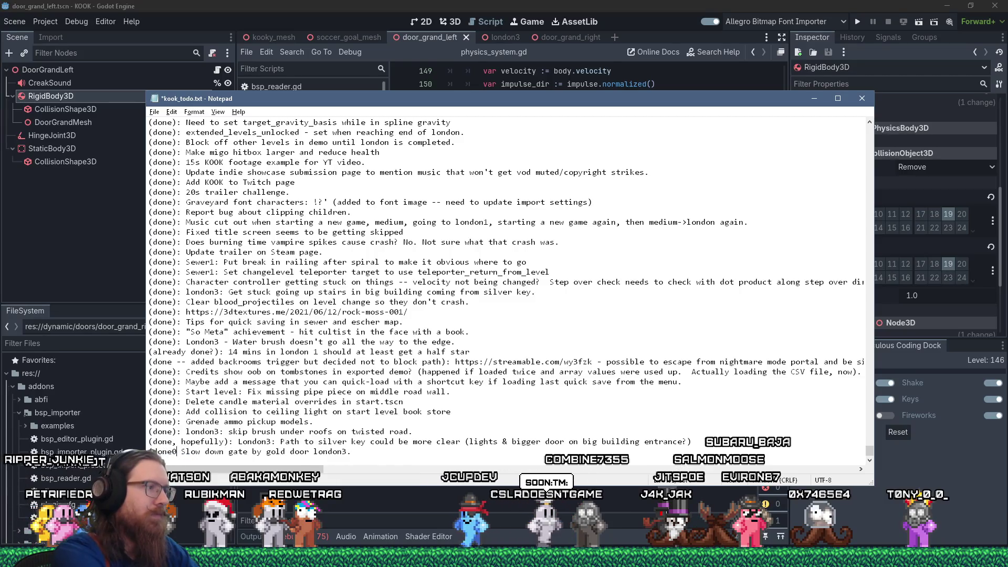
pyautogui.write(':')
pyautogui.hotkey('ctrl', 's')
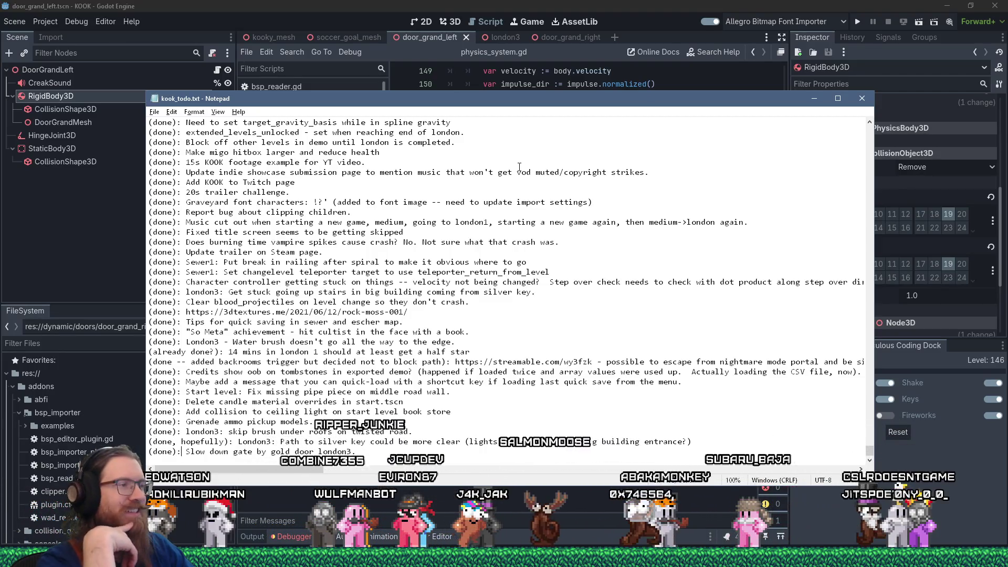
pyautogui.press('Return')
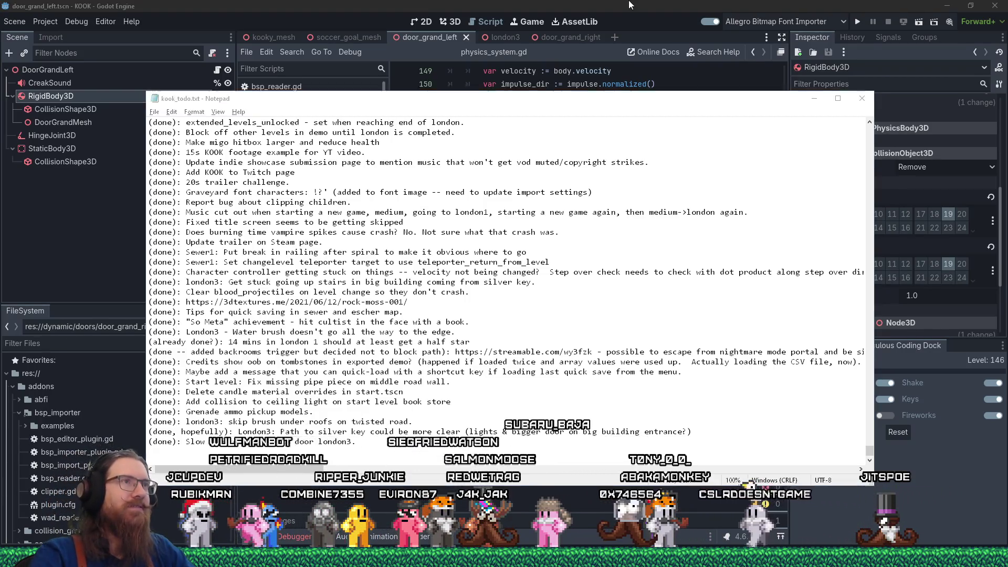
pyautogui.hotkey('alt', 'Tab')
pyautogui.hotkey('alt', 'Tab')
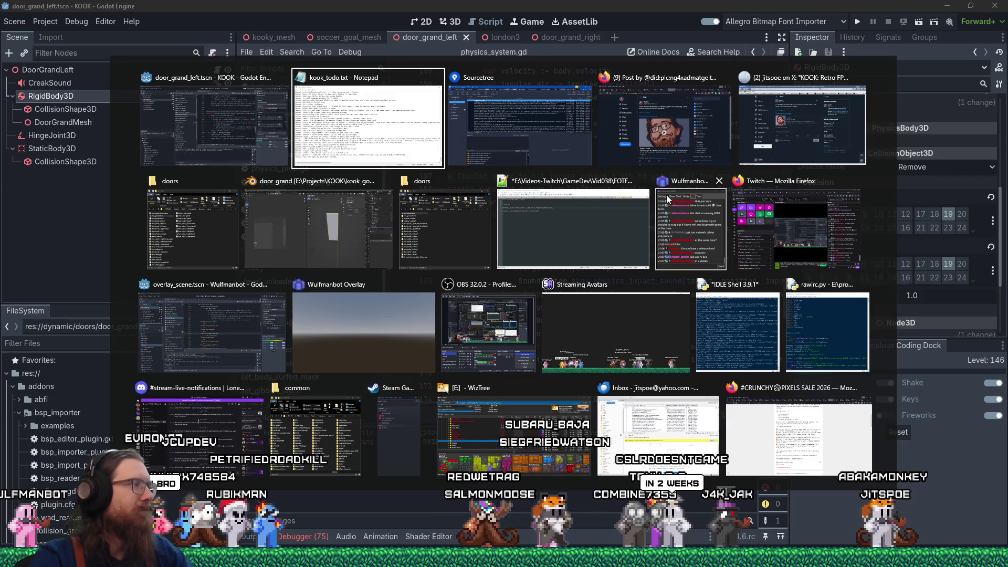
# - Switch to Sourcetree to look over the commit history, then minimize it
pyautogui.press('Tab')
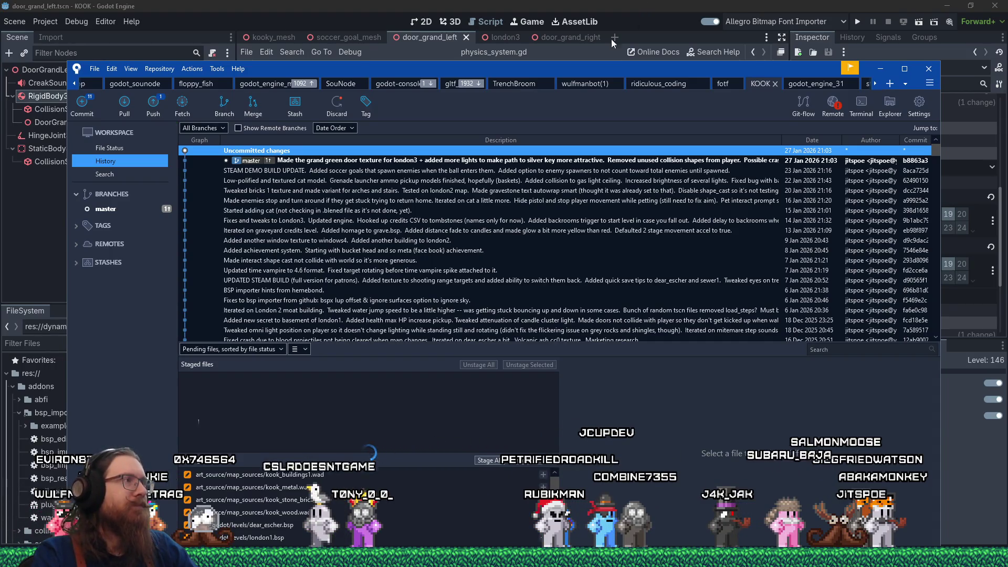
pyautogui.click(880, 68)
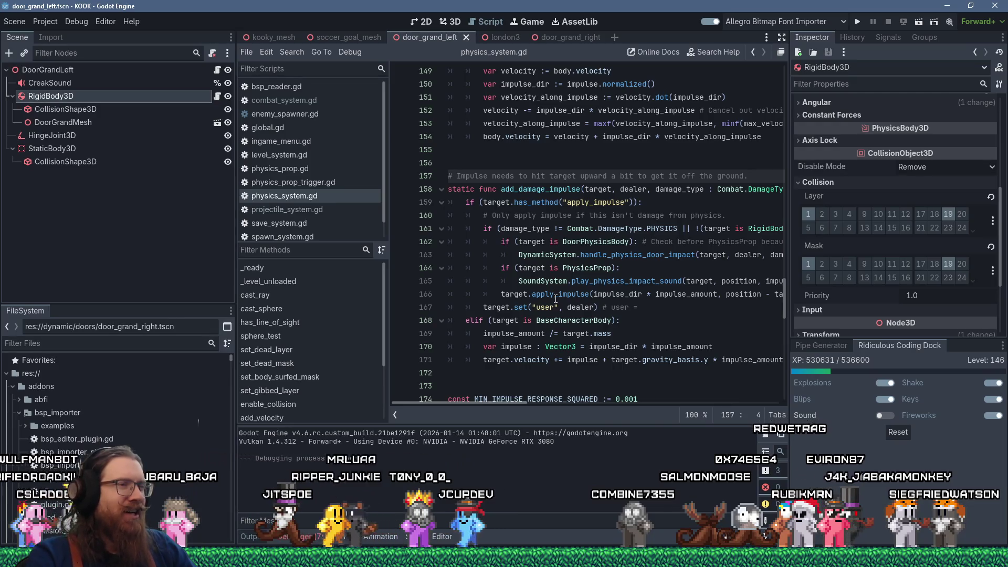
# - Put the caret on line 172 of the script, glance at Blender, then switch to kook_todo.txt
pyautogui.click(534, 372)
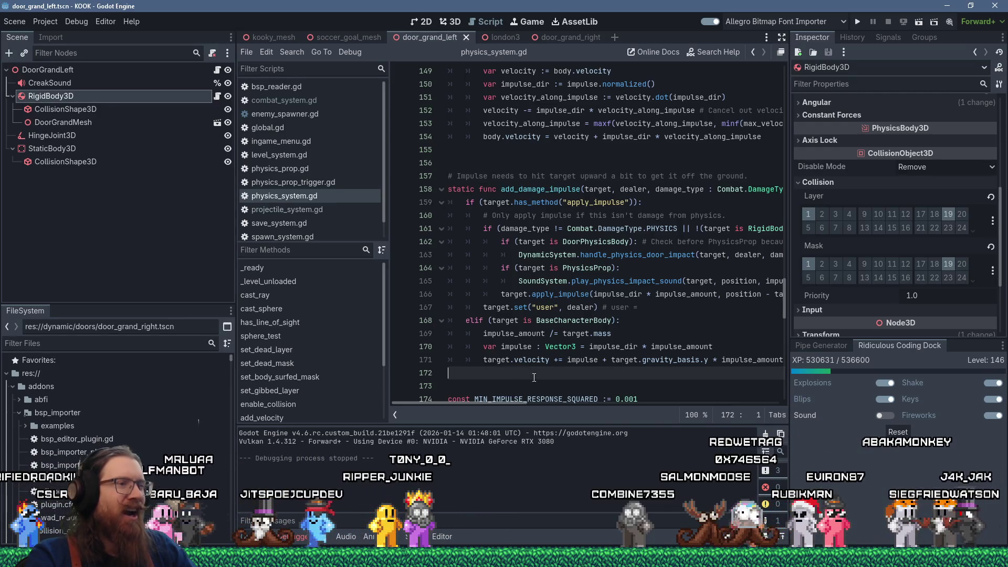
pyautogui.scroll(-3, 534, 377)
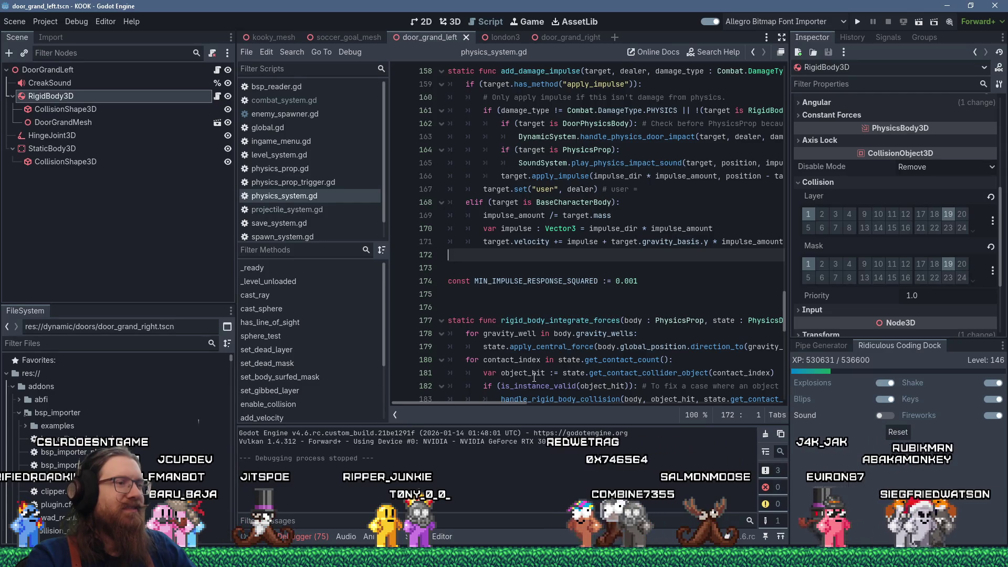
pyautogui.hotkey('alt', 'Tab')
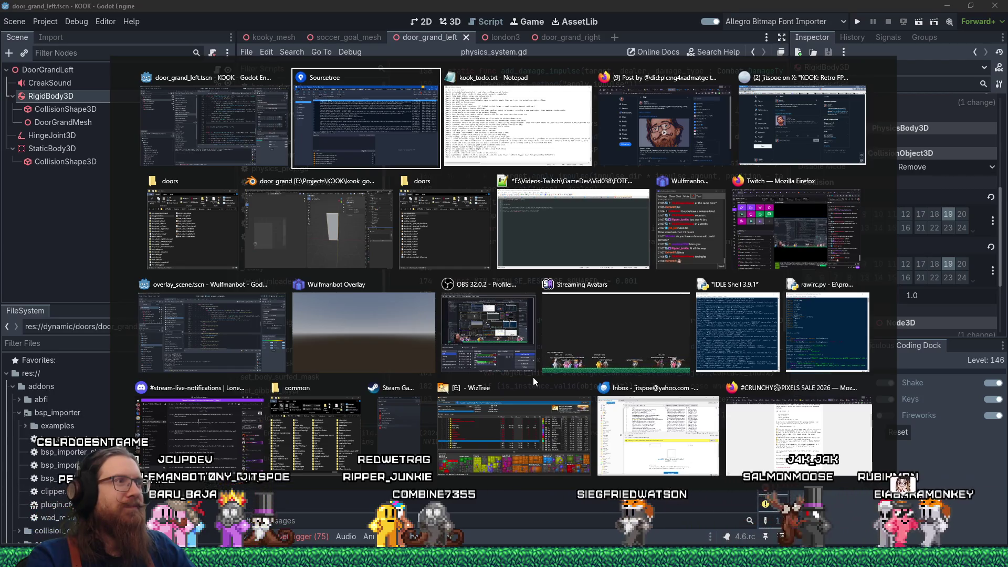
pyautogui.click(351, 250)
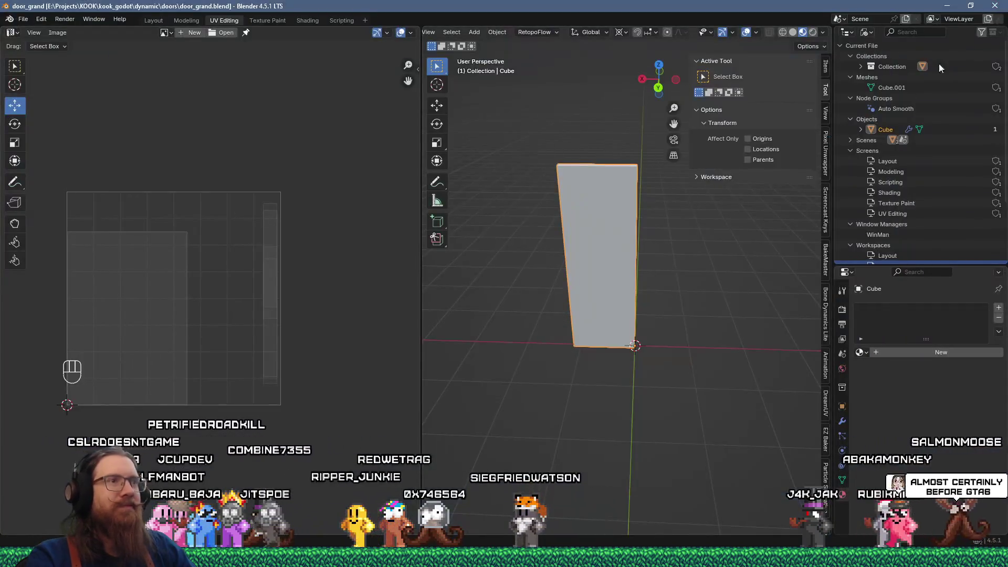
pyautogui.hotkey('alt', 'Tab')
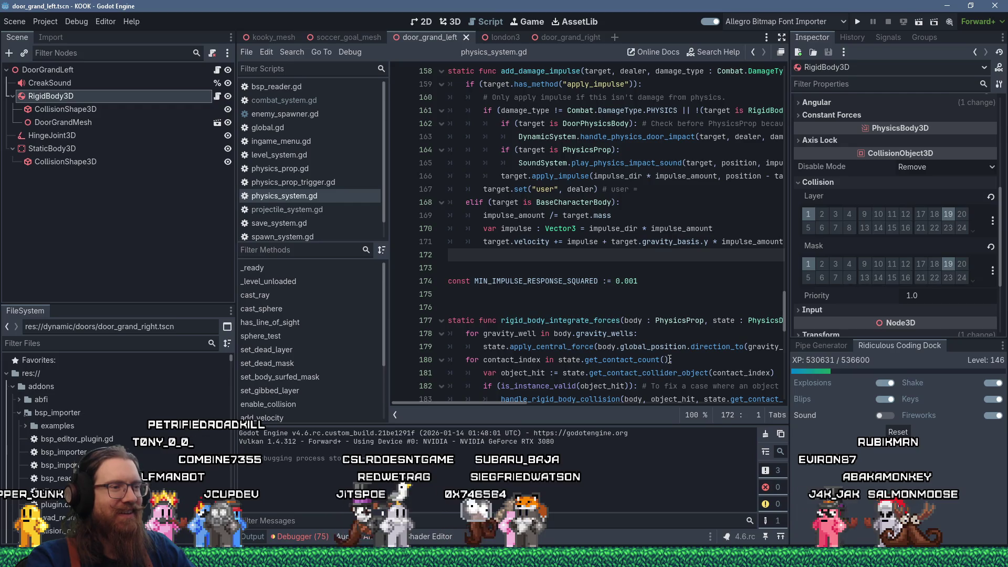
pyautogui.hotkey('alt', 'Tab')
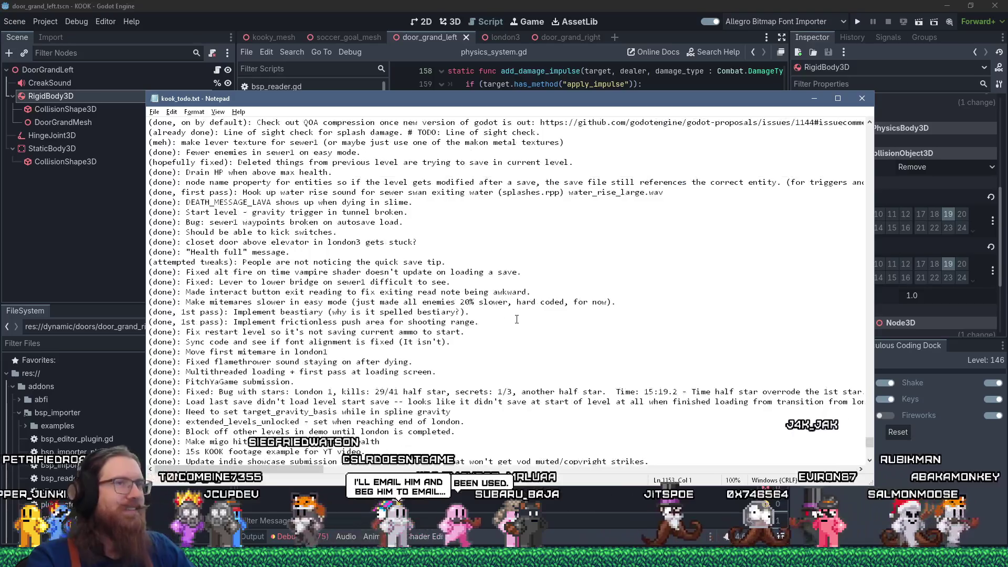
pyautogui.moveTo(869, 442); pyautogui.dragTo(870, 132)
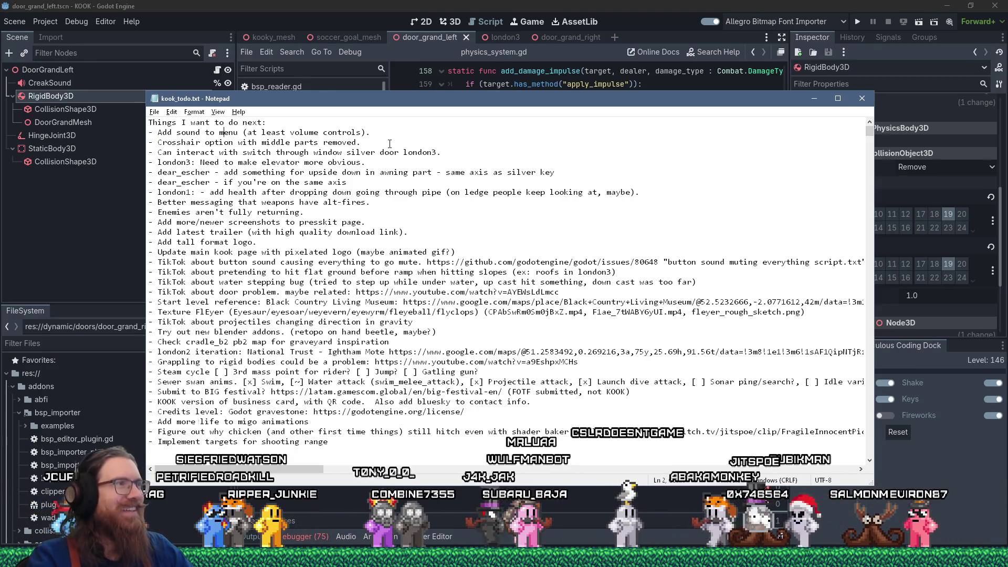
pyautogui.moveTo(419, 104); pyautogui.dragTo(429, 114)
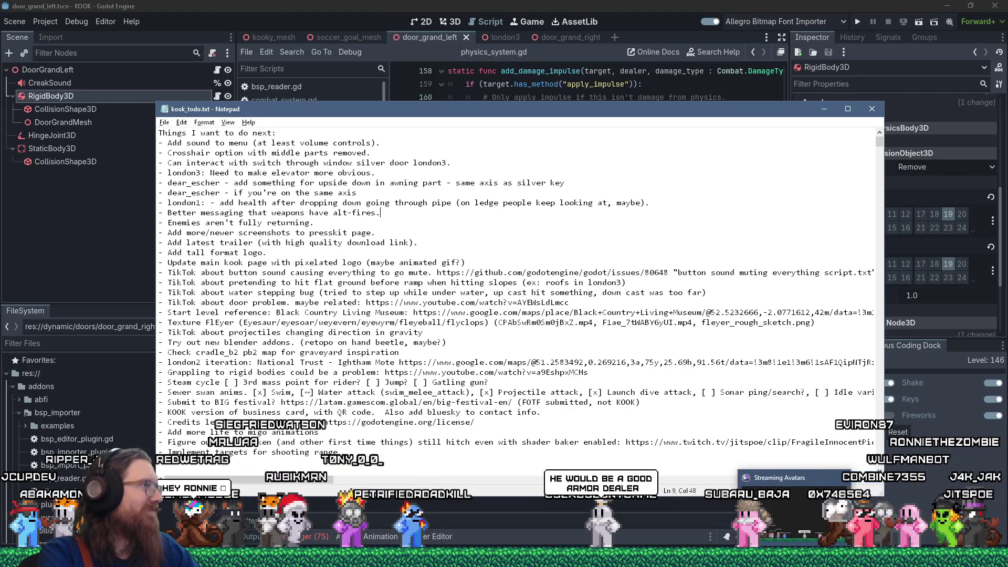
pyautogui.click(684, 402)
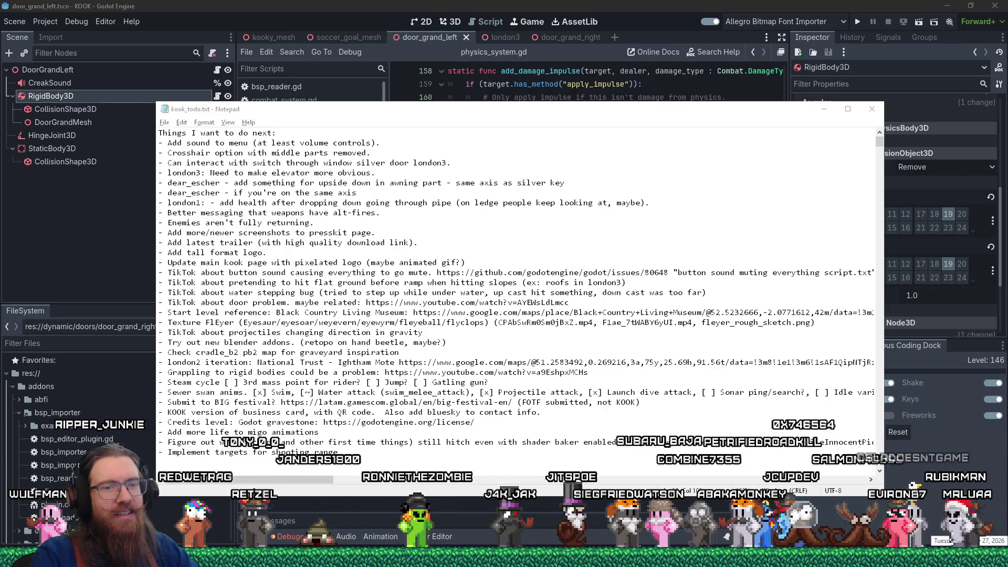
pyautogui.moveTo(504, 558)
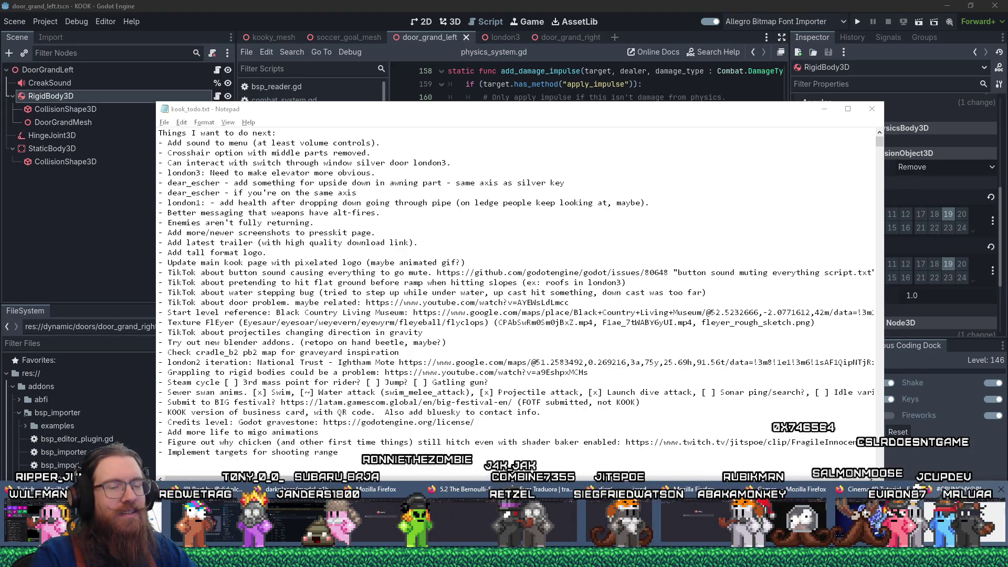
# - Load fab.com in a new Firefox tab and open the limited-time free Medieval Castle listing
pyautogui.click(955, 517)
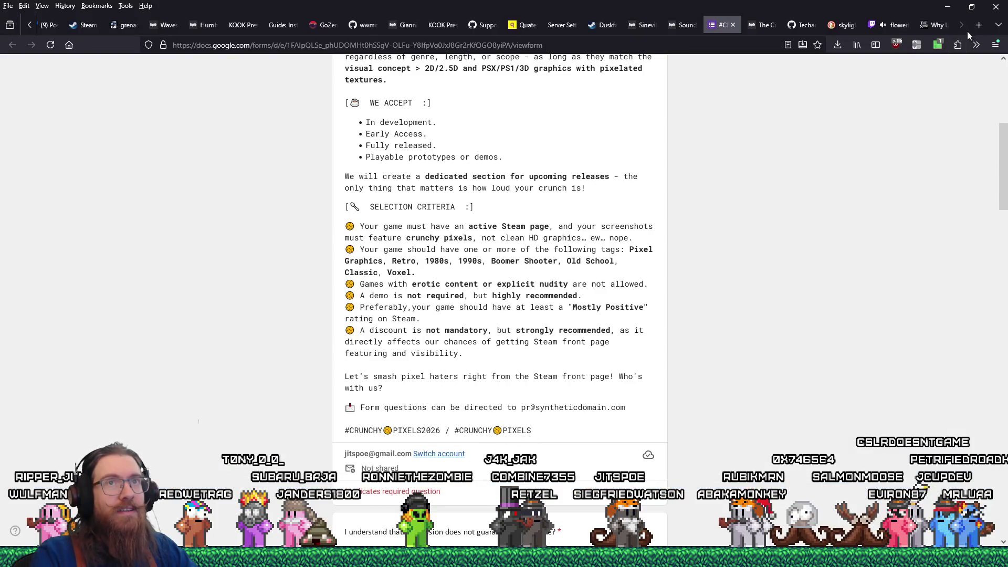
pyautogui.click(979, 25)
pyautogui.write('fab.com/')
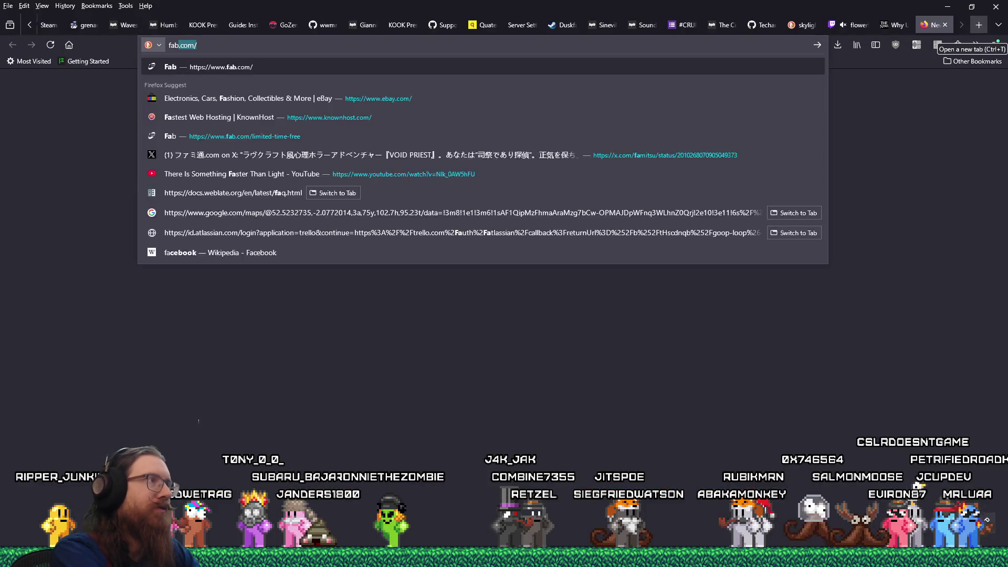
pyautogui.press('Return')
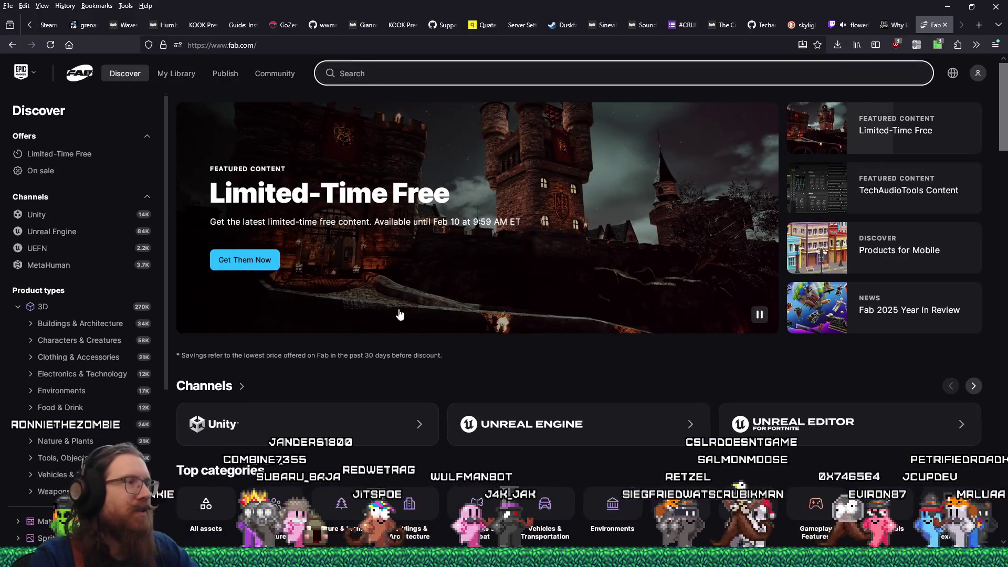
pyautogui.click(341, 286)
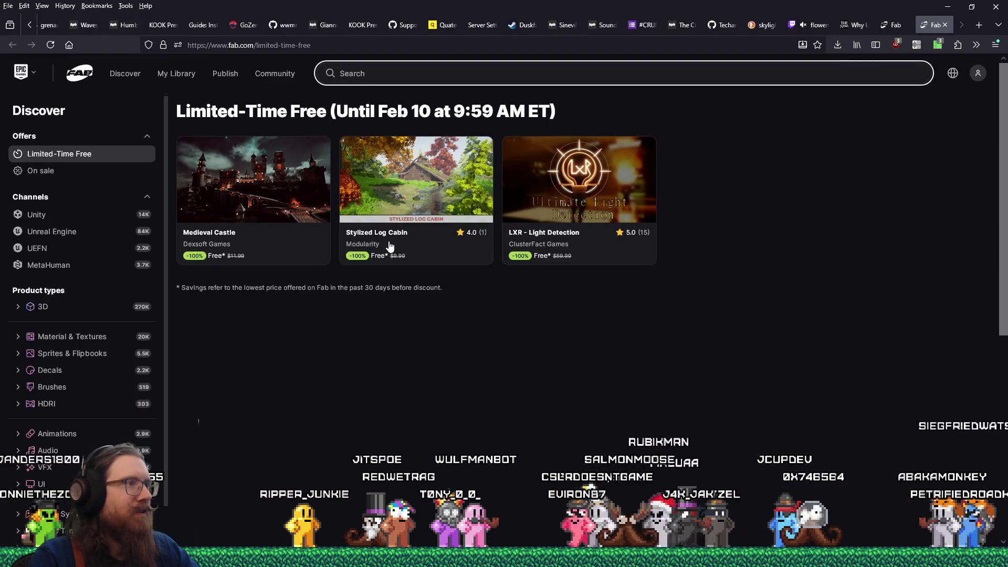
pyautogui.click(268, 191)
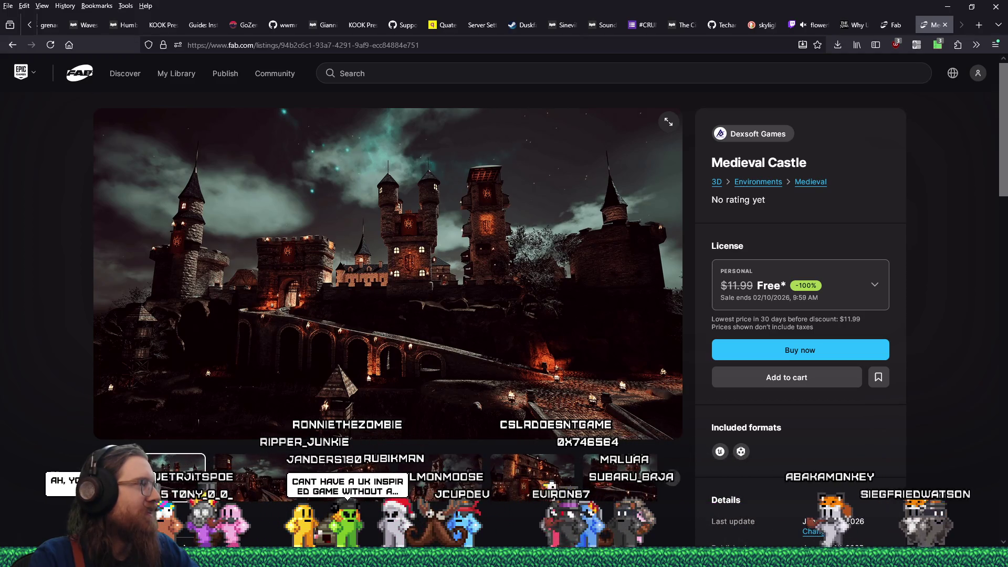
# - Browse the Medieval Castle previews: gate, tower, hilltop castle, courtyards, firelit interior and torch-lit wall
pyautogui.click(257, 480)
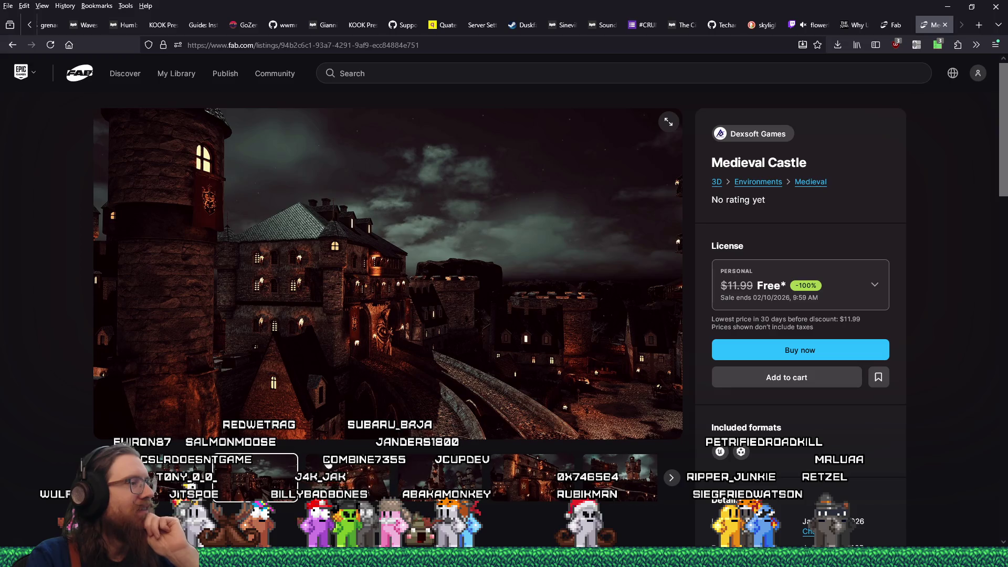
pyautogui.click(343, 479)
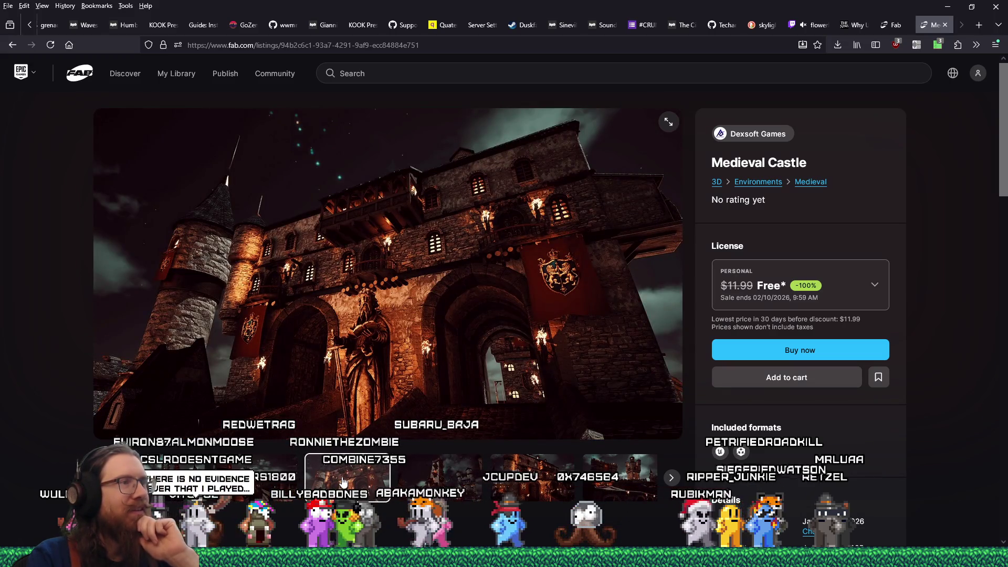
pyautogui.click(434, 483)
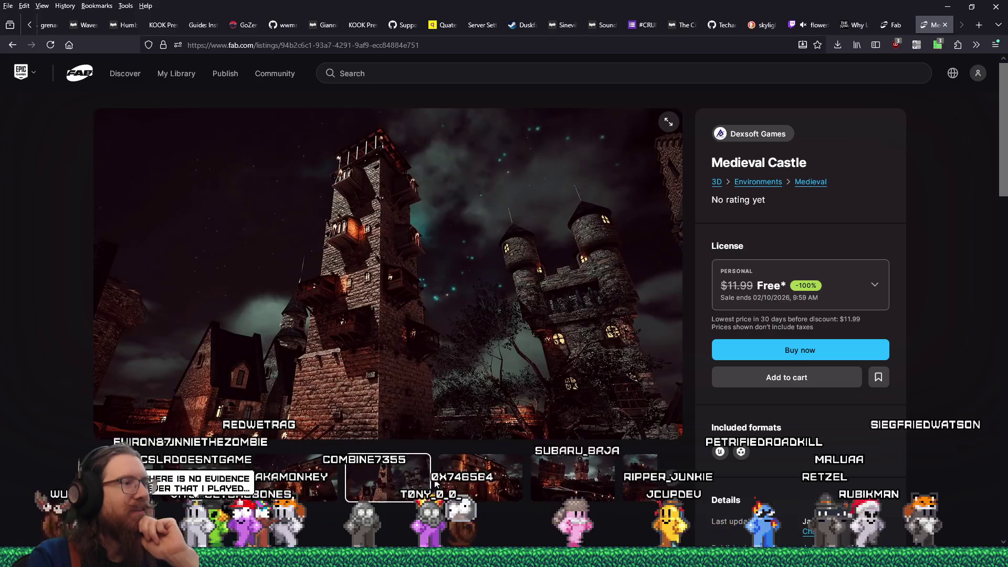
pyautogui.click(517, 483)
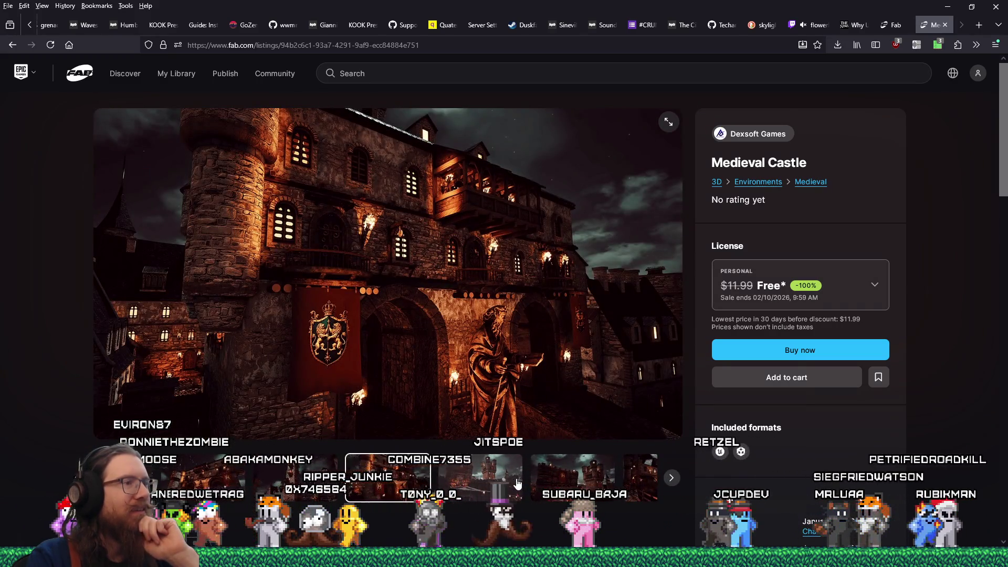
pyautogui.click(525, 471)
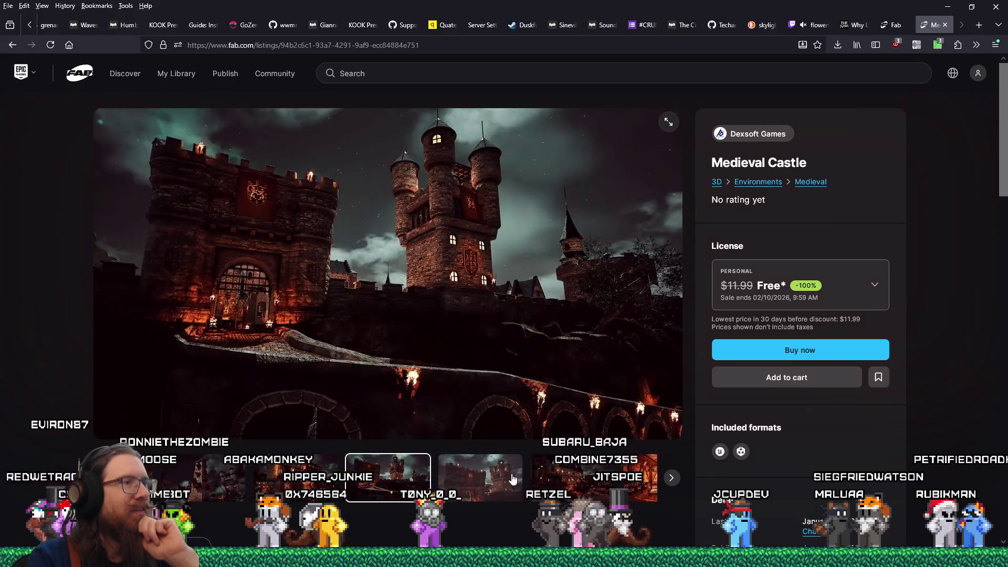
pyautogui.click(474, 475)
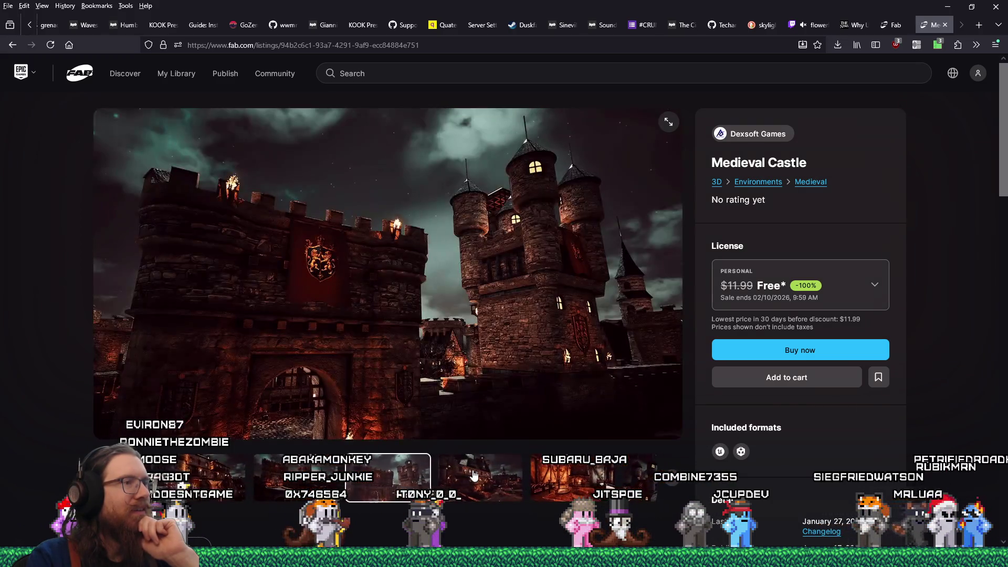
pyautogui.click(454, 477)
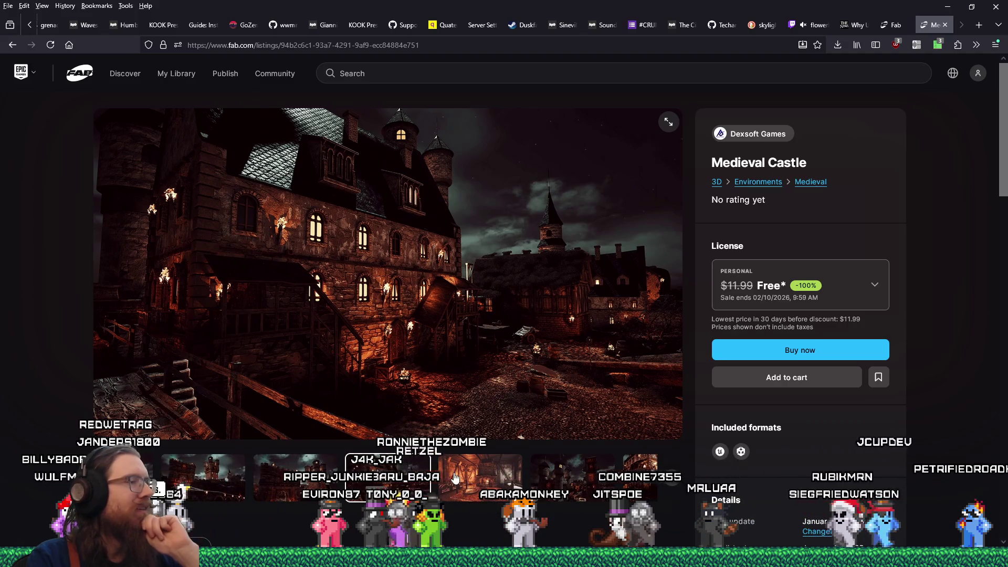
pyautogui.click(509, 476)
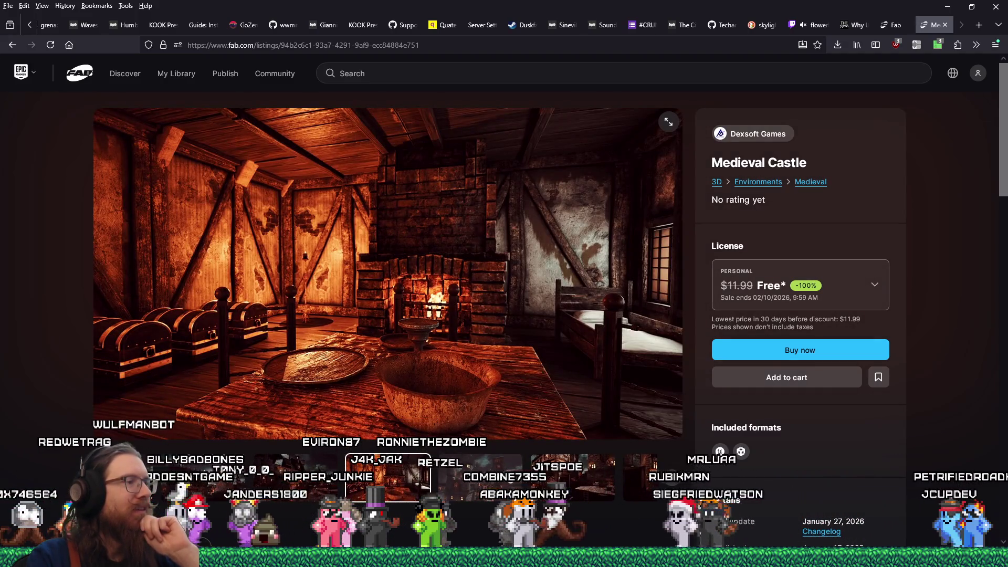
pyautogui.click(509, 476)
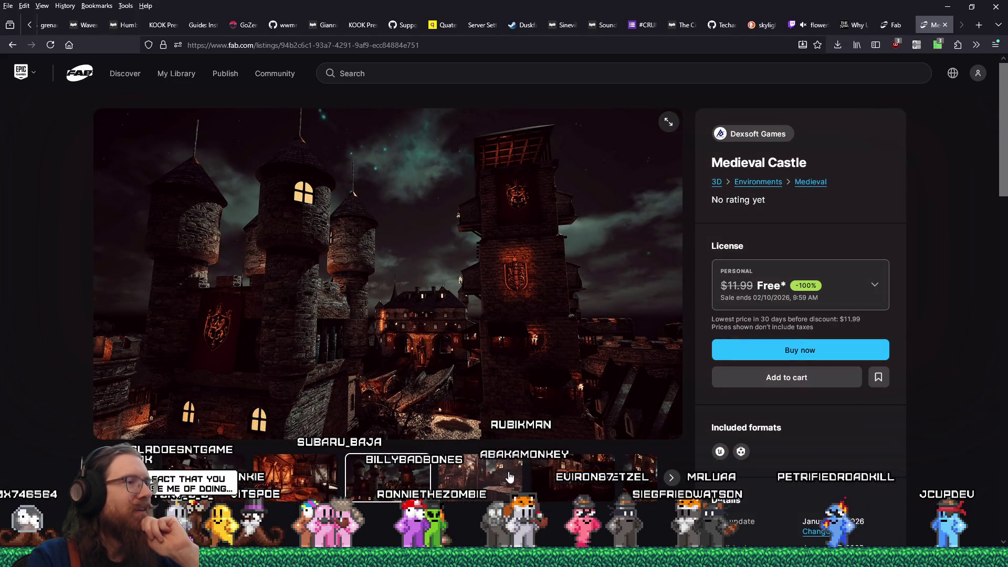
pyautogui.click(490, 480)
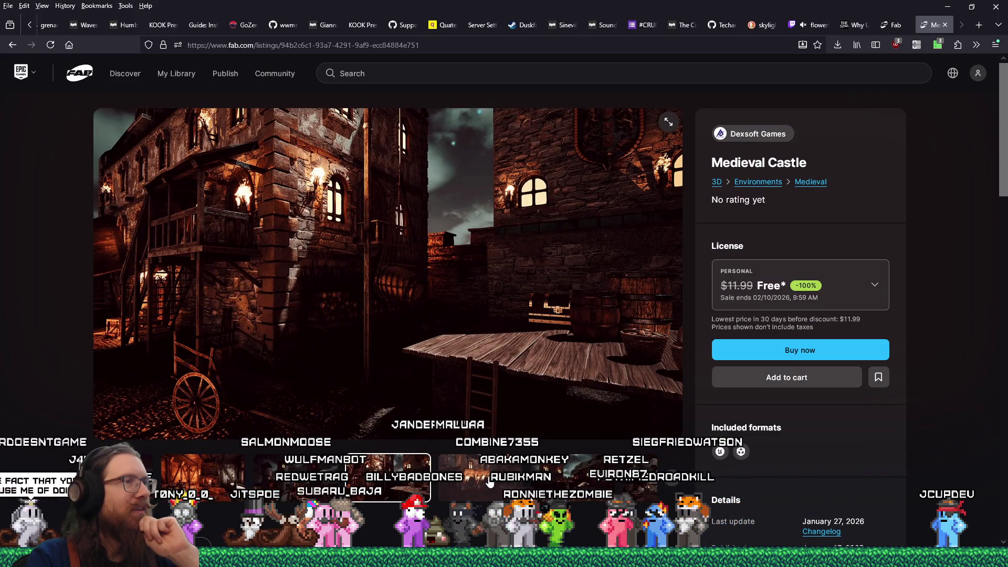
pyautogui.click(493, 482)
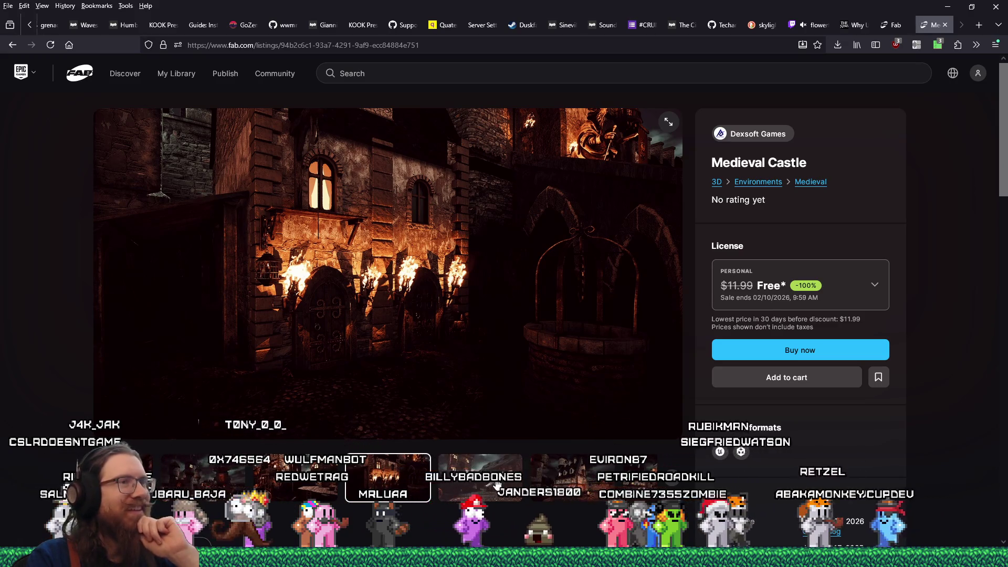
pyautogui.click(497, 484)
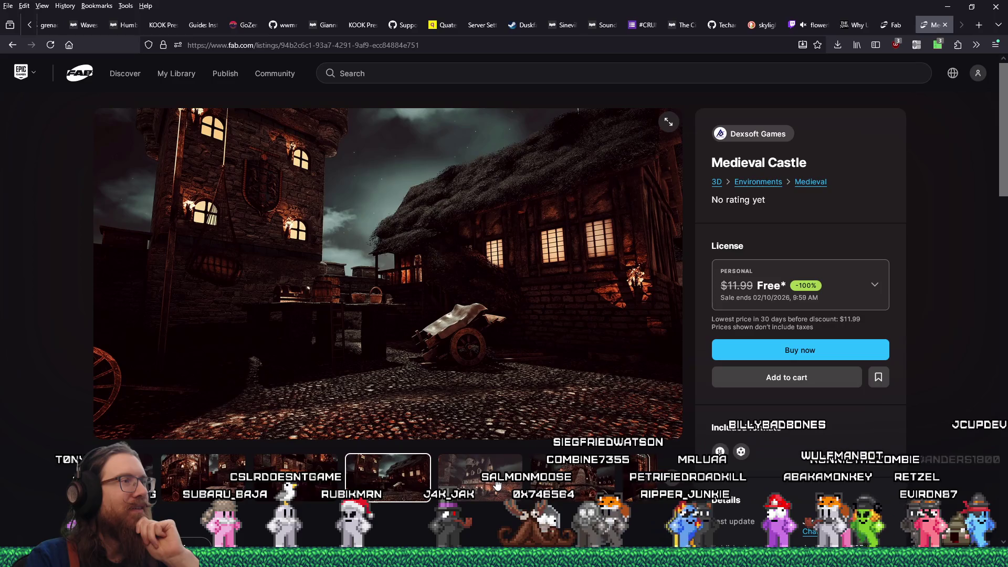
# - Step through further Medieval Castle renders to the candlelit interior hall preview
pyautogui.click(497, 484)
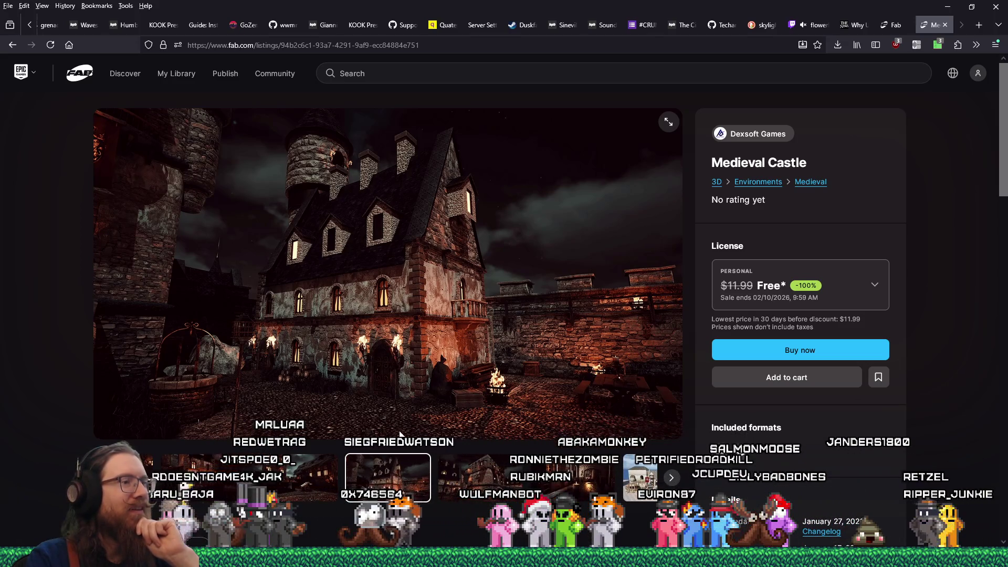
pyautogui.click(475, 482)
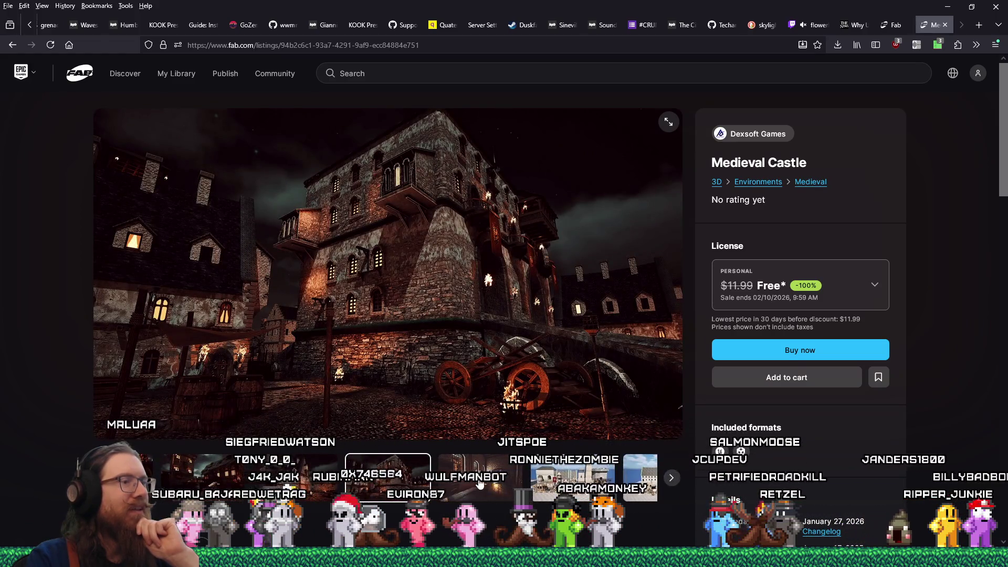
pyautogui.click(475, 482)
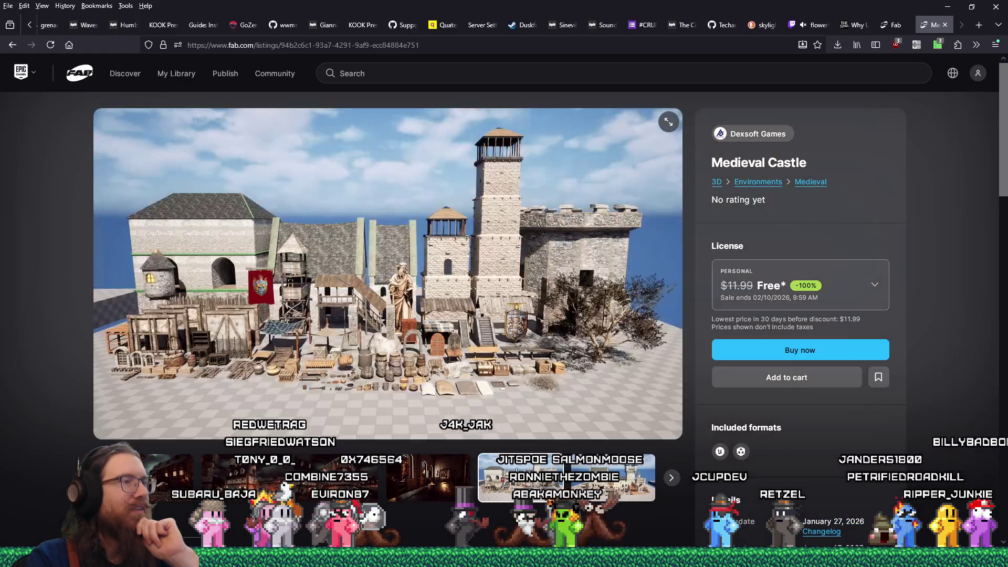
# - View the castle pieces overview, then claim Medieval Castle with the Professional licence, Free instead of $35.99
pyautogui.click(518, 473)
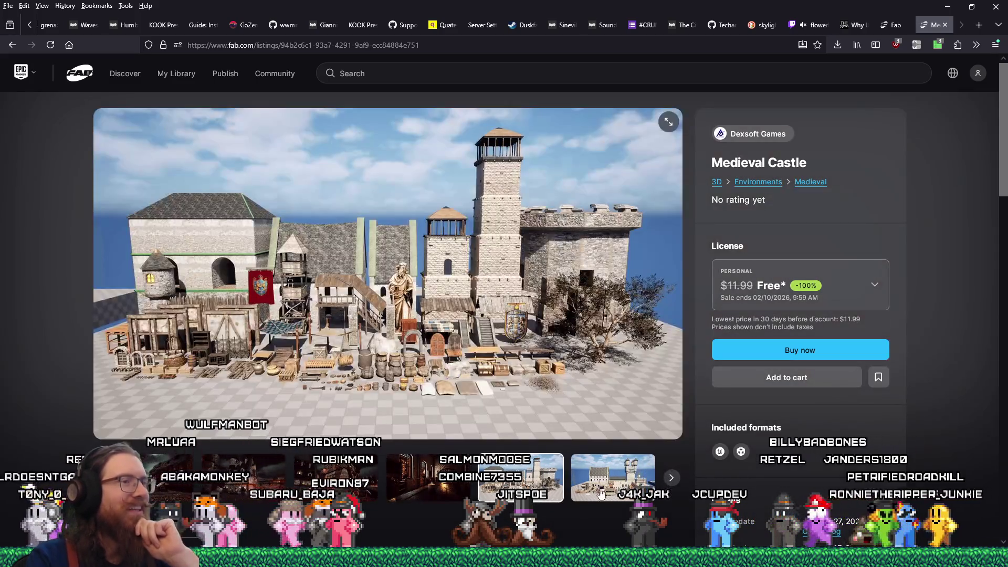
pyautogui.click(602, 491)
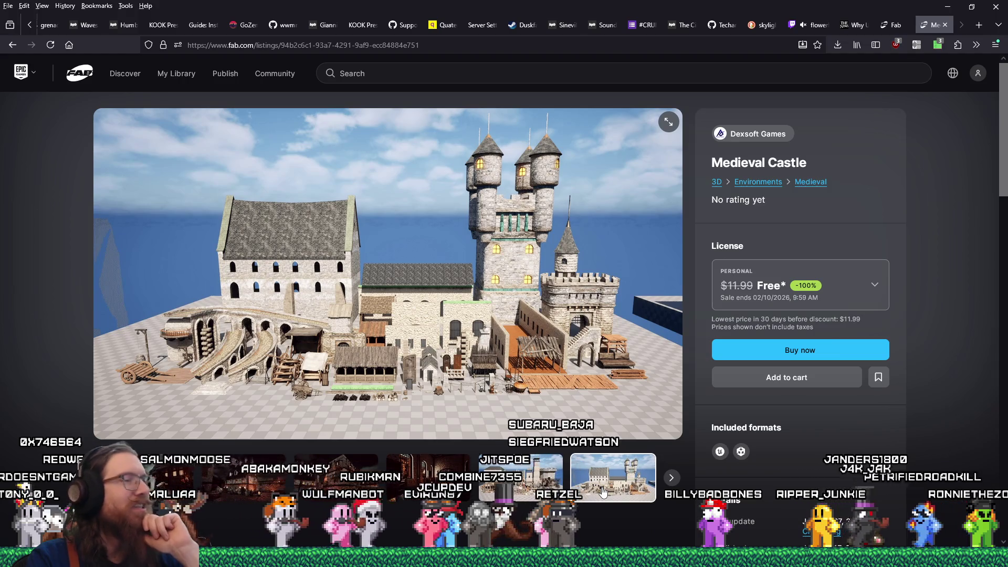
pyautogui.click(856, 305)
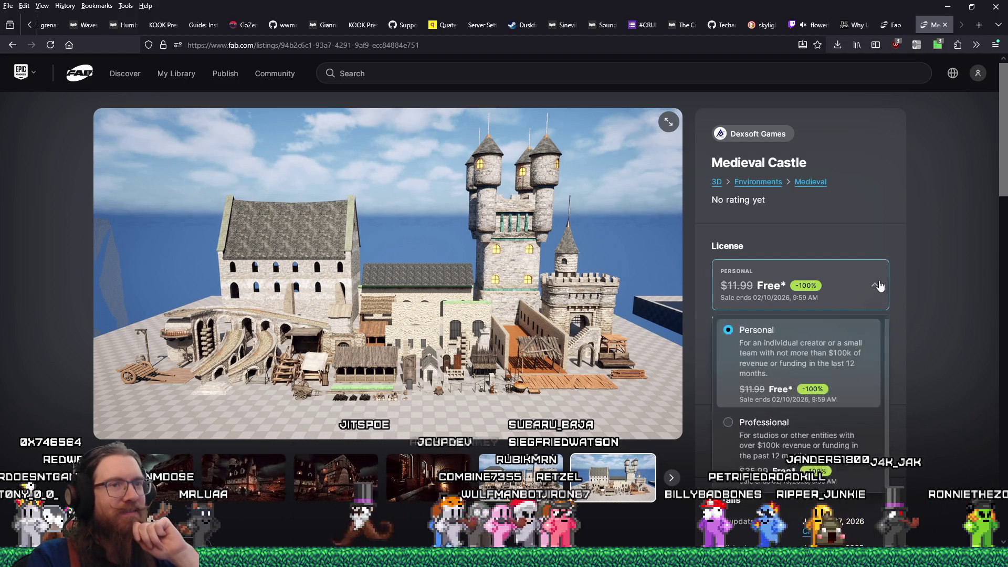
pyautogui.click(783, 425)
pyautogui.click(795, 356)
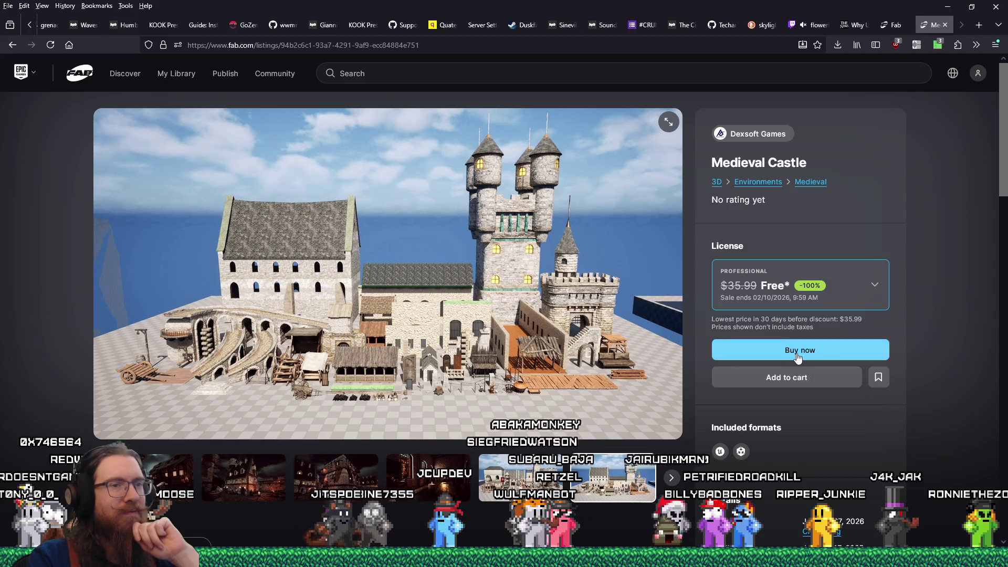
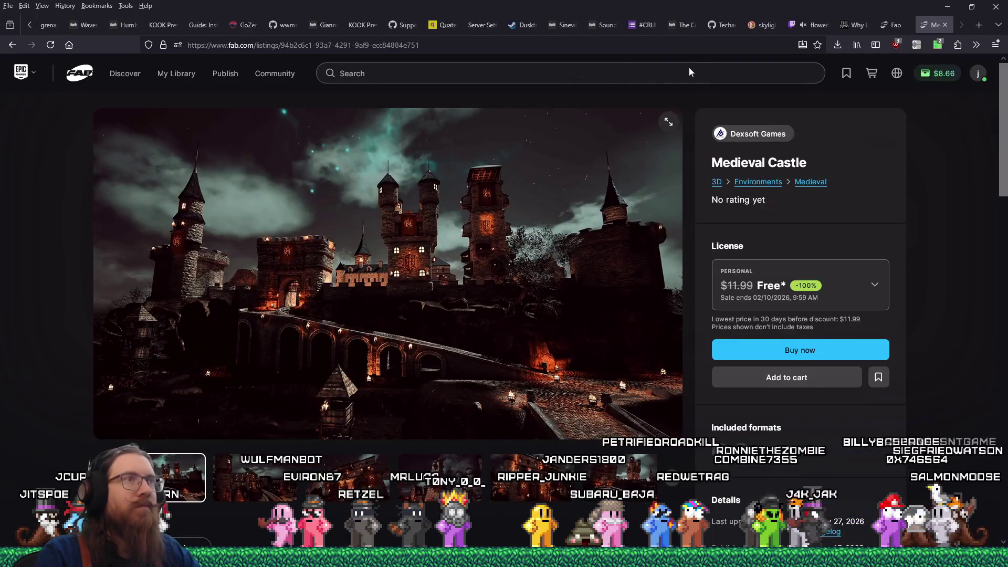
# - Choose the Professional licence and try the free Medieval Castle checkout three times, closing it each time
pyautogui.click(845, 294)
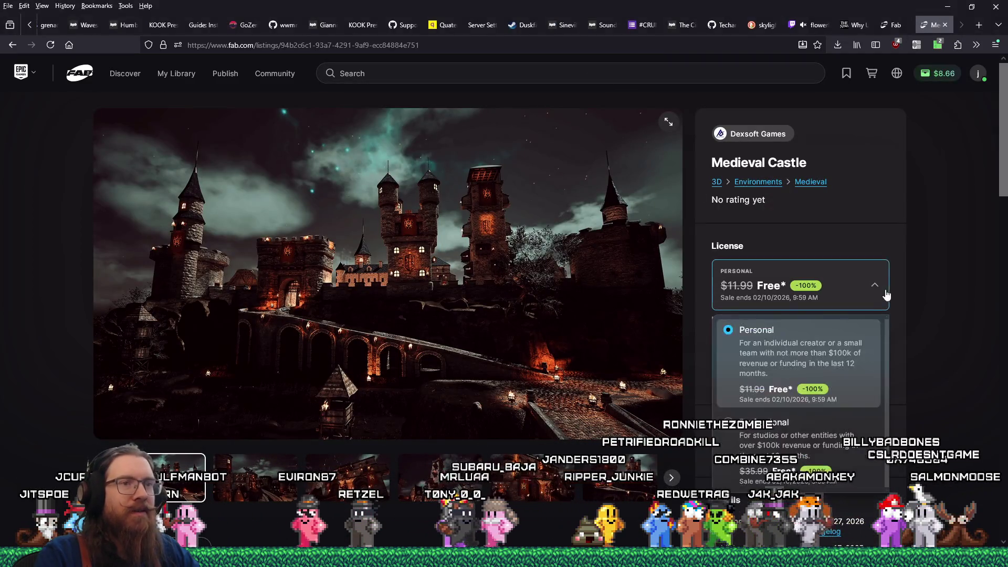
pyautogui.click(781, 417)
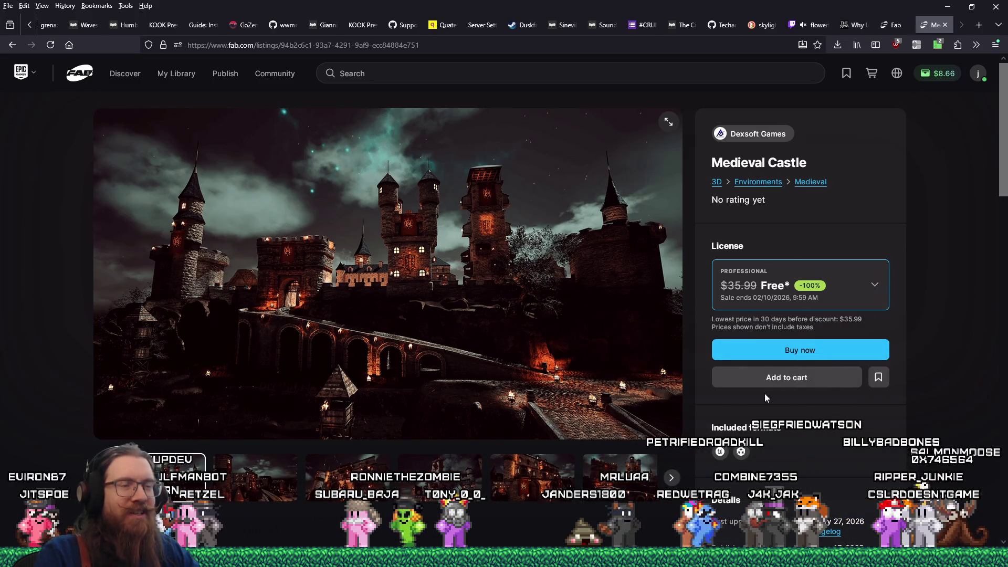
pyautogui.click(819, 351)
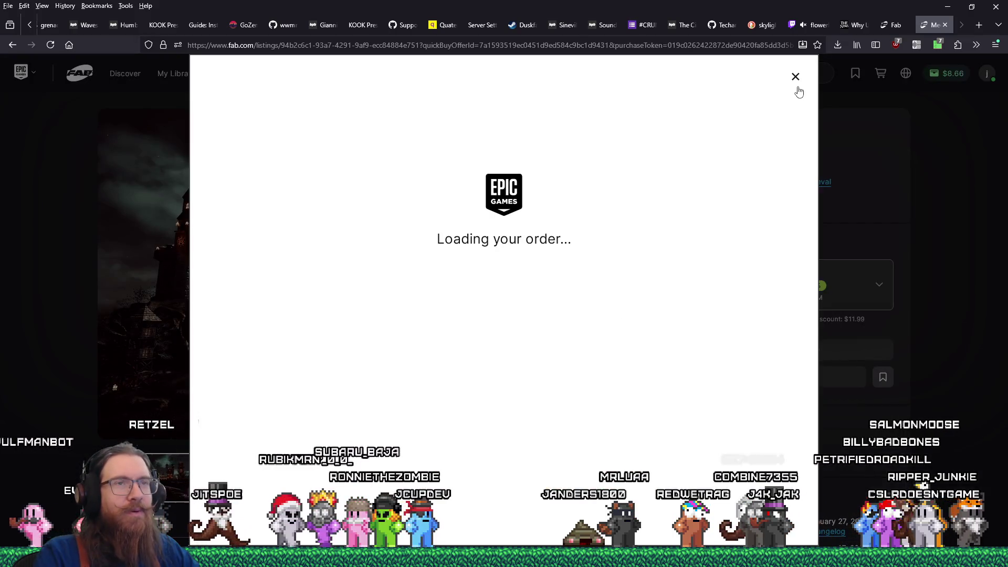
pyautogui.click(795, 76)
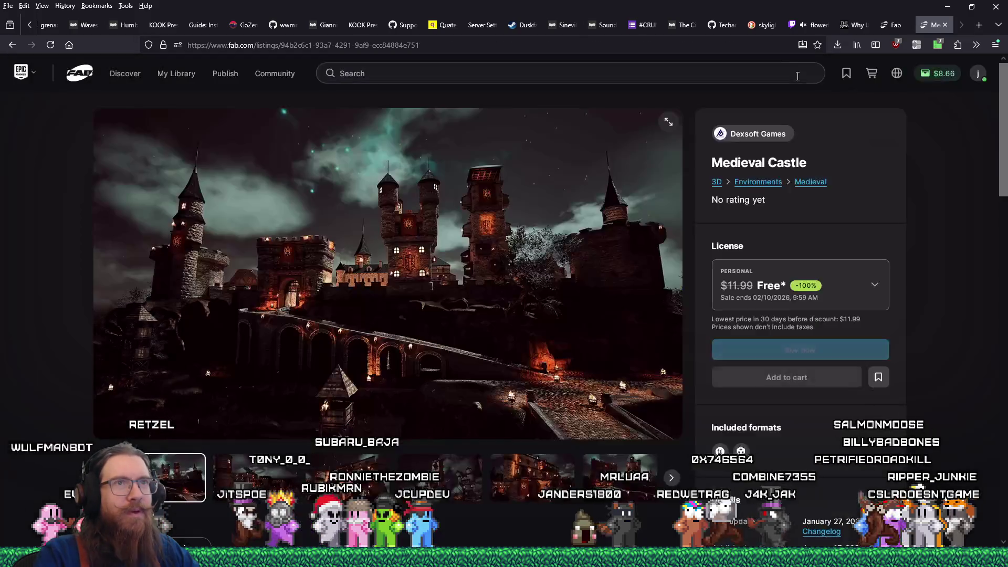
pyautogui.click(840, 285)
pyautogui.click(760, 420)
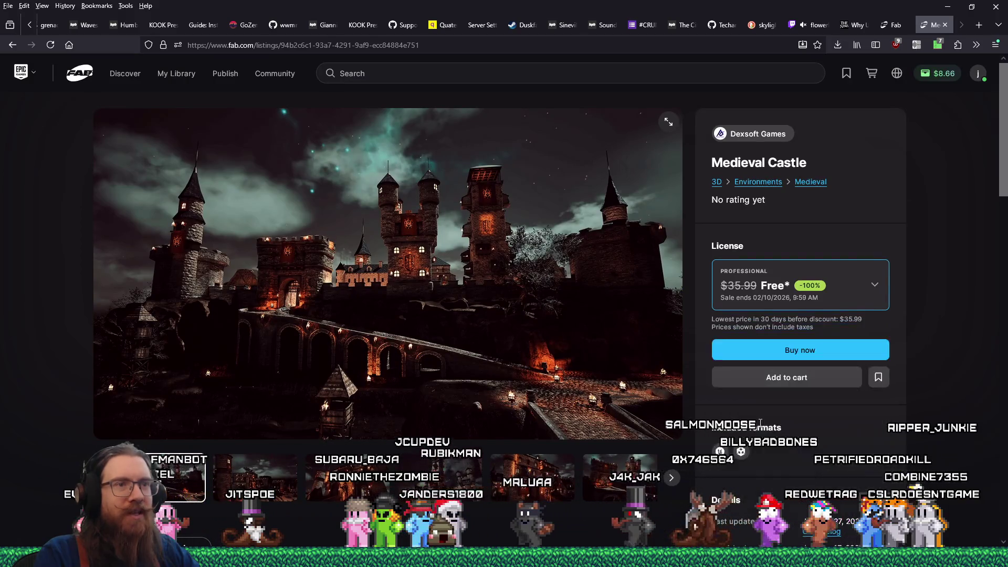
pyautogui.click(795, 351)
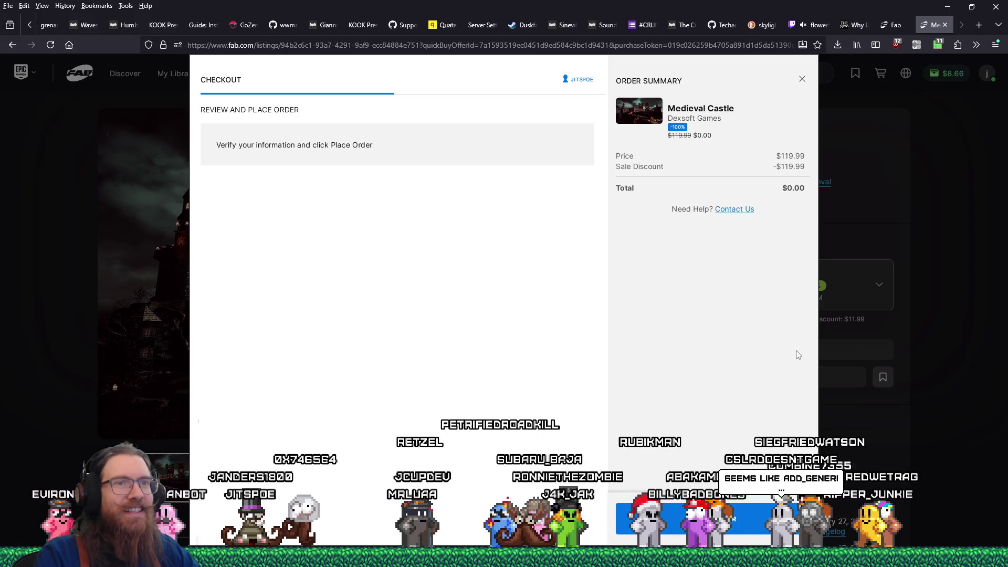
pyautogui.click(802, 79)
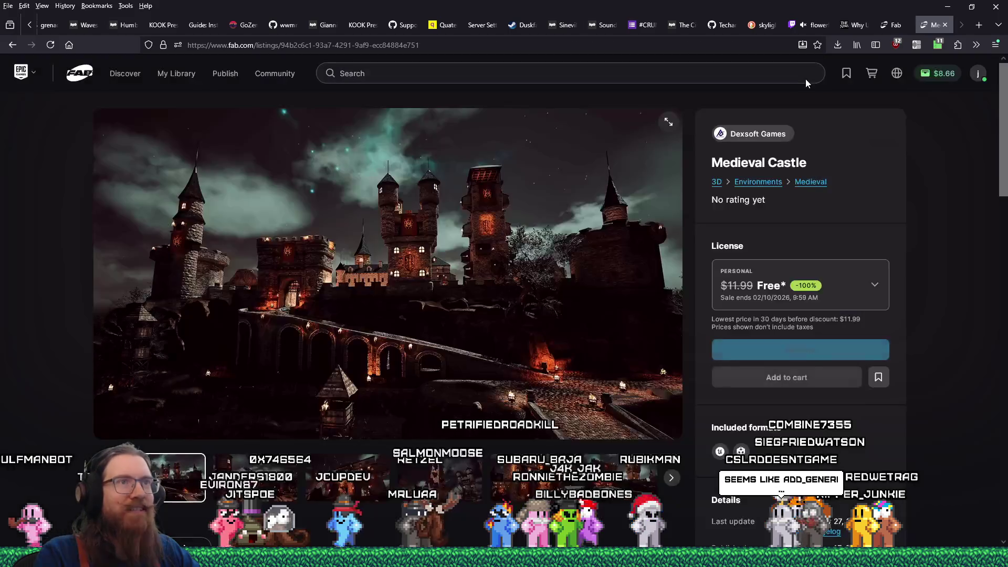
pyautogui.click(869, 295)
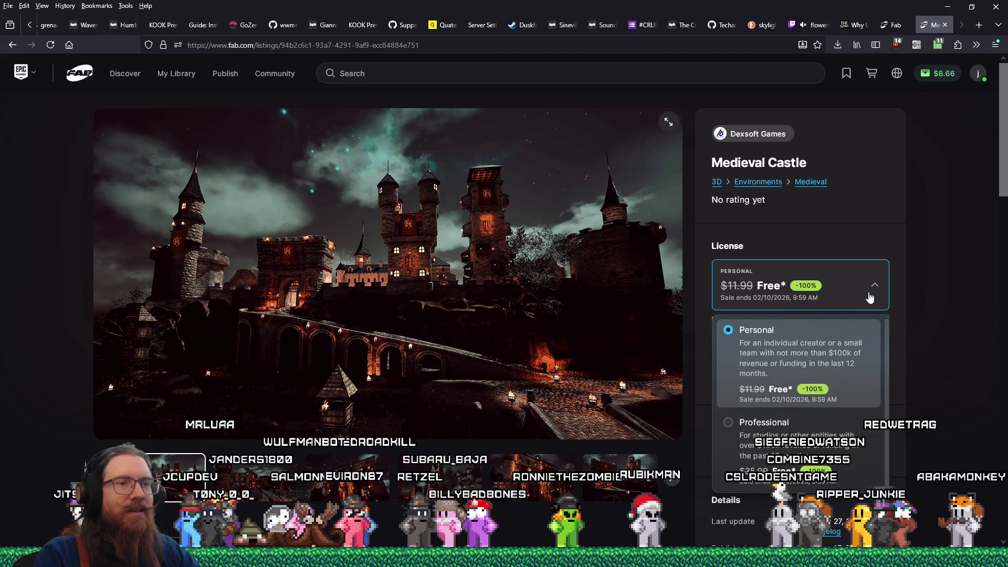
pyautogui.click(760, 445)
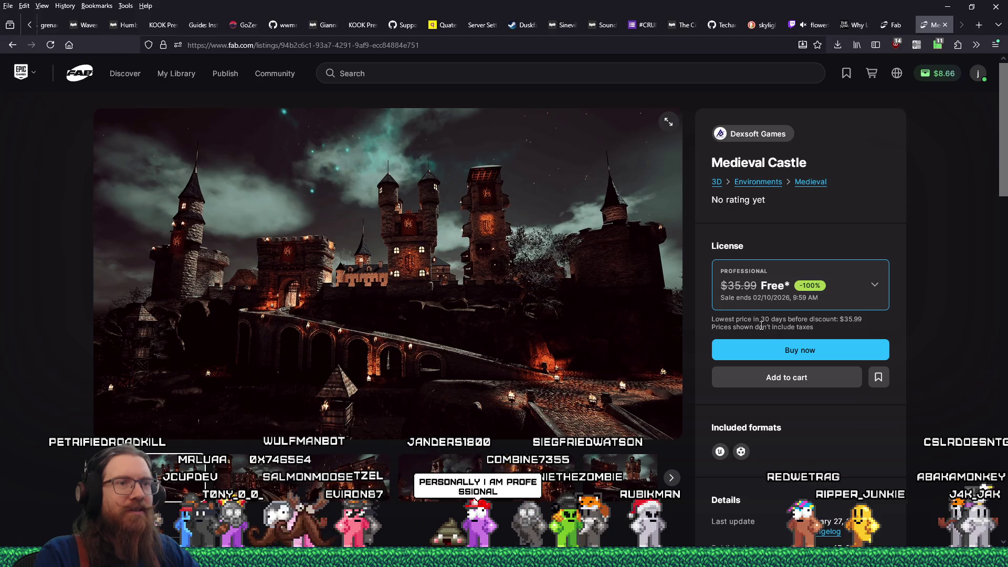
pyautogui.click(775, 349)
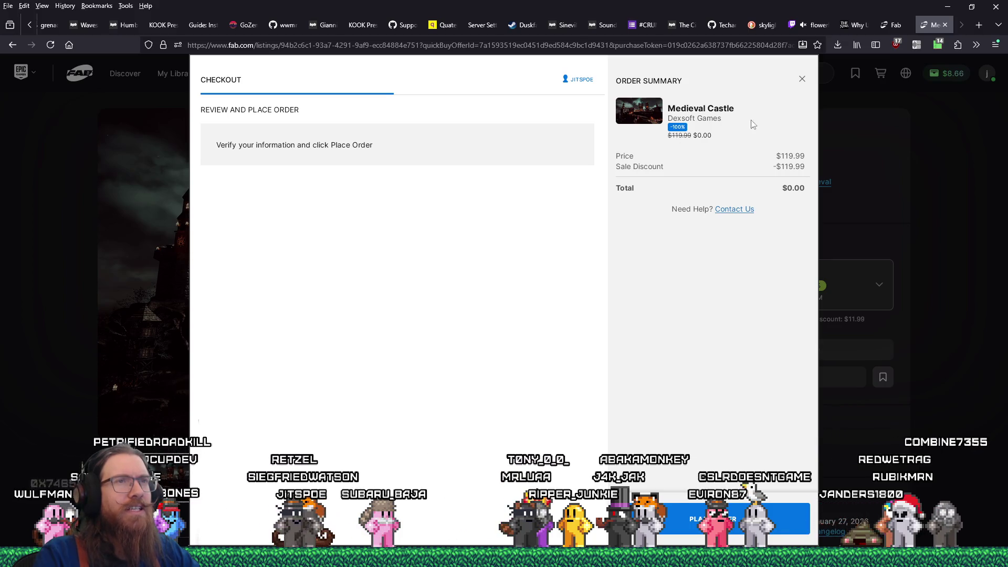
pyautogui.click(801, 80)
# - Reload the Medieval Castle listing and choose the Professional licence ($35.99, Free*) again
pyautogui.click(877, 286)
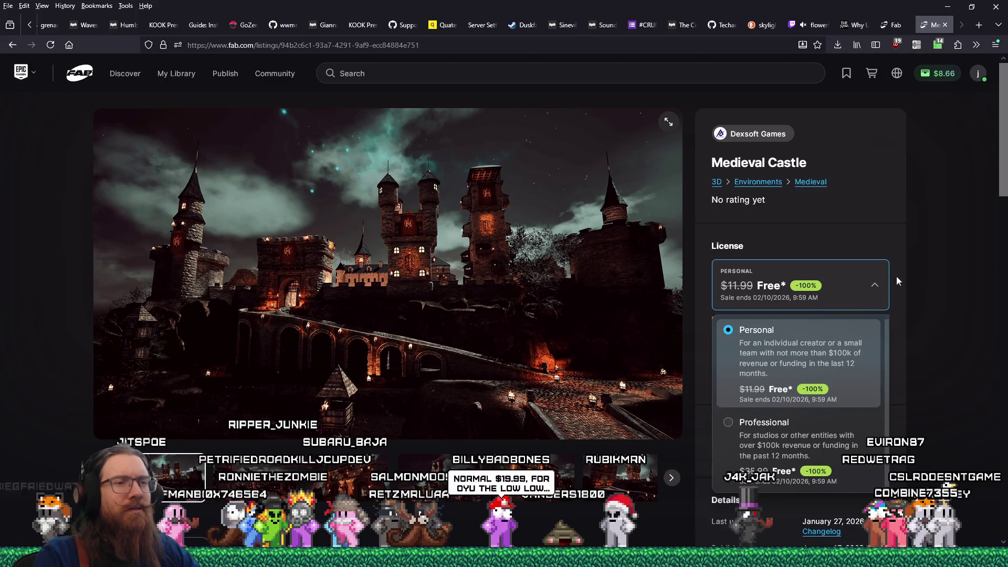
pyautogui.click(909, 317)
pyautogui.scroll(-5, 908, 339)
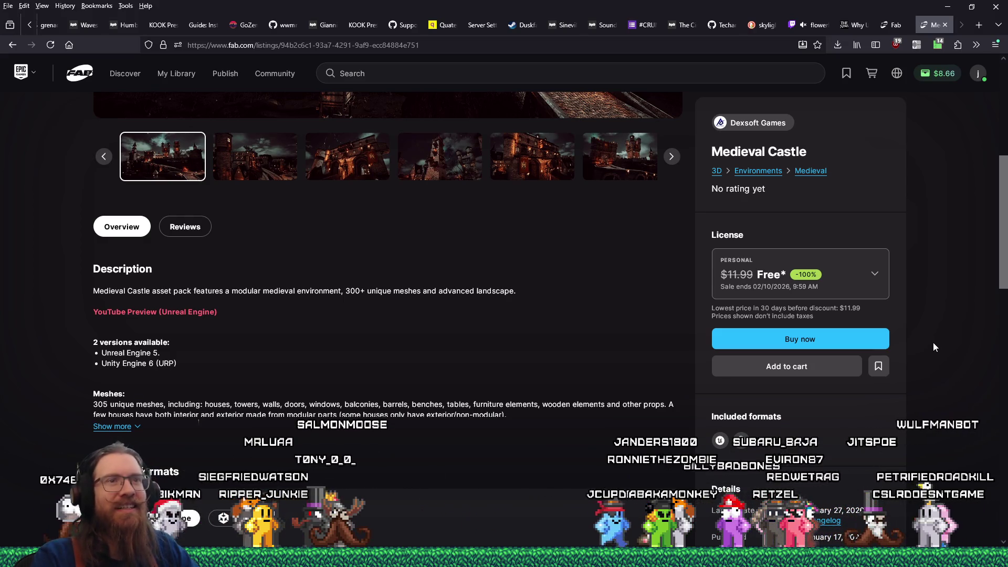
pyautogui.scroll(4, 940, 324)
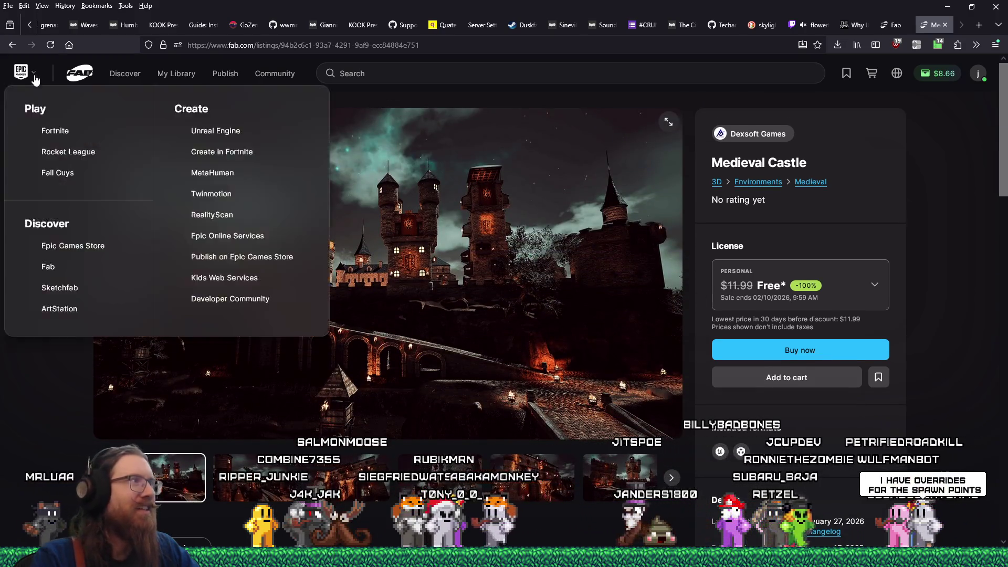
pyautogui.click(49, 45)
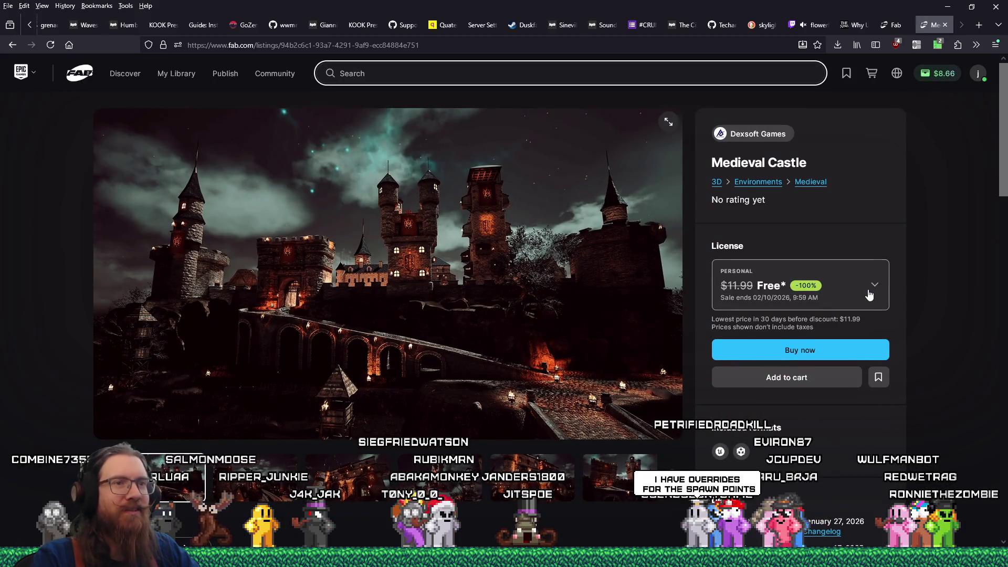
pyautogui.click(873, 289)
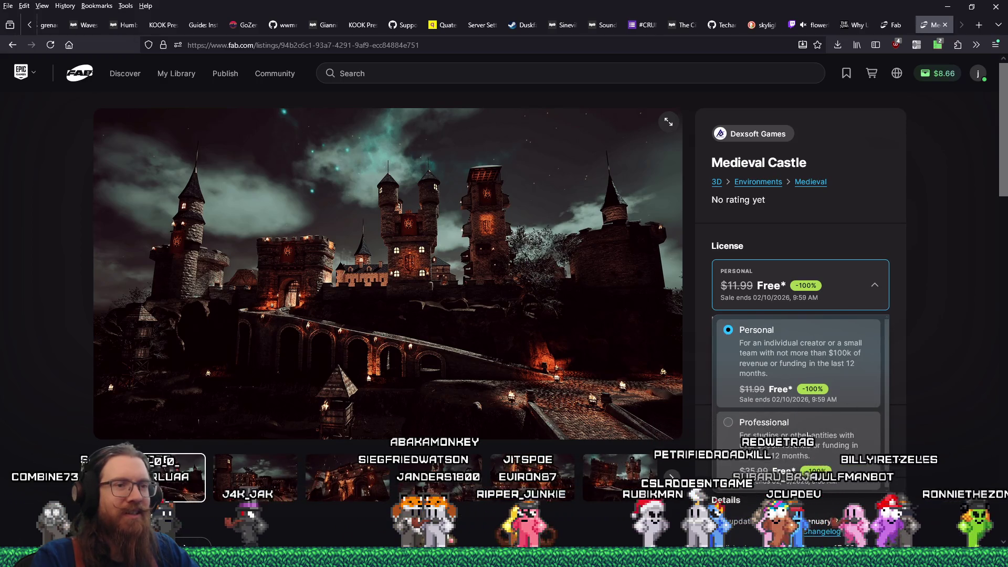
pyautogui.click(808, 436)
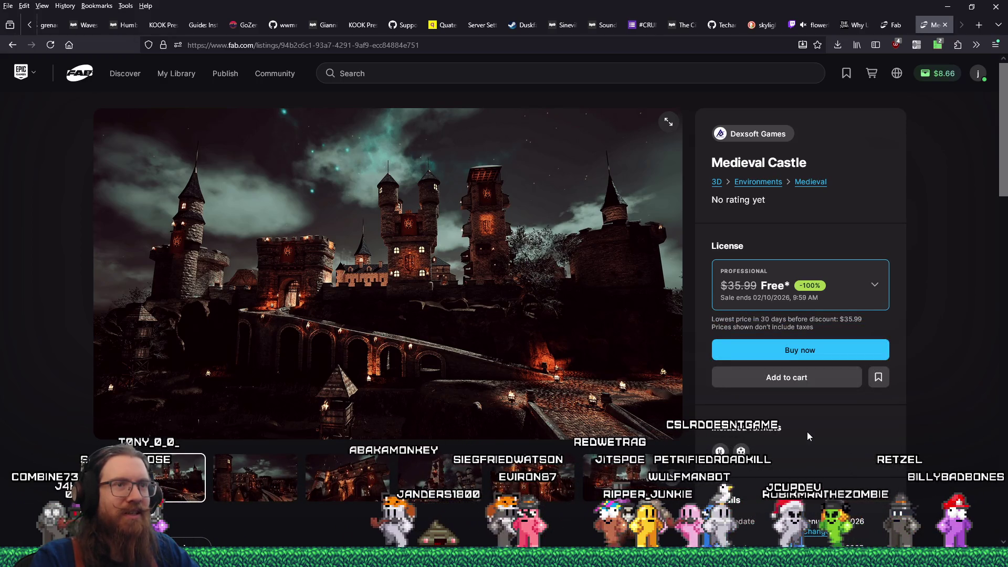
# - Start the free Professional checkout for Medieval Castle and close it, retrying three times
pyautogui.click(809, 350)
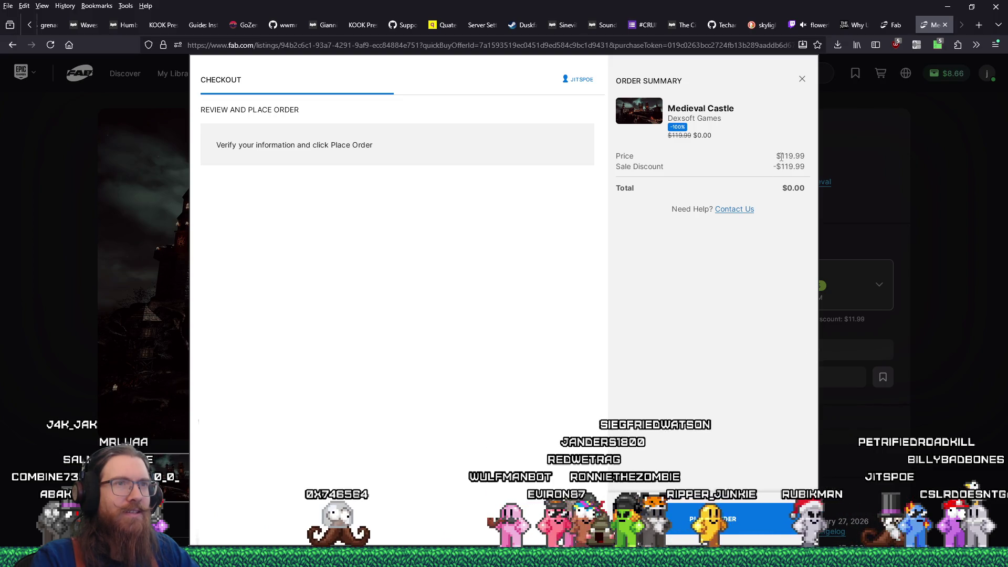
pyautogui.click(802, 80)
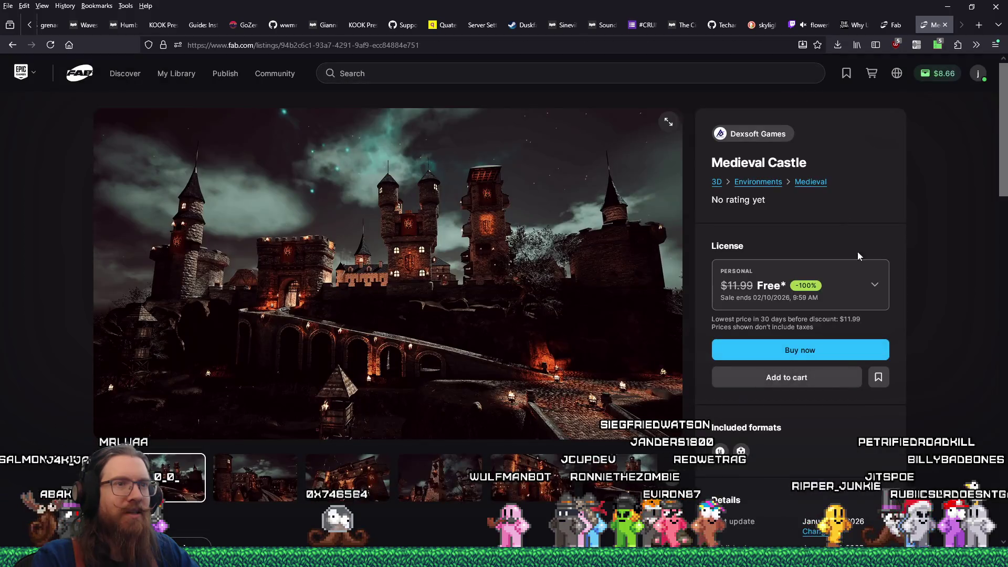
pyautogui.click(842, 351)
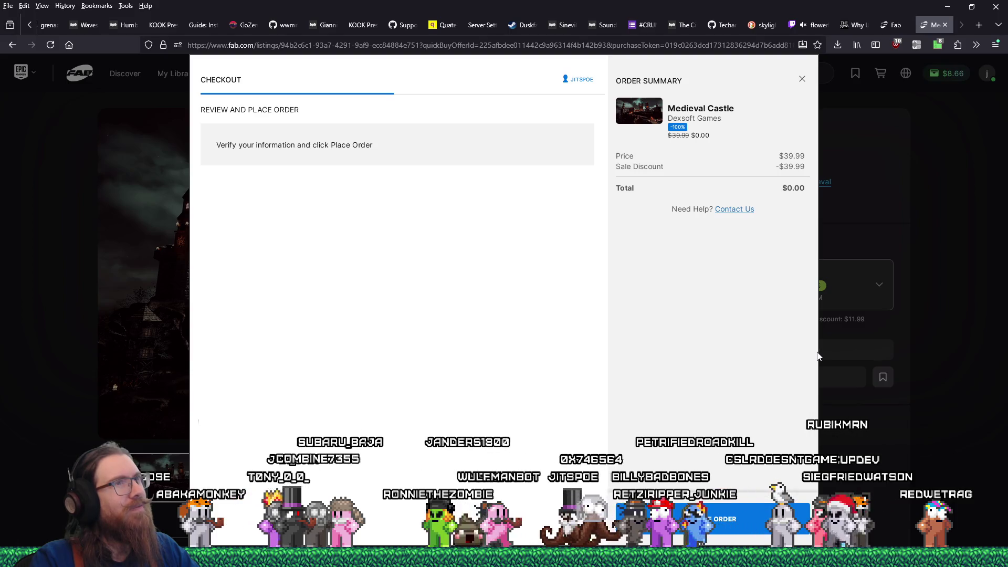
pyautogui.click(800, 78)
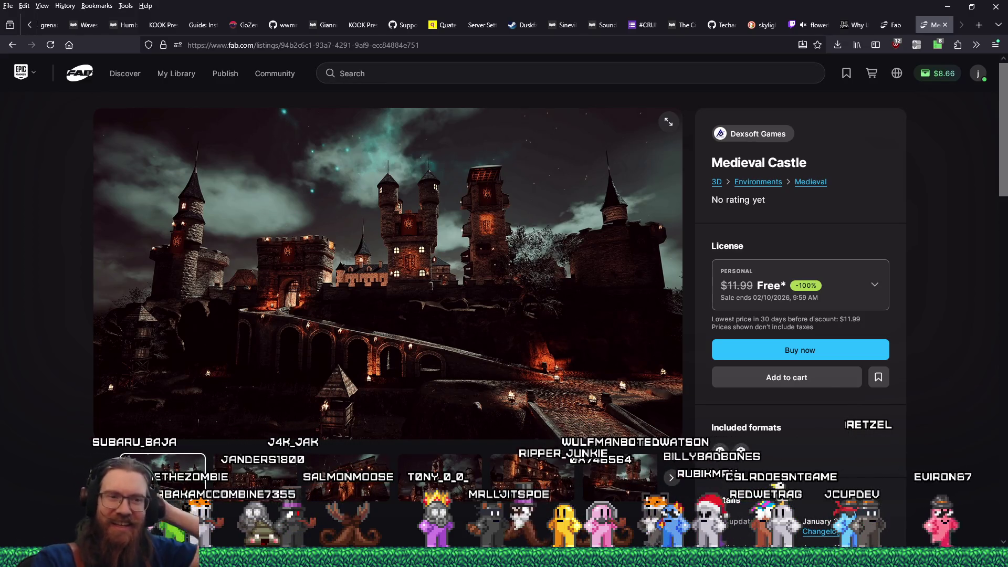
pyautogui.click(874, 290)
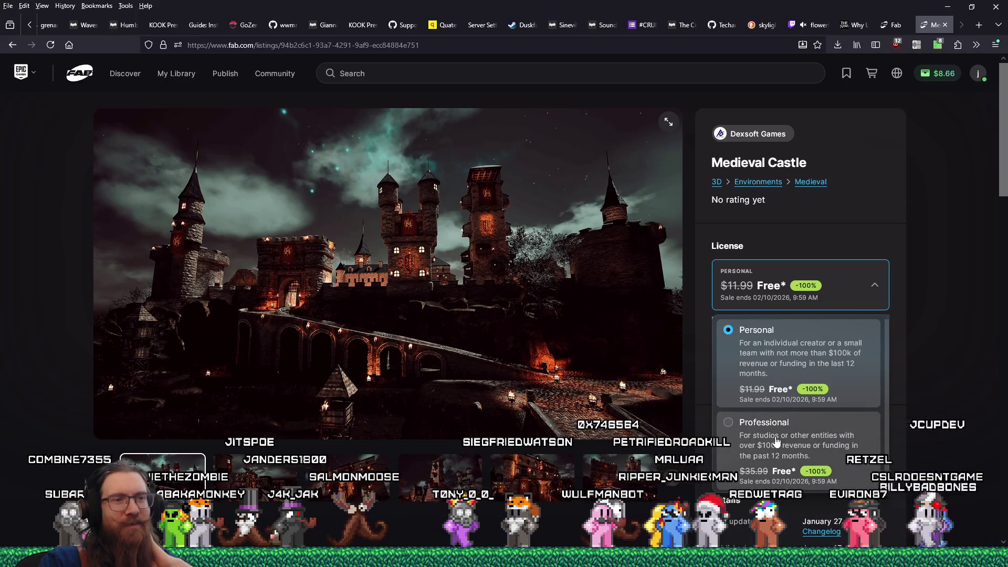
pyautogui.click(845, 351)
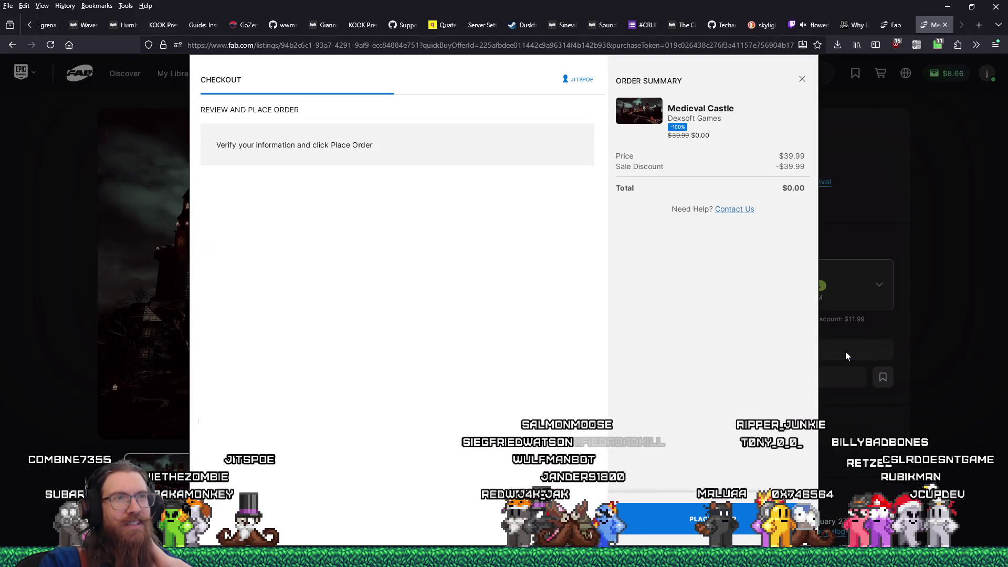
pyautogui.click(819, 128)
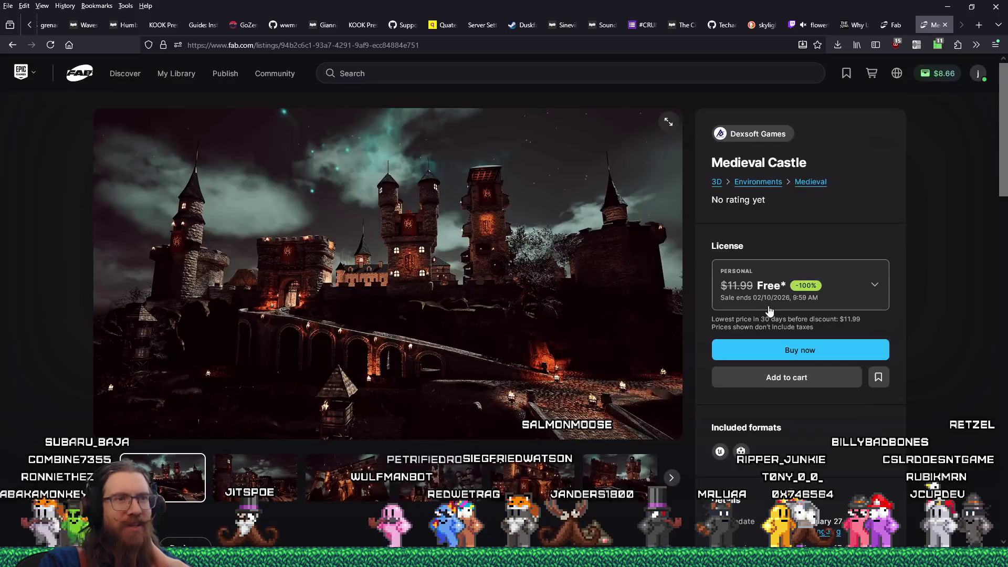
pyautogui.scroll(-6, 859, 405)
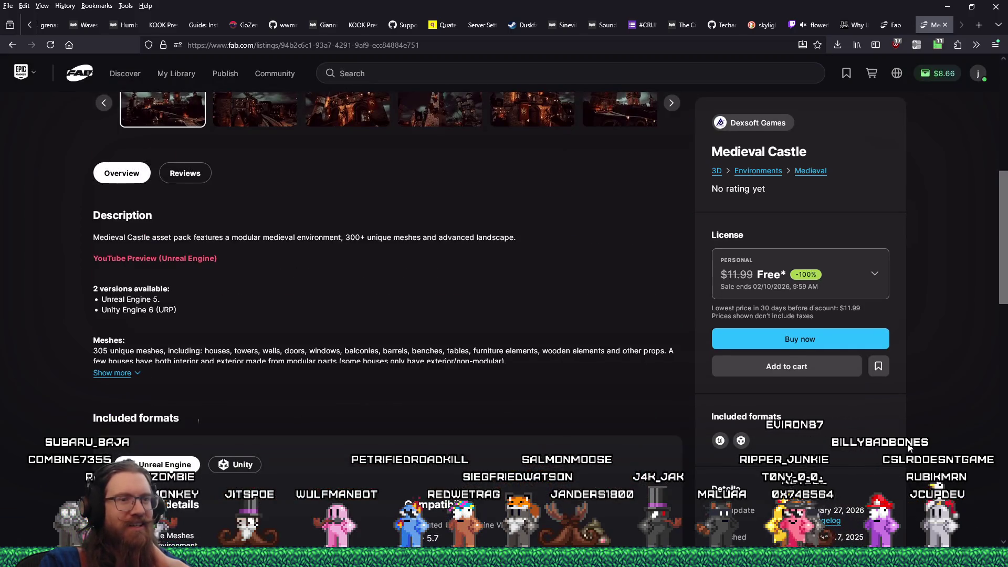
pyautogui.scroll(5, 909, 447)
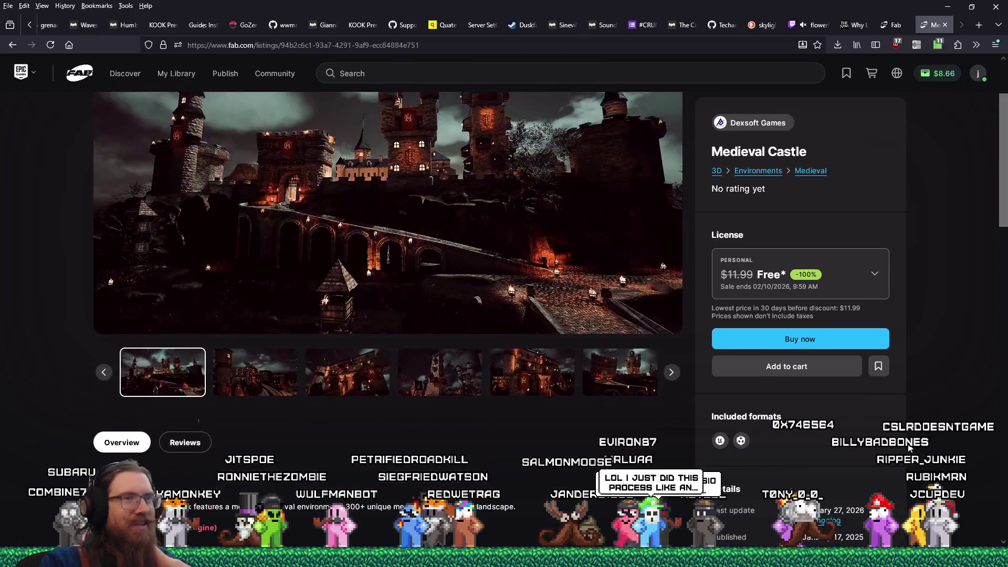
# - Choose Professional again and place the free $0.00 Medieval Castle order
pyautogui.click(860, 299)
pyautogui.click(761, 423)
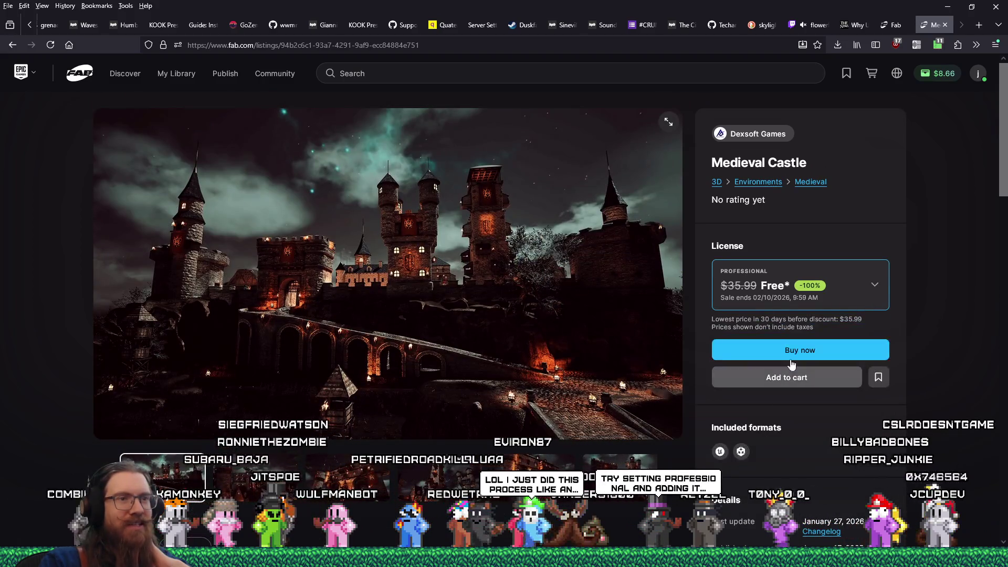
pyautogui.click(792, 361)
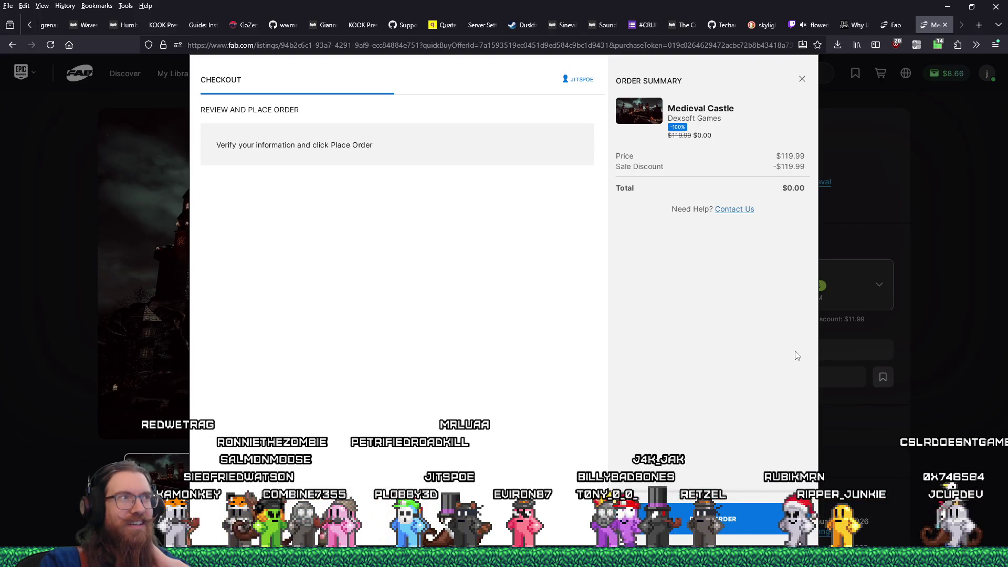
pyautogui.click(743, 508)
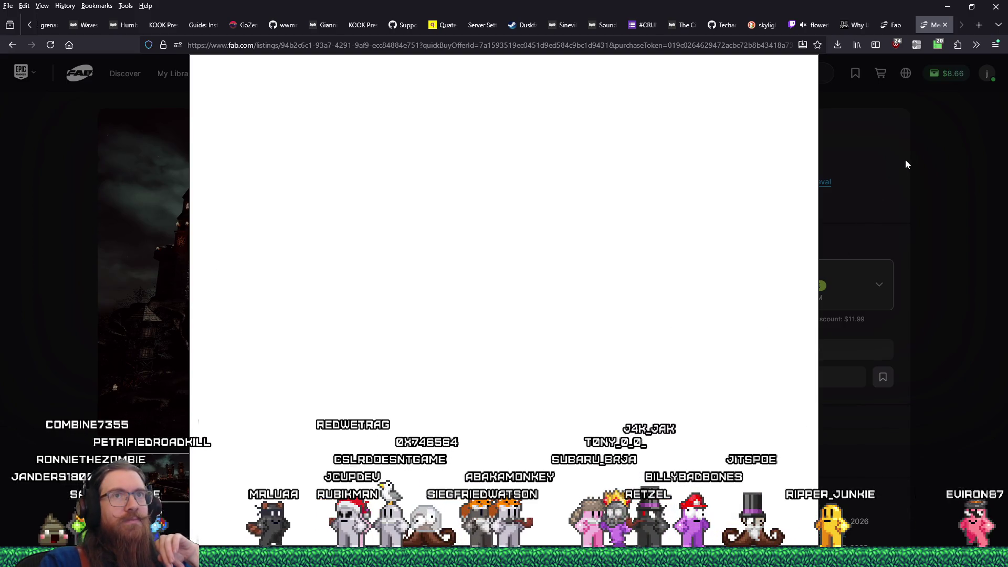
pyautogui.click(933, 48)
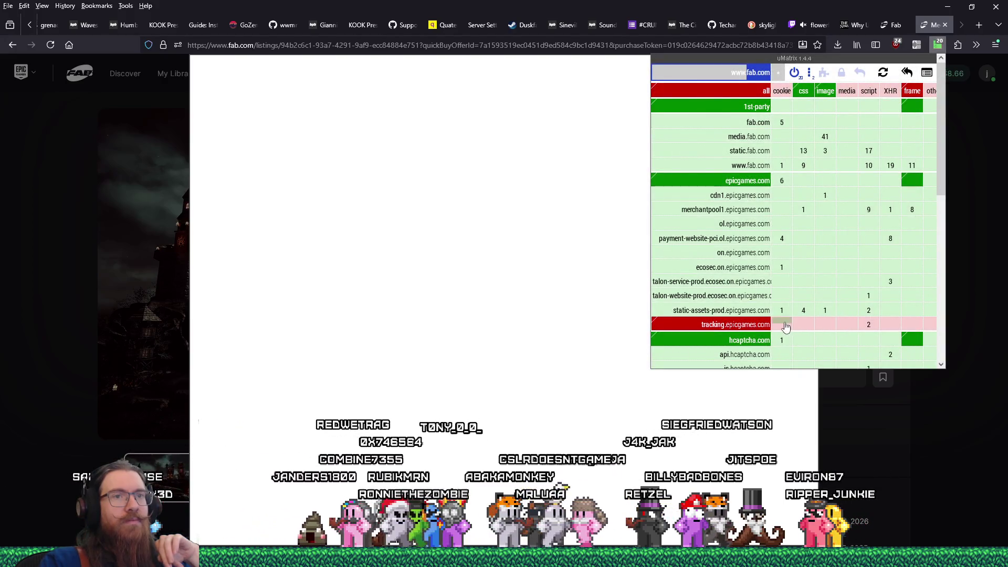
# - Scroll through the uMatrix host list, then close the panel to return to the checkout
pyautogui.scroll(-10, 785, 326)
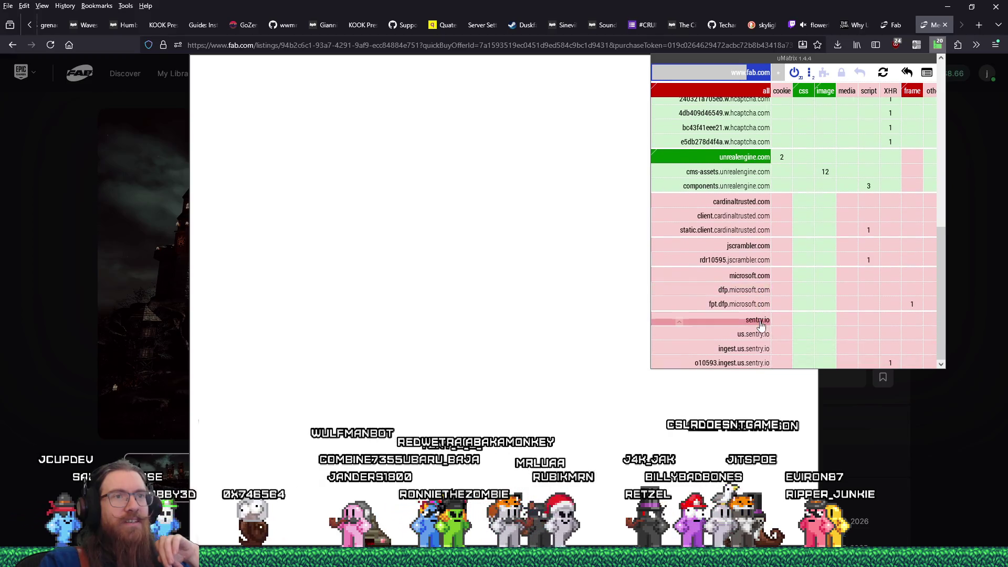
pyautogui.scroll(3, 761, 326)
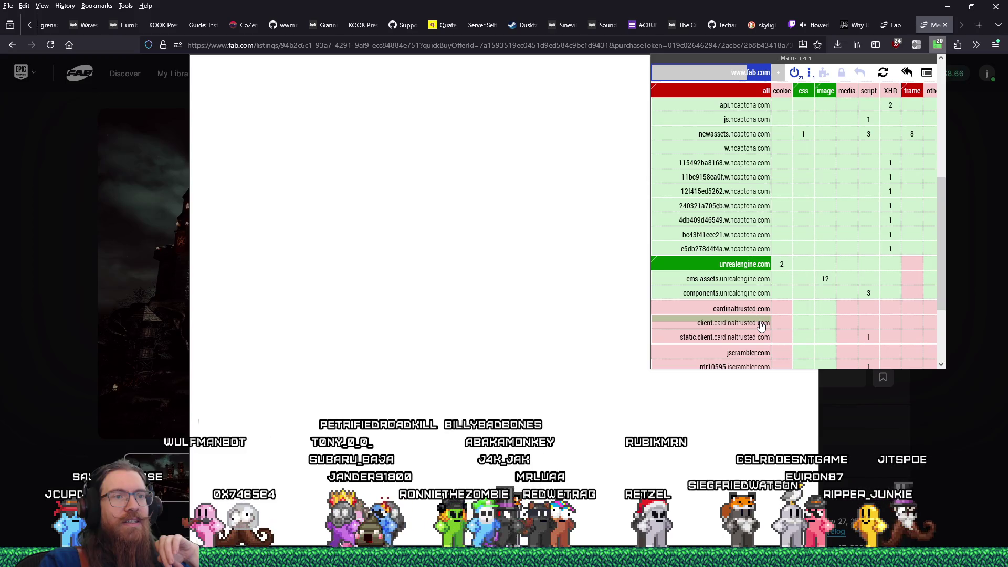
pyautogui.scroll(6, 761, 325)
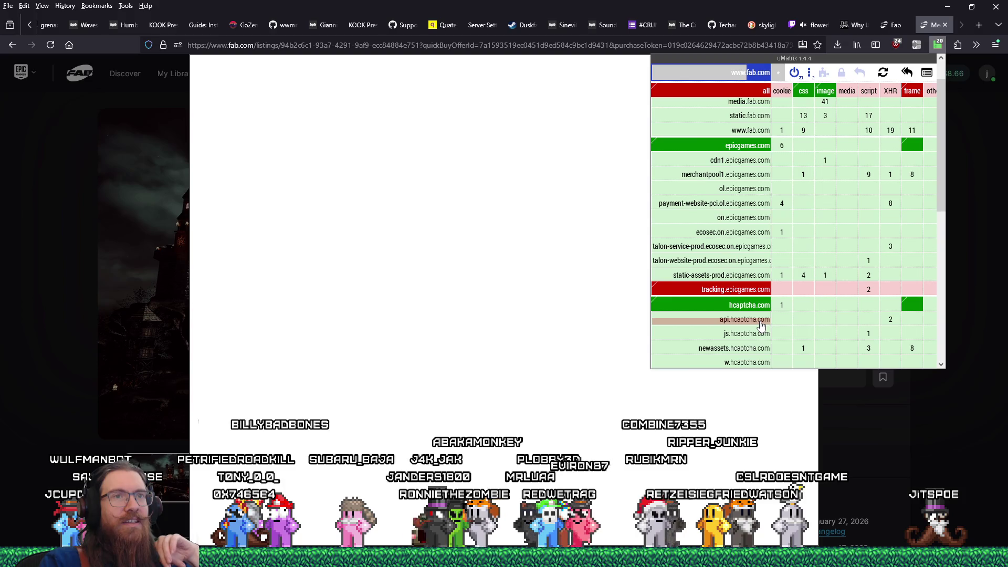
pyautogui.scroll(1, 761, 325)
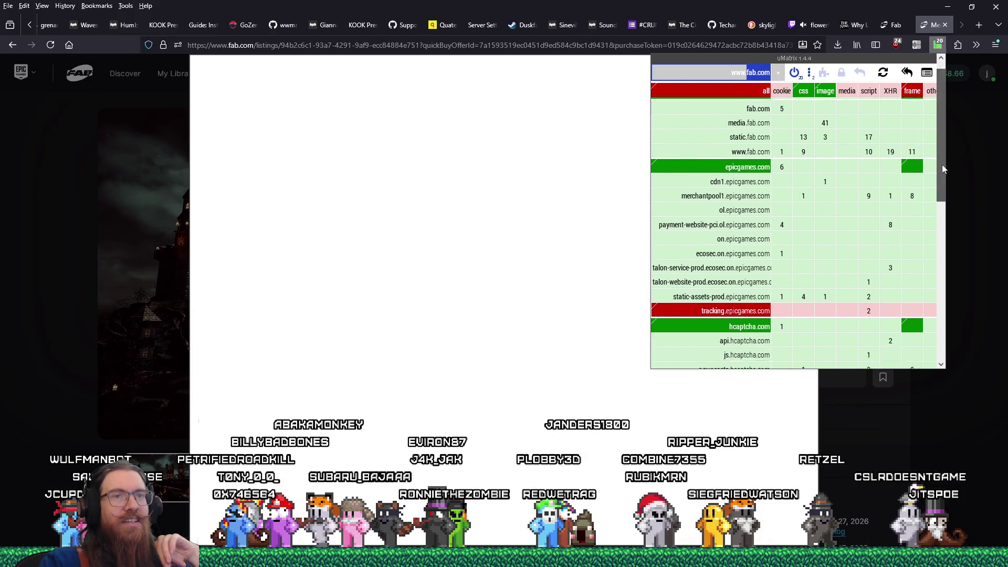
pyautogui.moveTo(943, 168); pyautogui.dragTo(930, 330)
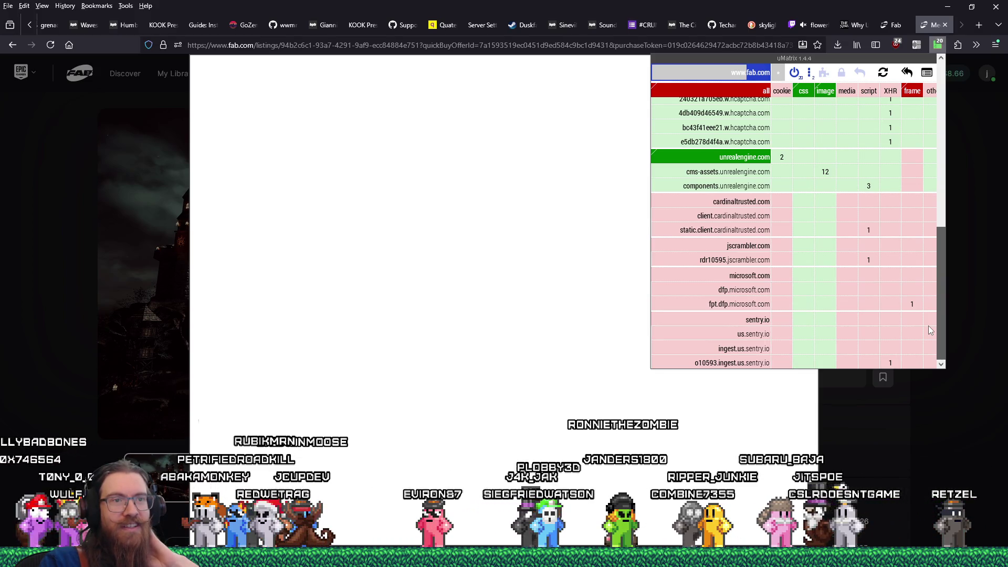
pyautogui.click(963, 264)
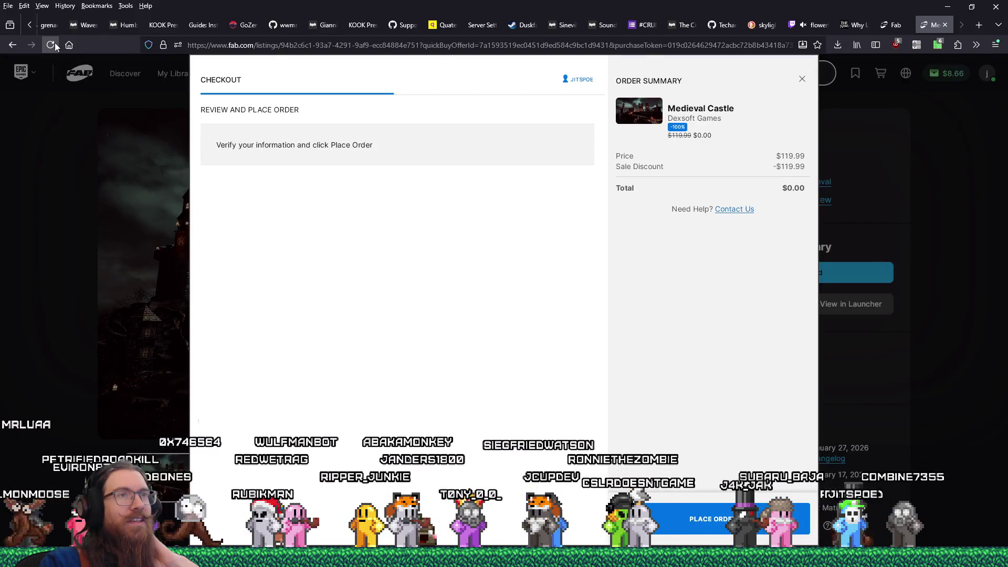
# - Place the Medieval Castle order, dismiss the already-owned error, and confirm it is saved in My Library
pyautogui.click(708, 518)
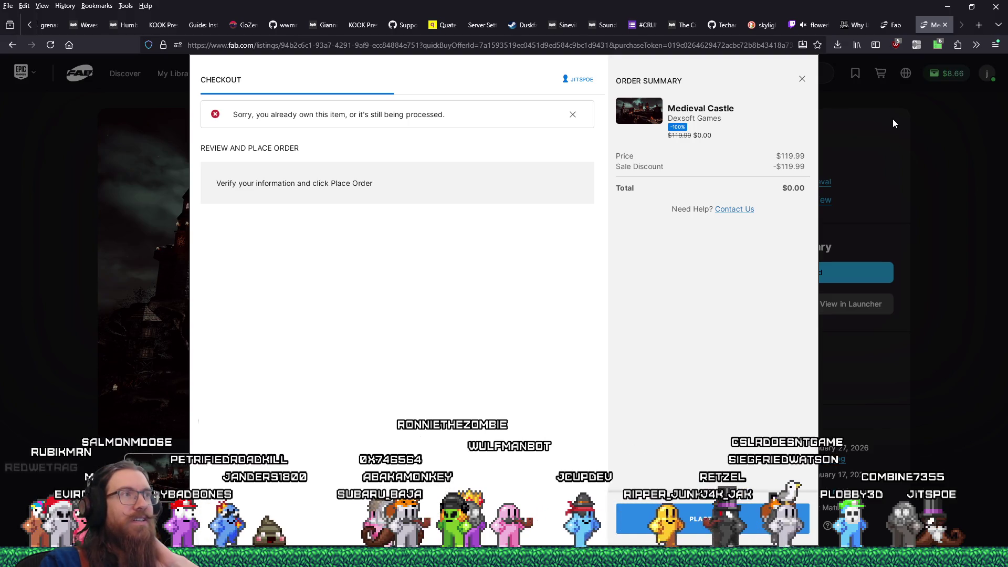
pyautogui.click(802, 80)
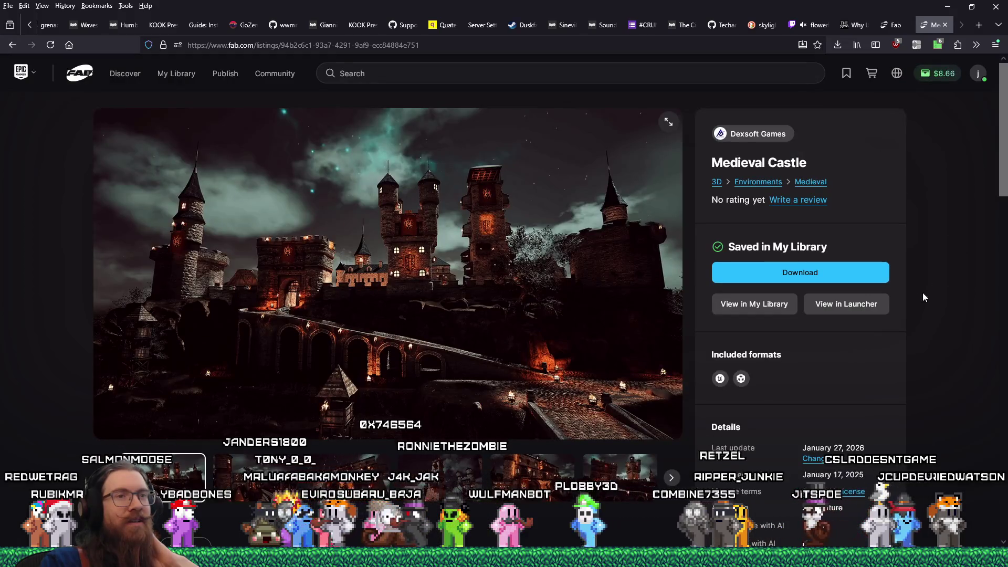
pyautogui.scroll(-4, 848, 336)
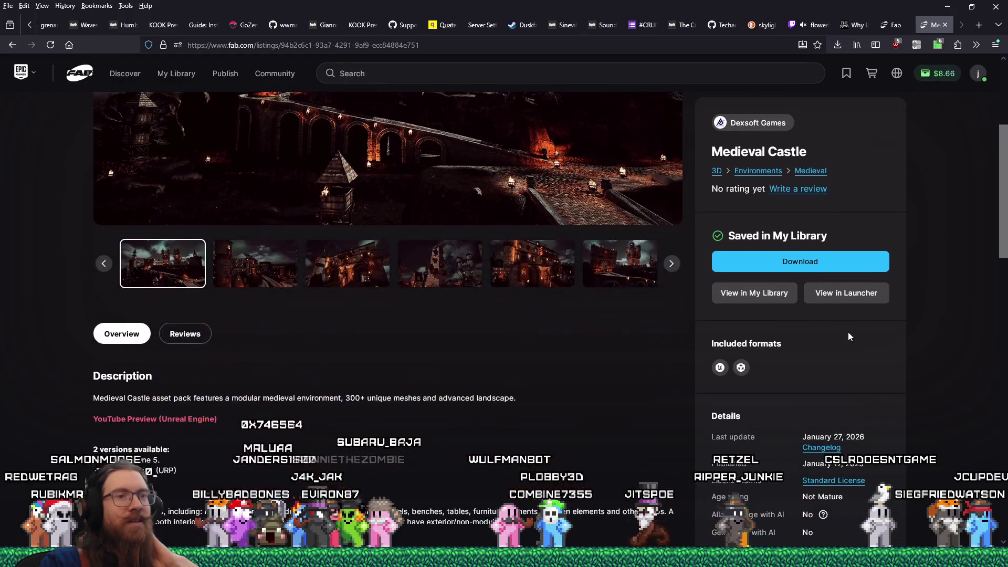
pyautogui.scroll(-7, 848, 336)
pyautogui.scroll(10, 849, 331)
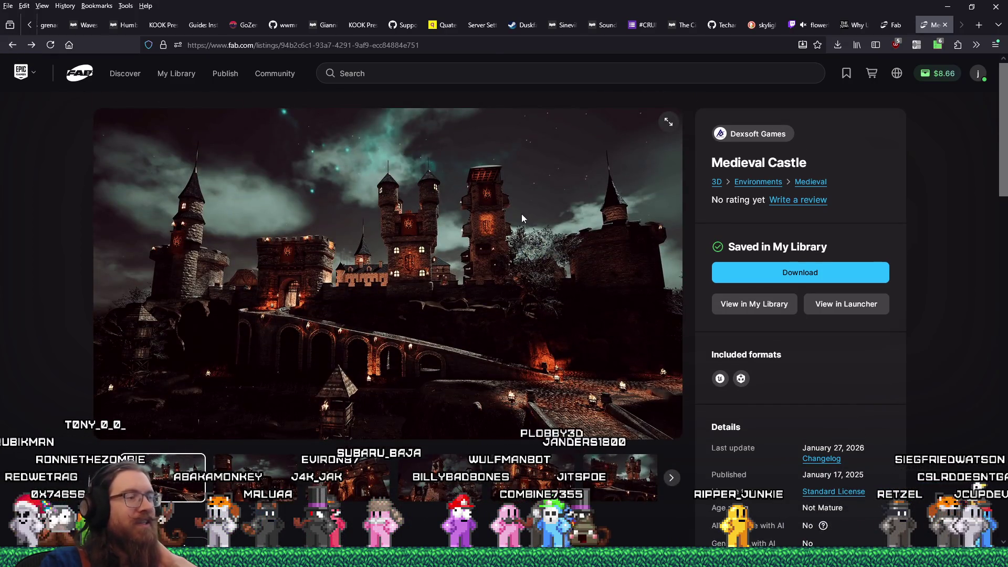
pyautogui.rightClick(10, 46)
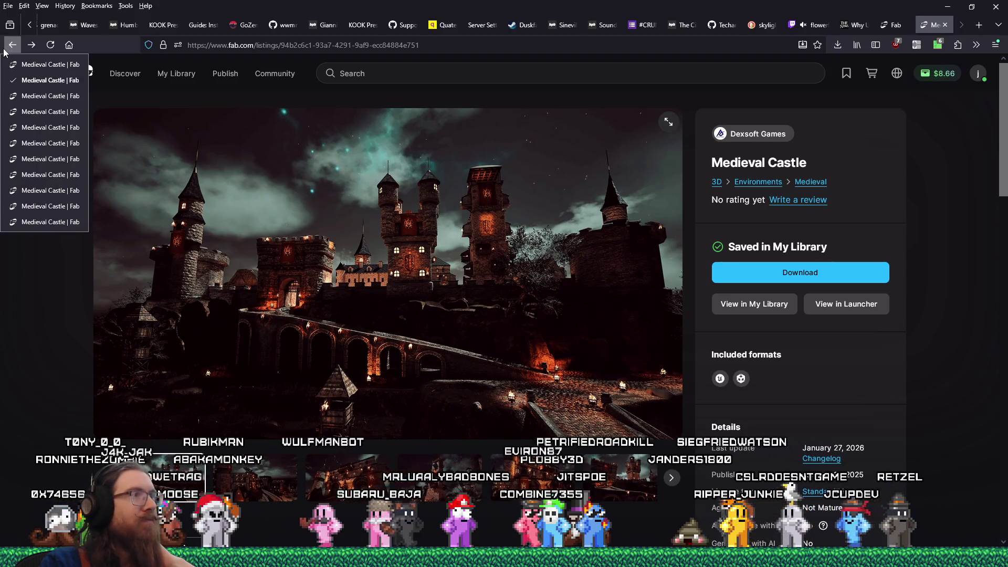
# - From the Fab home page open Limited-Time Free offers, copy its URL, and open Stylized Log Cabin
pyautogui.click(51, 222)
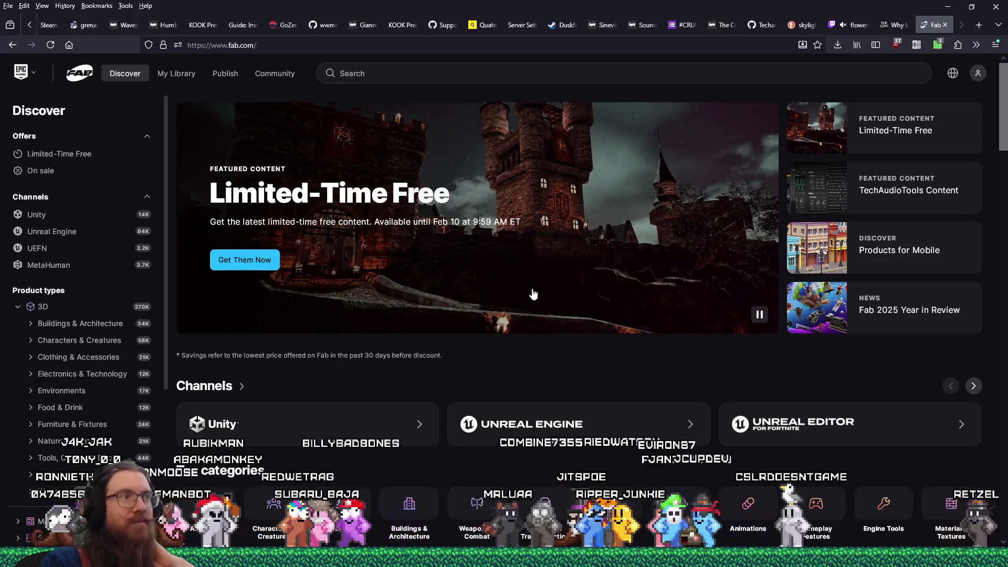
pyautogui.click(311, 268)
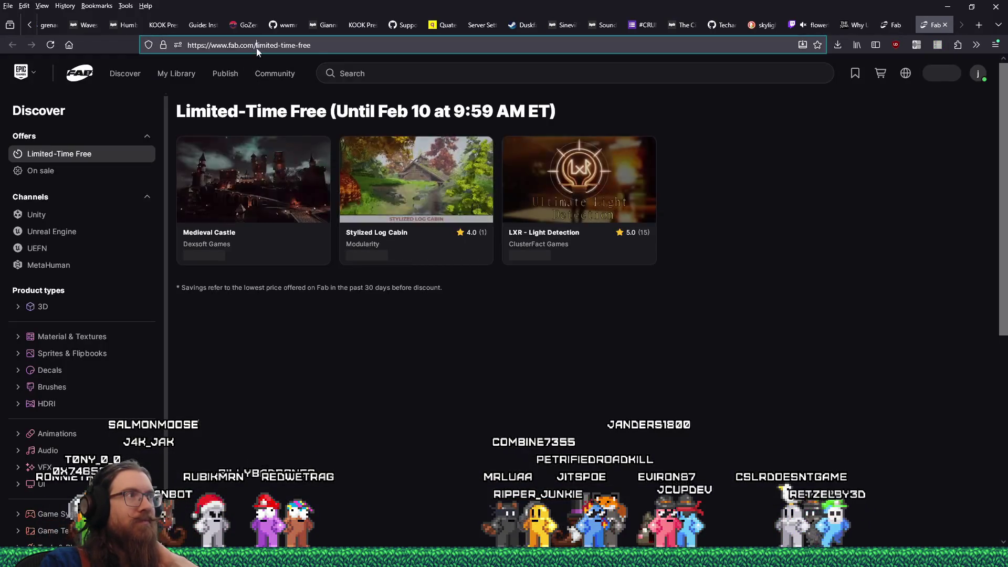
pyautogui.rightClick(258, 46)
pyautogui.click(276, 110)
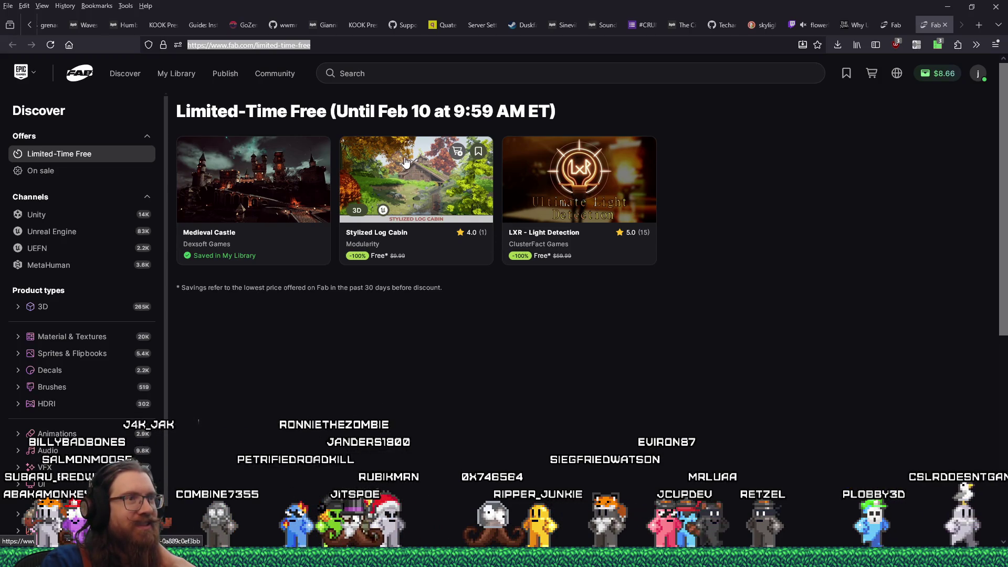
pyautogui.click(416, 183)
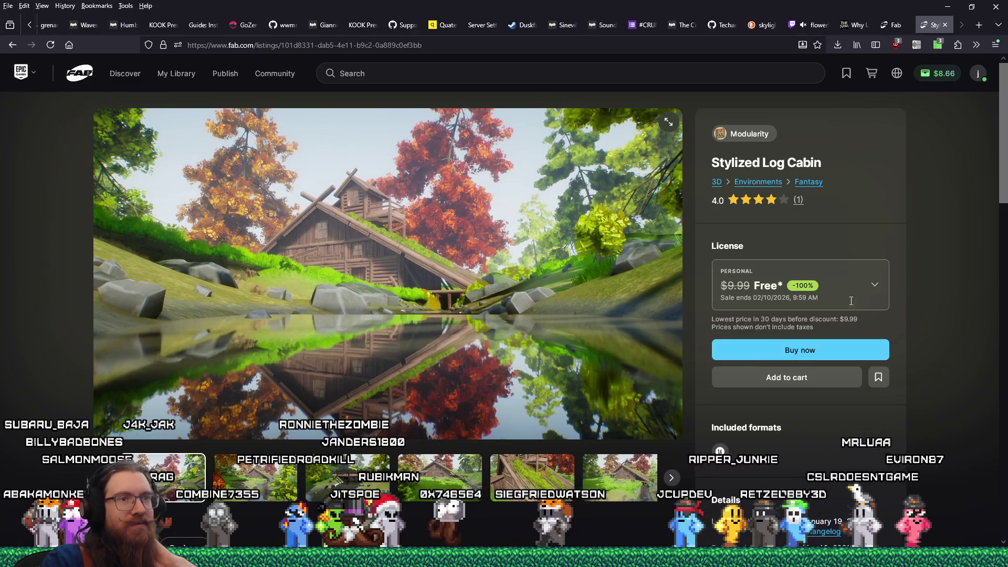
pyautogui.click(880, 283)
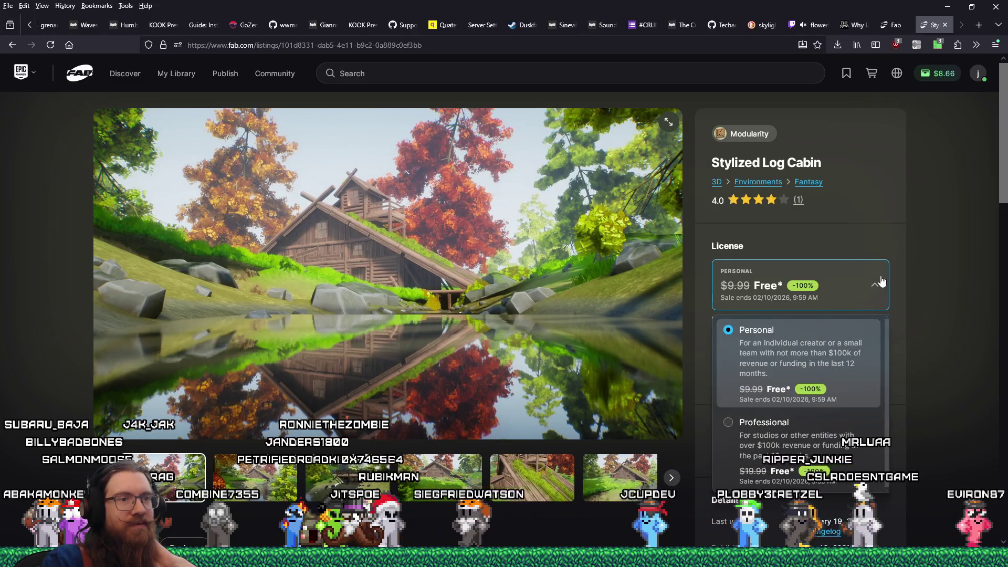
pyautogui.click(825, 437)
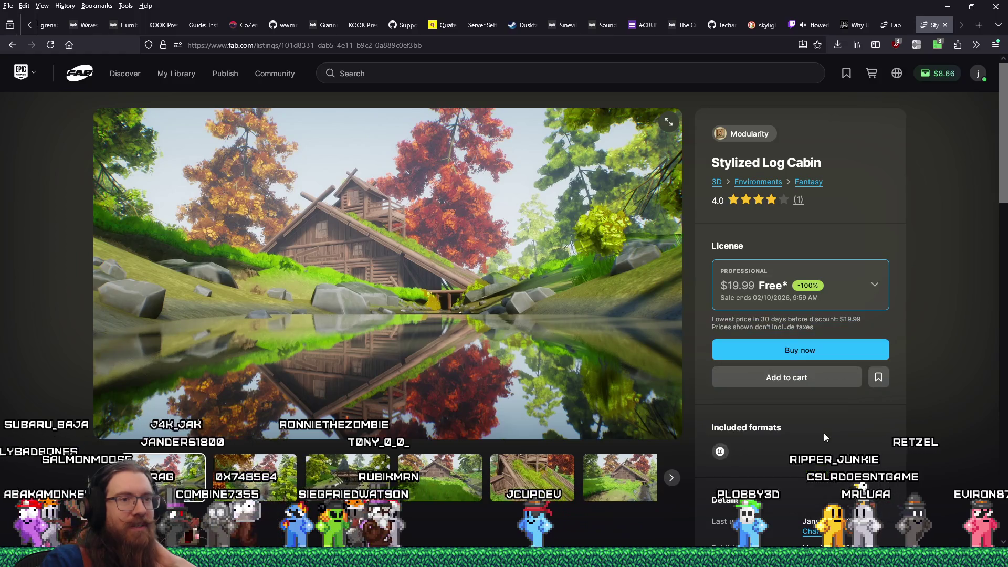
pyautogui.click(801, 354)
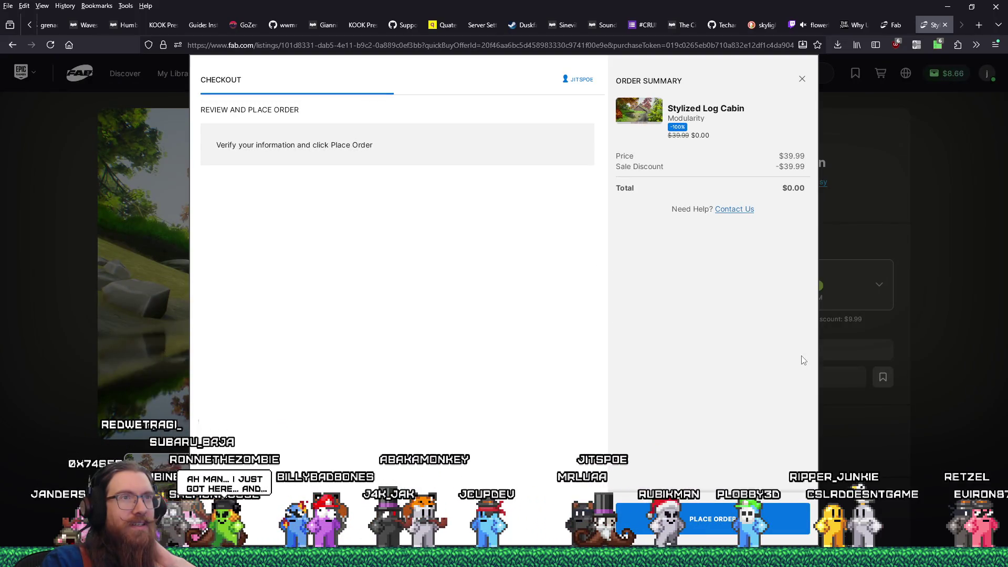
pyautogui.click(809, 79)
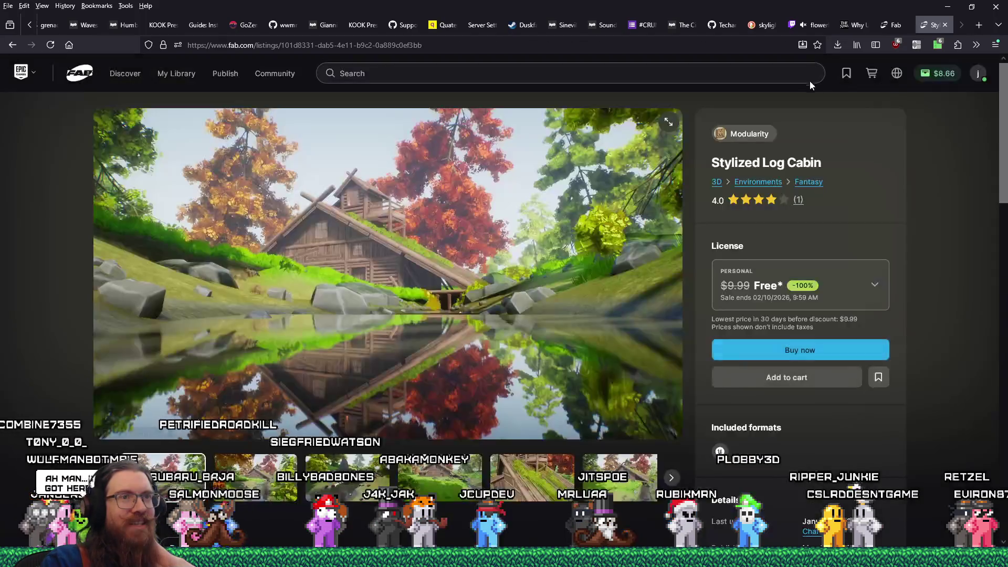
pyautogui.click(875, 286)
pyautogui.click(984, 321)
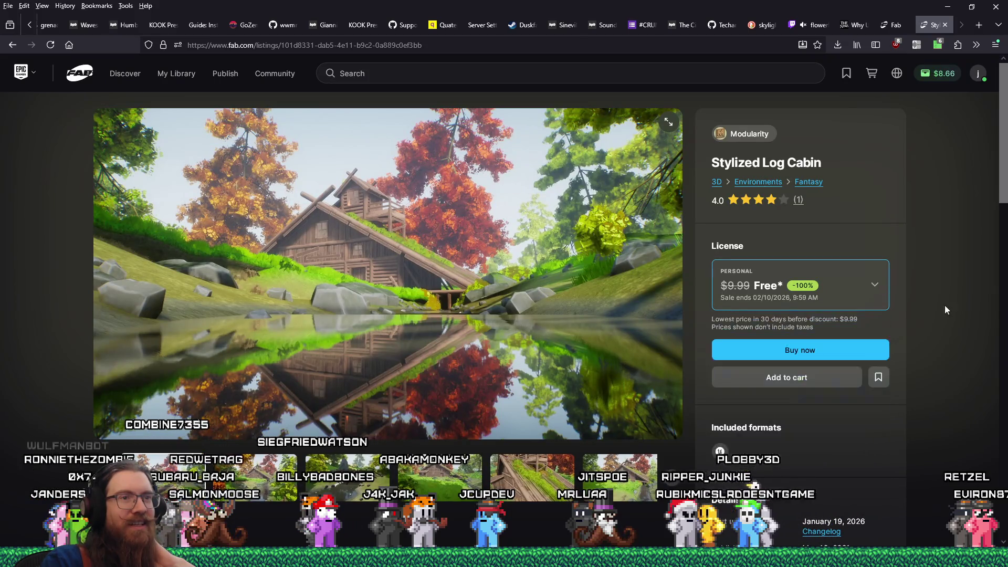
pyautogui.click(810, 351)
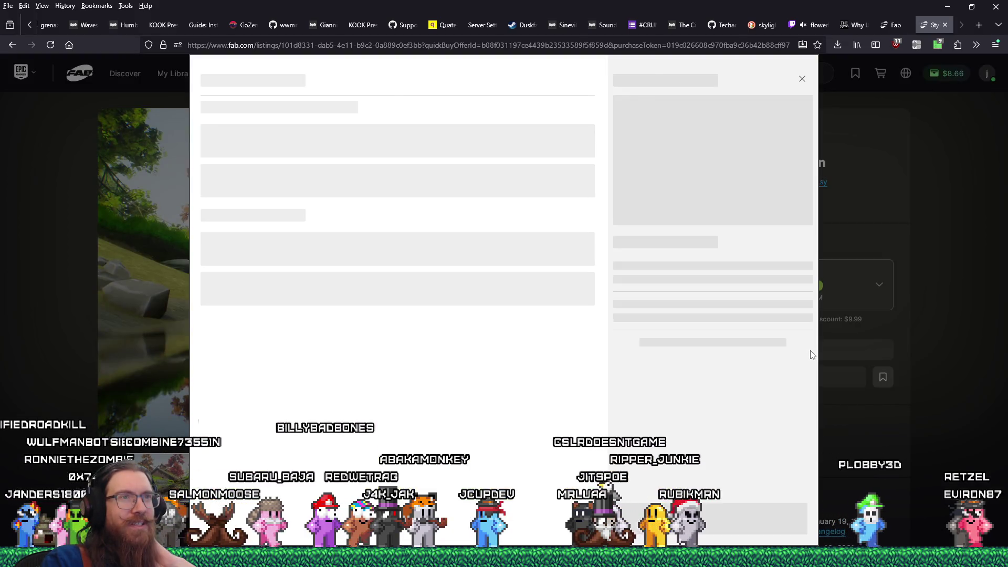
pyautogui.click(802, 79)
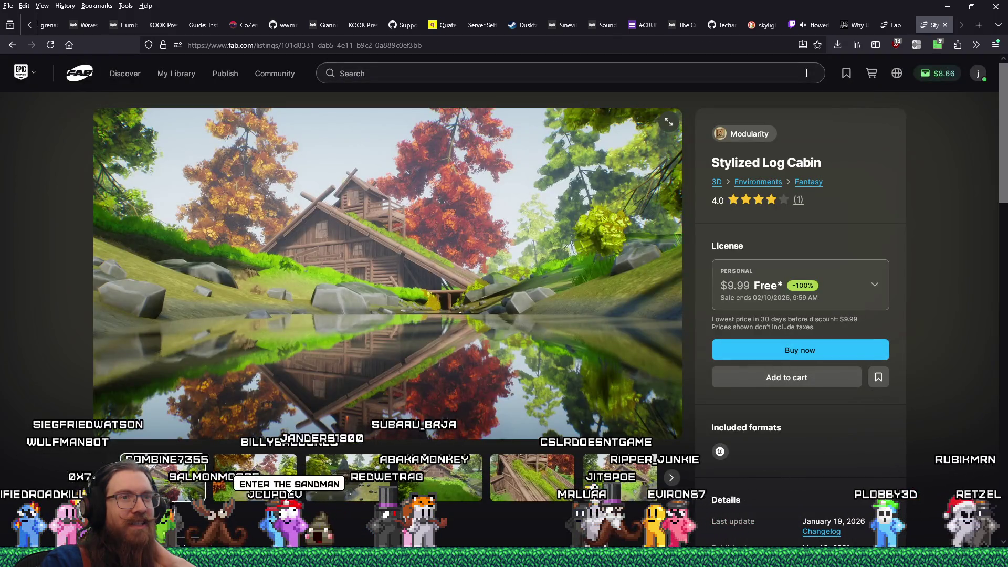
pyautogui.scroll(-7, 871, 364)
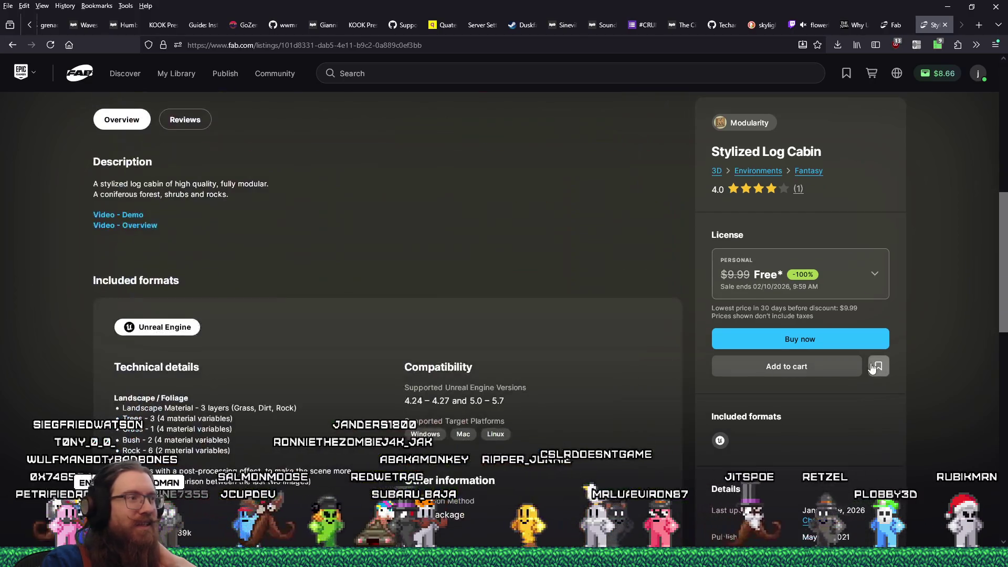
pyautogui.scroll(-10, 871, 366)
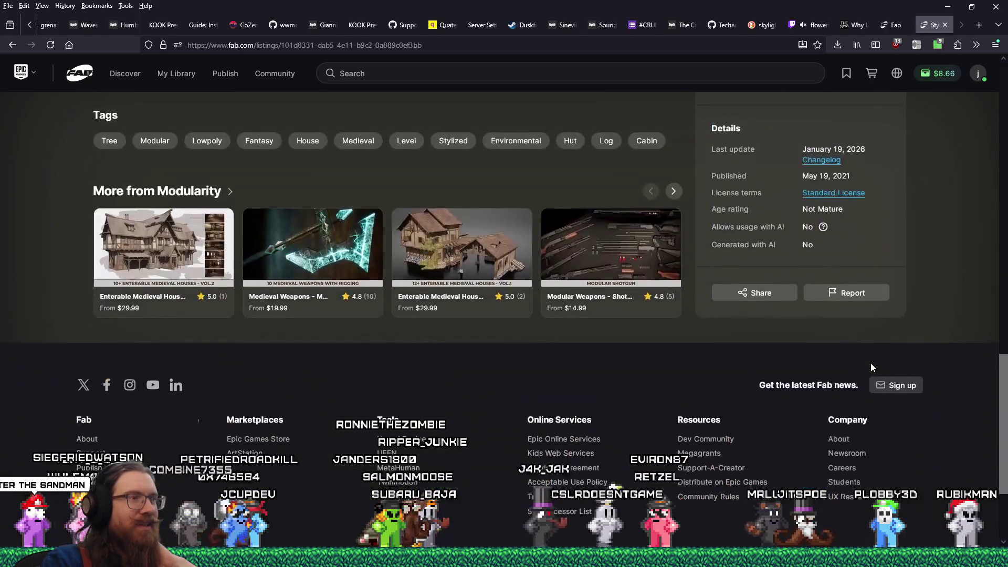
pyautogui.scroll(14, 871, 364)
pyautogui.scroll(-4, 872, 367)
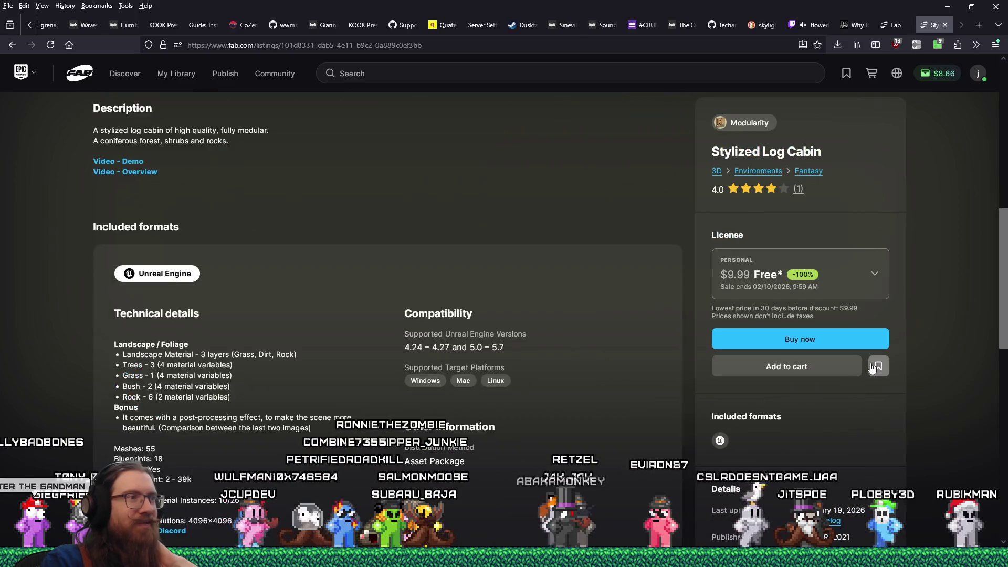
pyautogui.scroll(8, 872, 366)
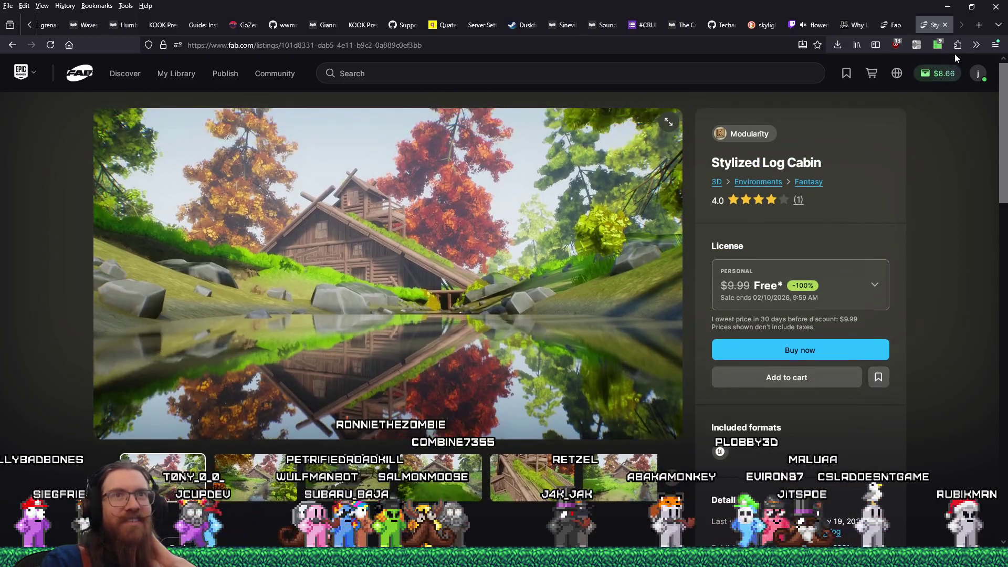
# - Allow jscrambler.com and tracking.epicgames.com in uMatrix, then reload the Stylized Log Cabin listing
pyautogui.click(938, 44)
pyautogui.scroll(-5, 884, 292)
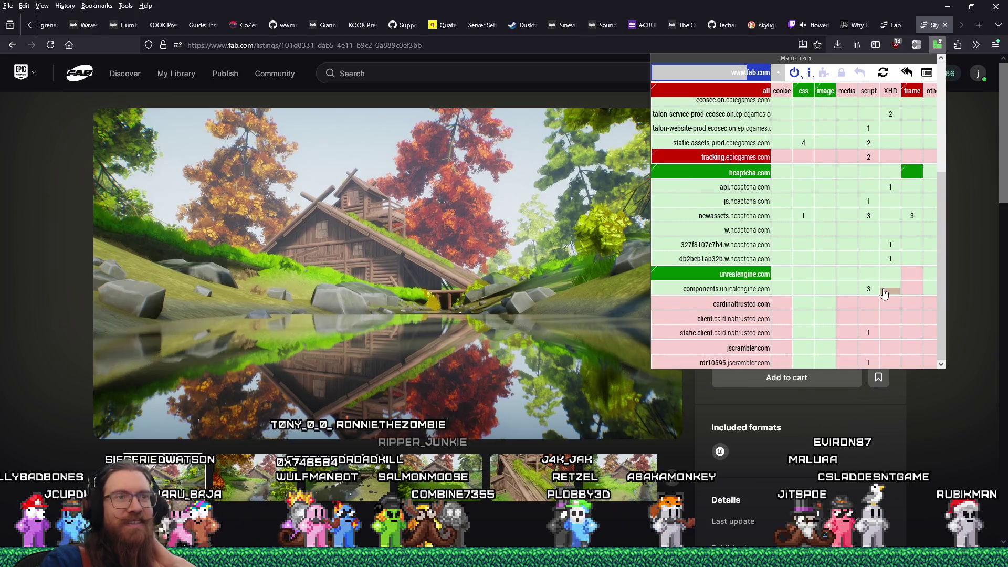
pyautogui.click(752, 348)
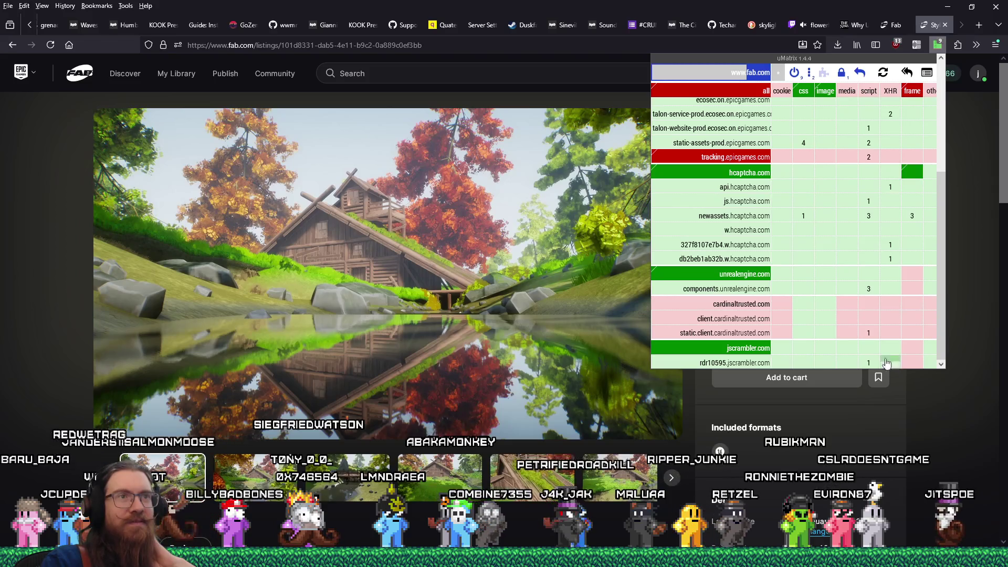
pyautogui.scroll(3, 854, 349)
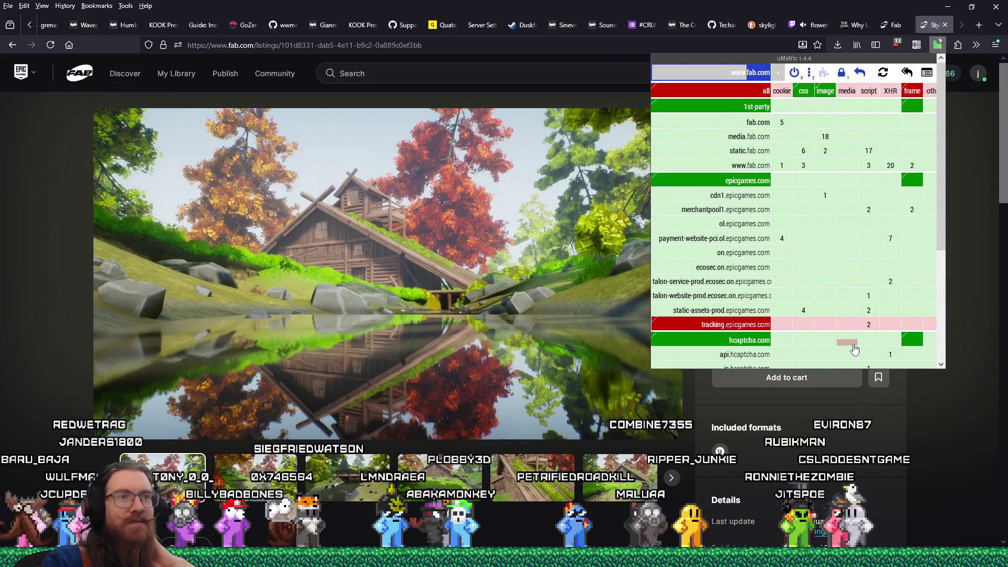
pyautogui.click(747, 326)
pyautogui.scroll(-3, 753, 315)
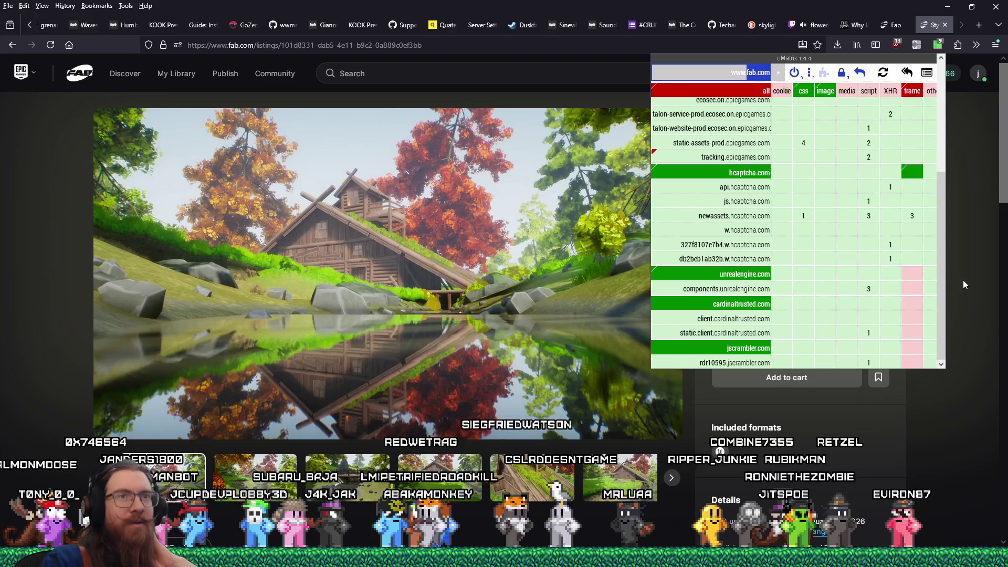
pyautogui.press('Escape')
pyautogui.click(52, 46)
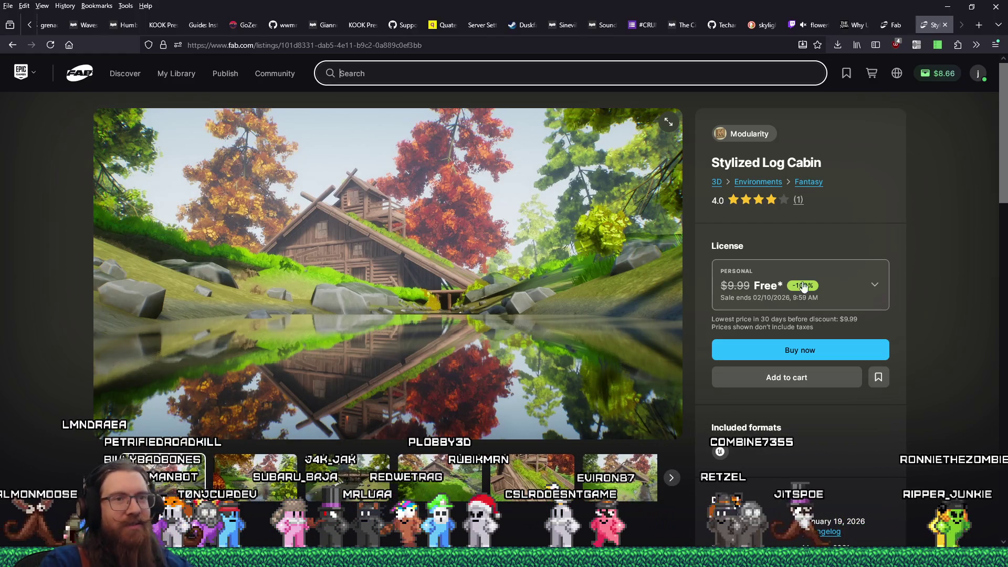
# - Claim Stylized Log Cabin free under the Professional licence, then close its tab
pyautogui.click(852, 286)
pyautogui.click(782, 429)
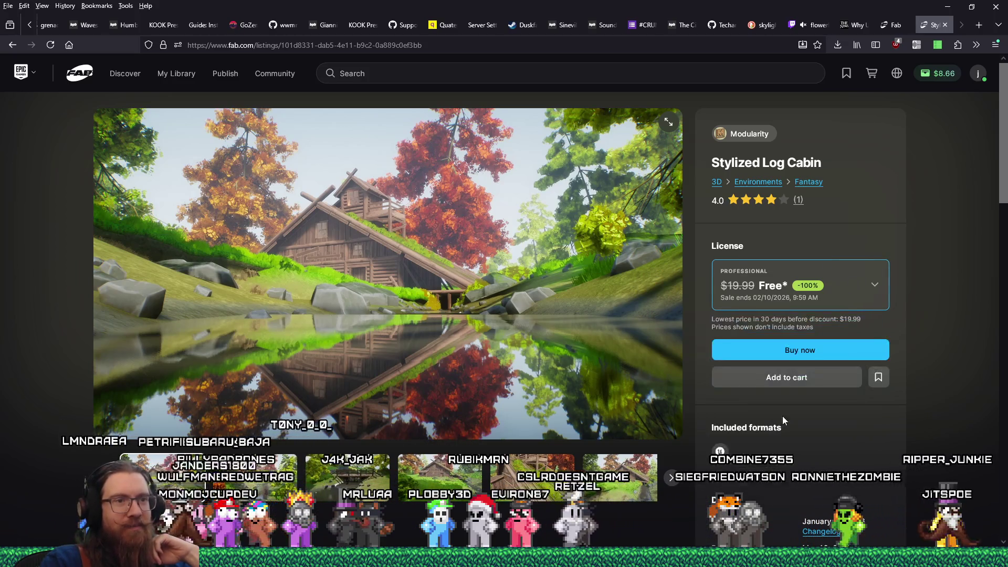
pyautogui.click(805, 348)
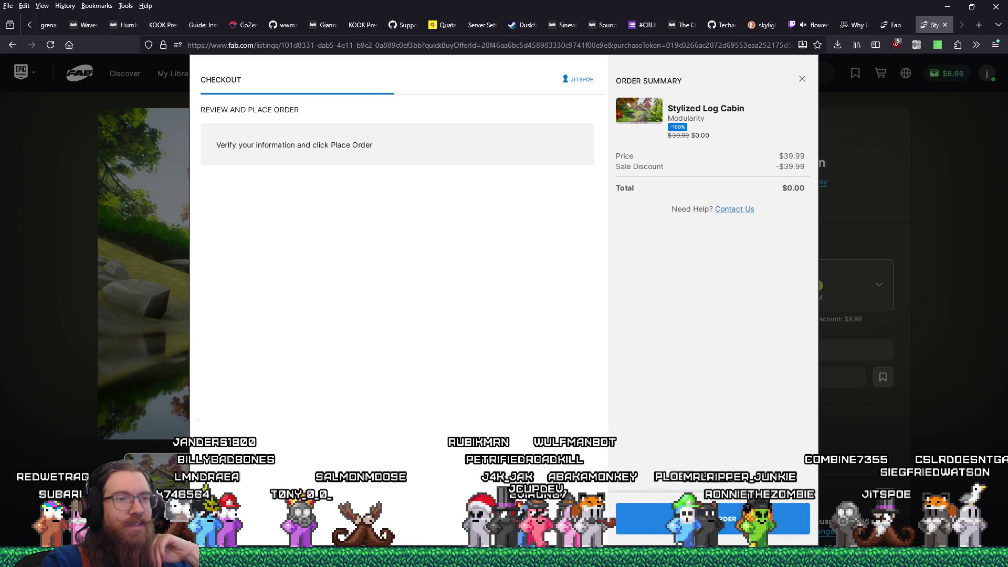
pyautogui.click(724, 519)
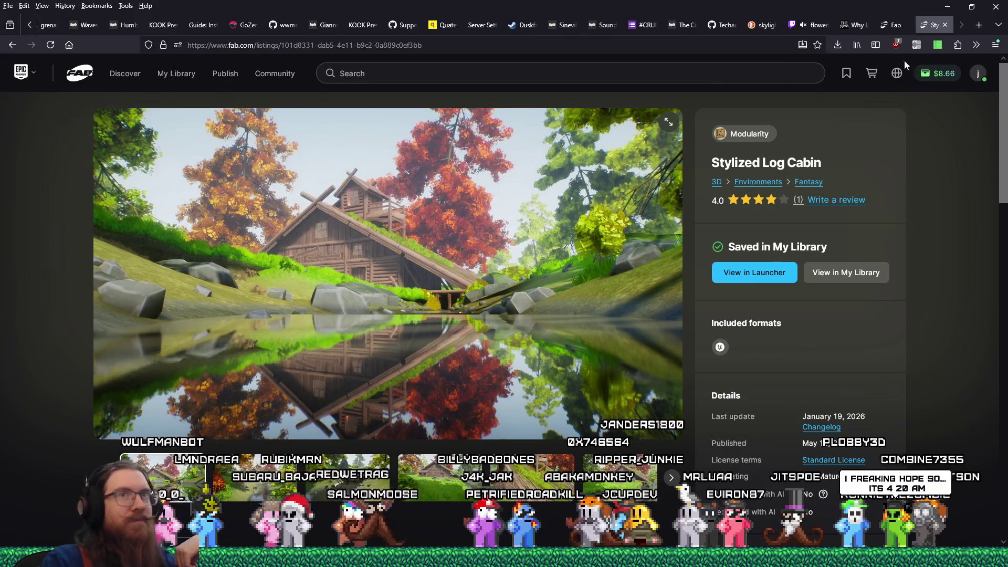
pyautogui.click(945, 25)
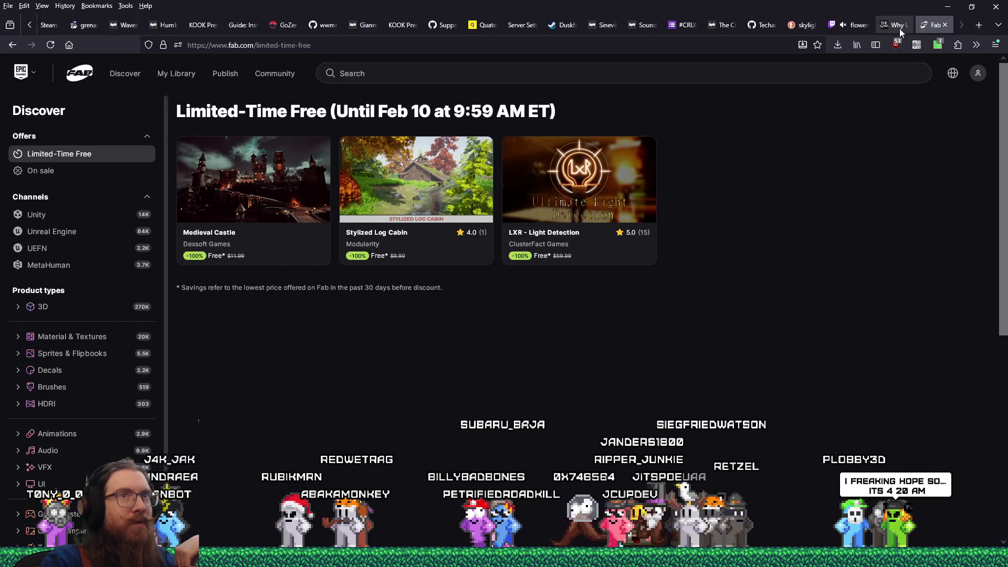
# - Open the LXR - Light Detection listing, select the Professional licence, and start the free claim
pyautogui.click(901, 30)
pyautogui.click(935, 24)
pyautogui.click(588, 176)
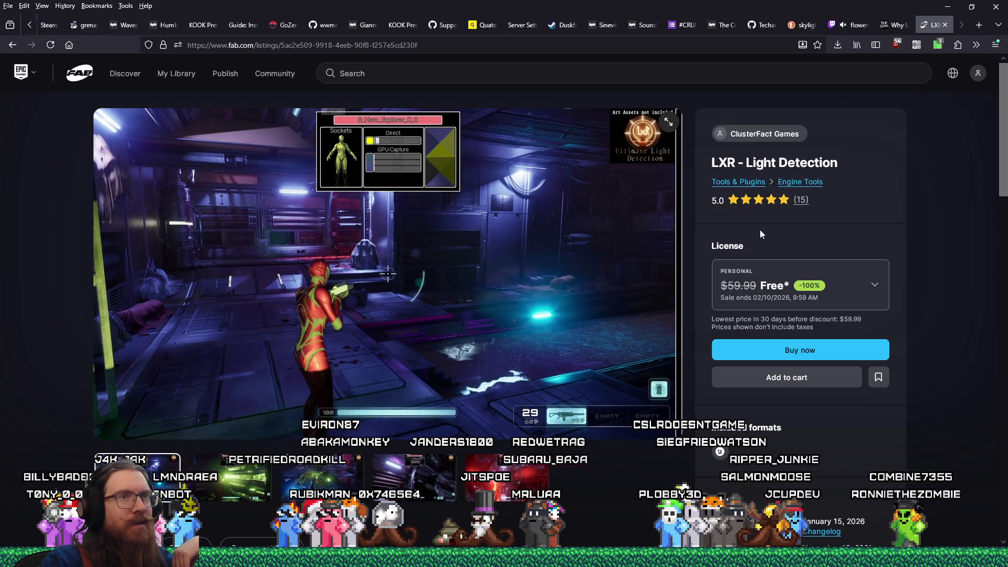
pyautogui.scroll(-3, 760, 230)
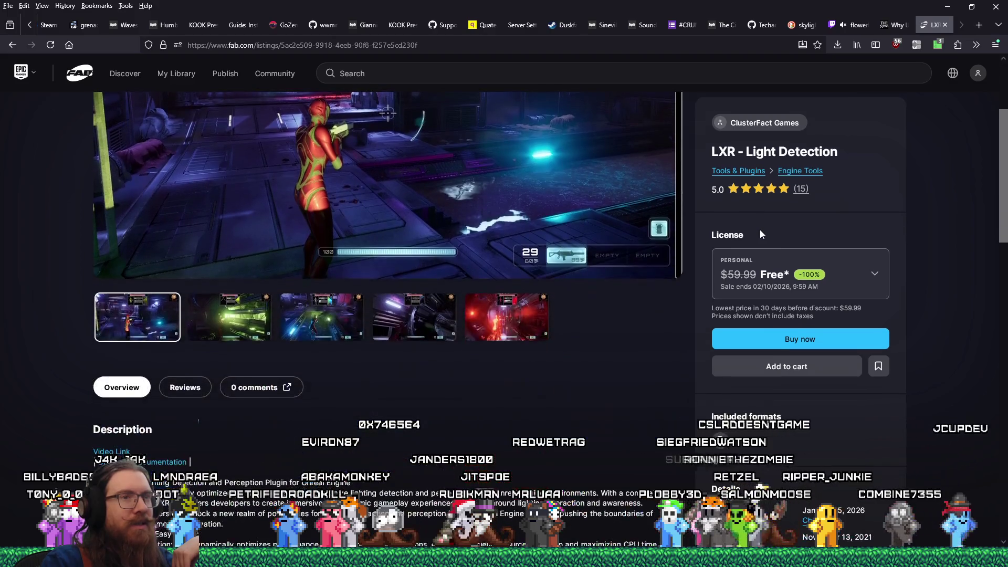
pyautogui.click(807, 276)
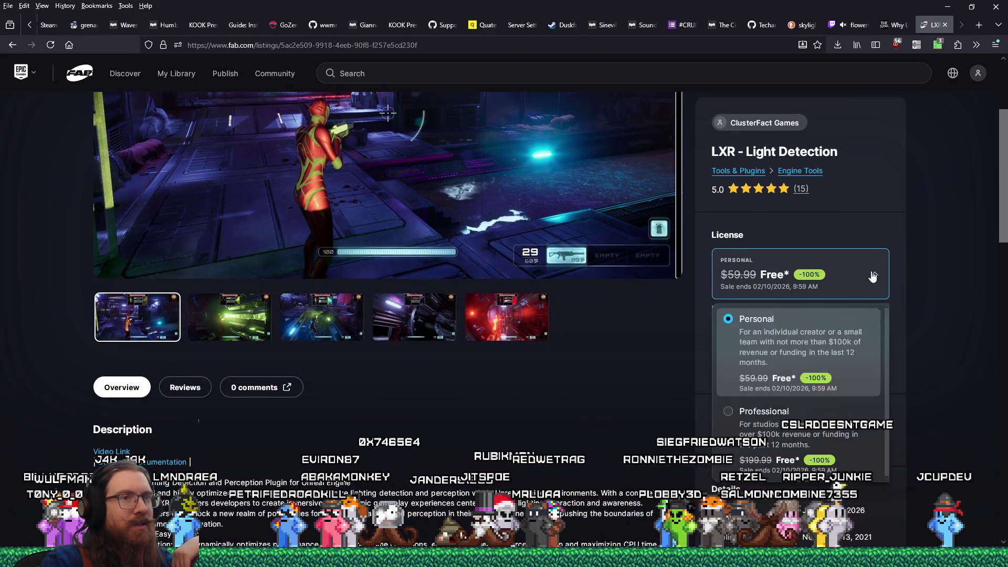
pyautogui.click(830, 427)
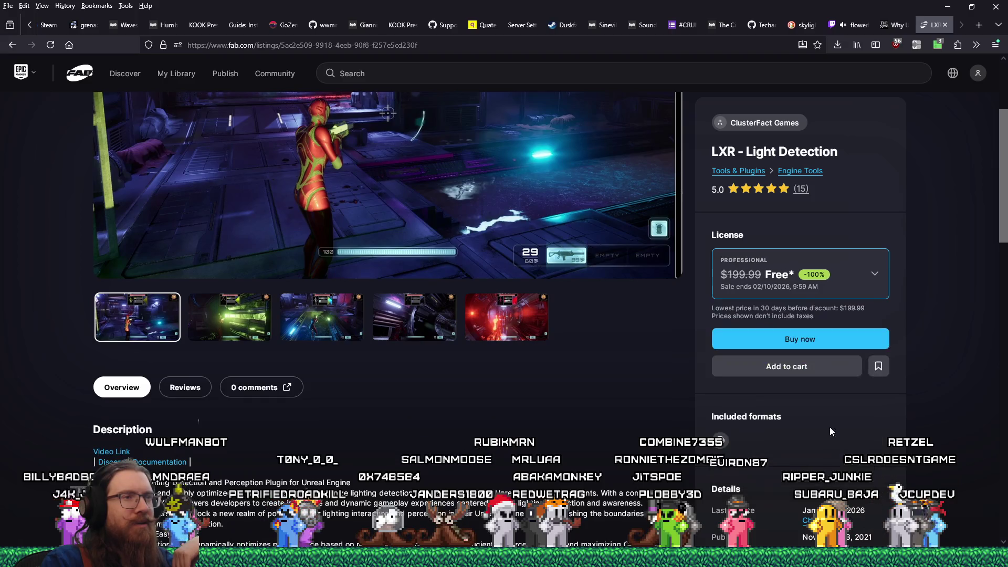
pyautogui.scroll(-3, 581, 379)
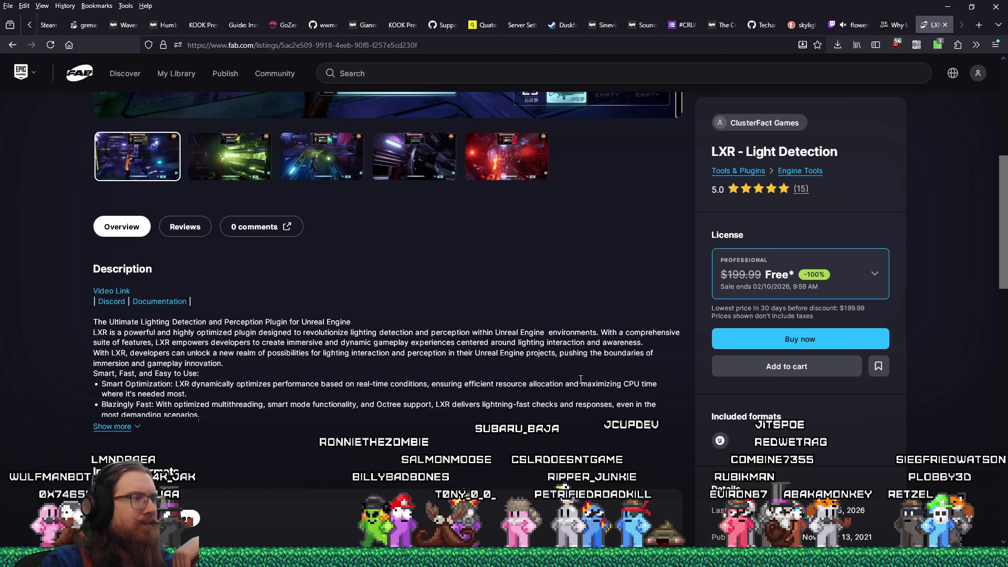
pyautogui.scroll(-2, 578, 379)
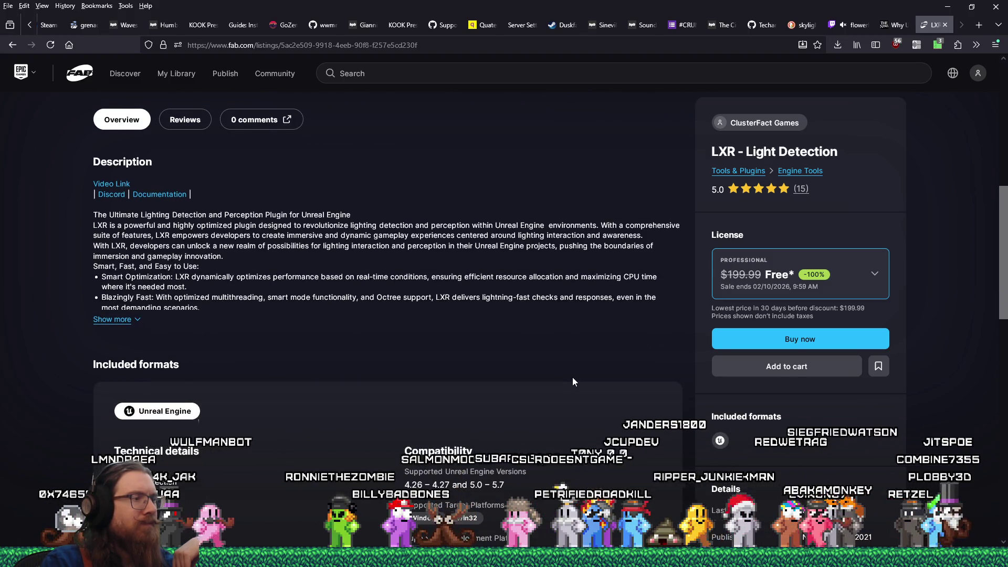
pyautogui.scroll(3, 572, 377)
pyautogui.click(824, 353)
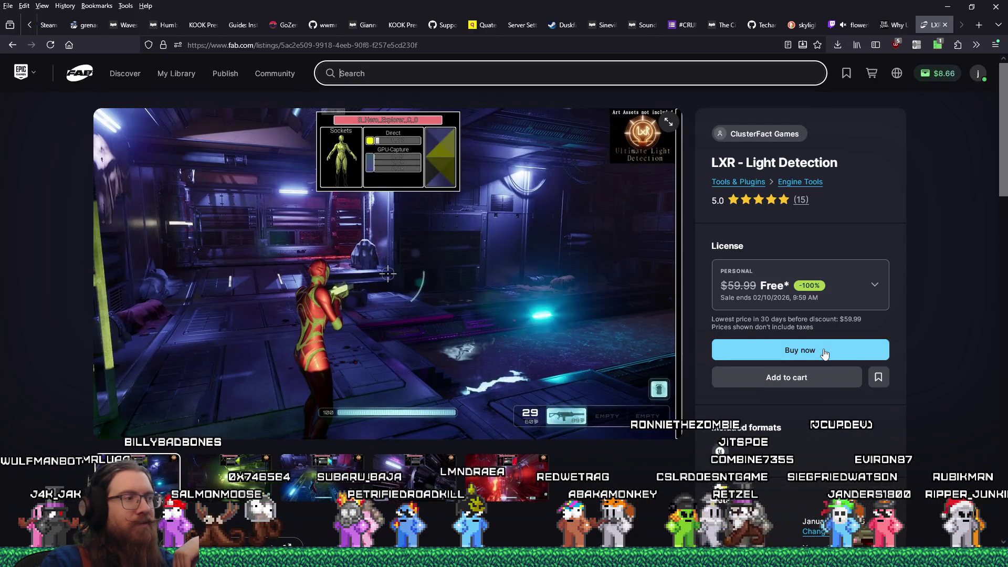
# - Select the Professional licence and allow prodregistryv2.org in uMatrix
pyautogui.click(855, 285)
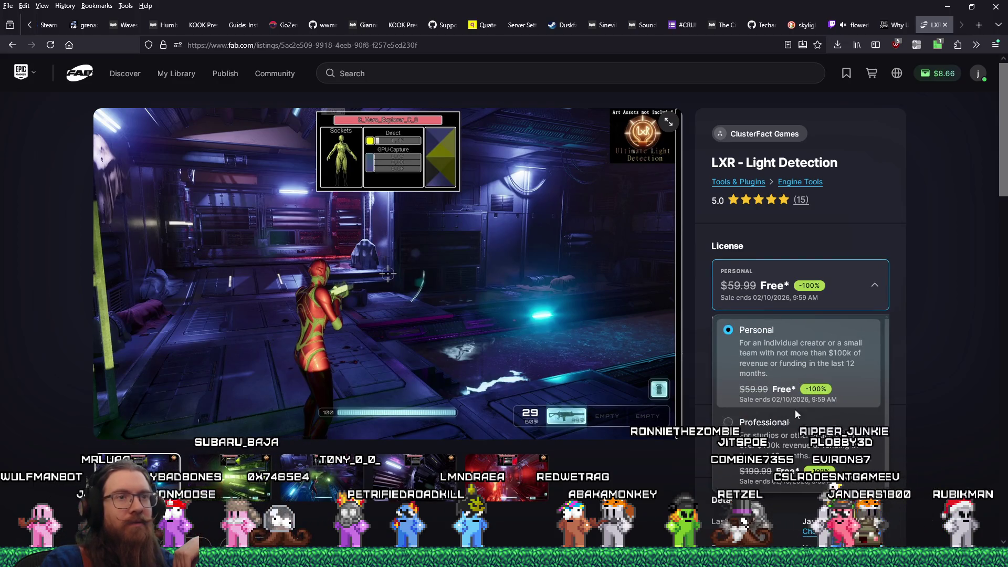
pyautogui.click(793, 420)
pyautogui.click(935, 46)
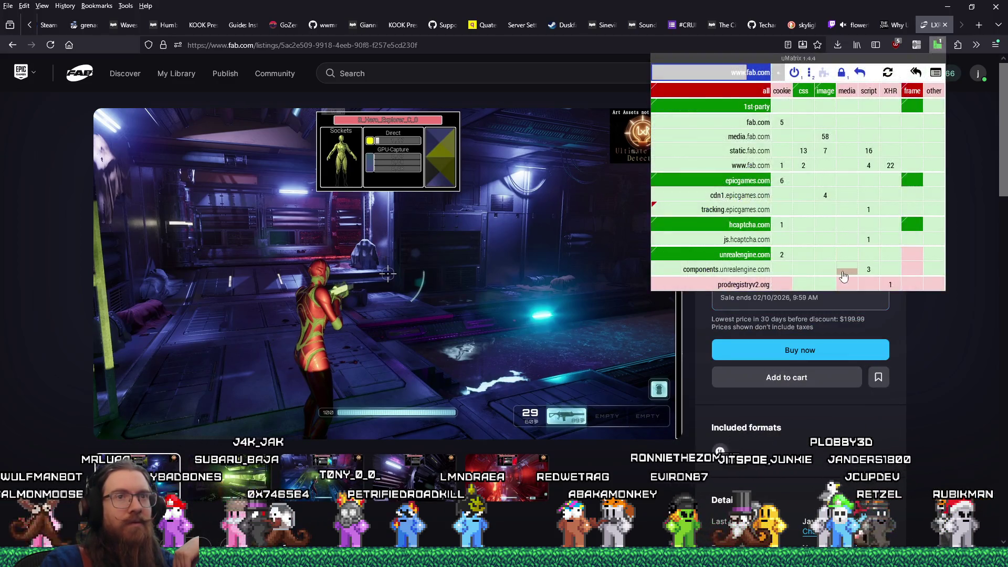
pyautogui.click(763, 284)
pyautogui.click(949, 354)
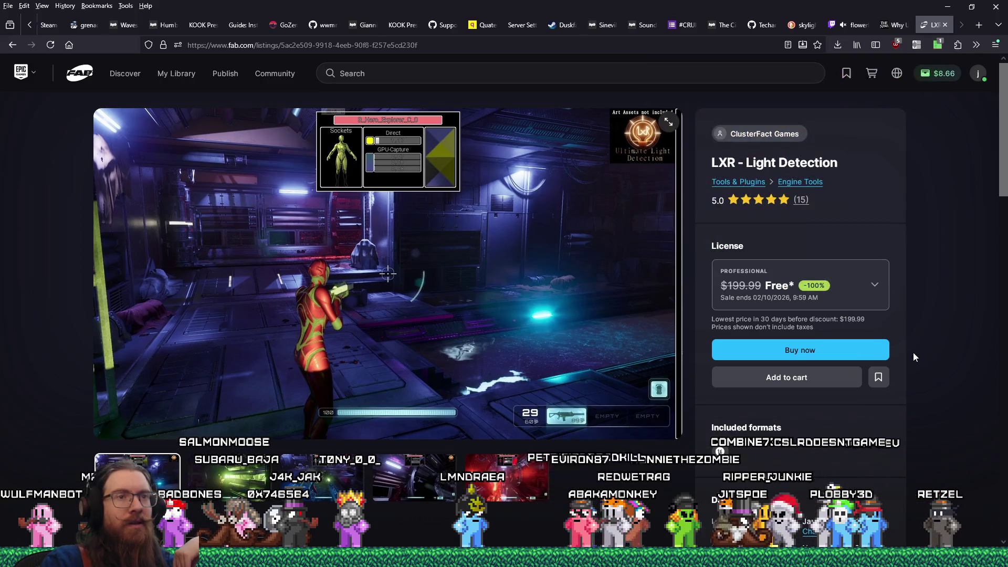
# - Place the $0.00 LXR - Light Detection order, close its tab, and minimize the browser
pyautogui.click(846, 356)
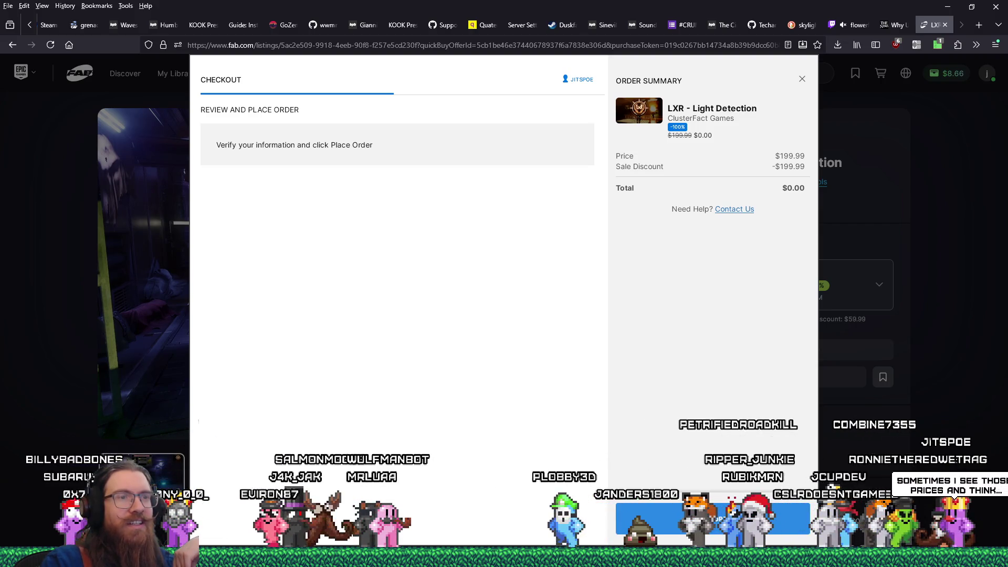
pyautogui.click(788, 519)
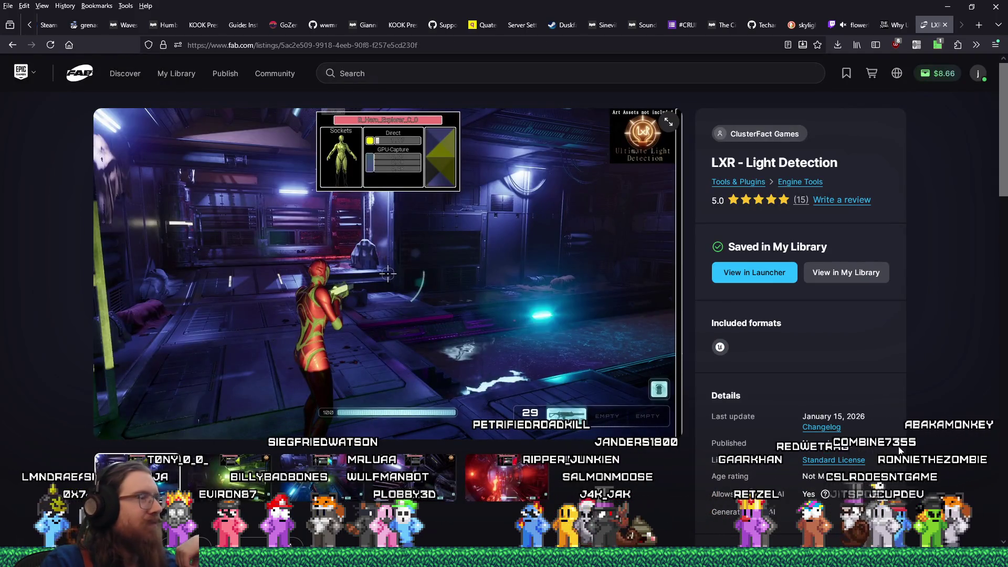
pyautogui.scroll(-8, 899, 447)
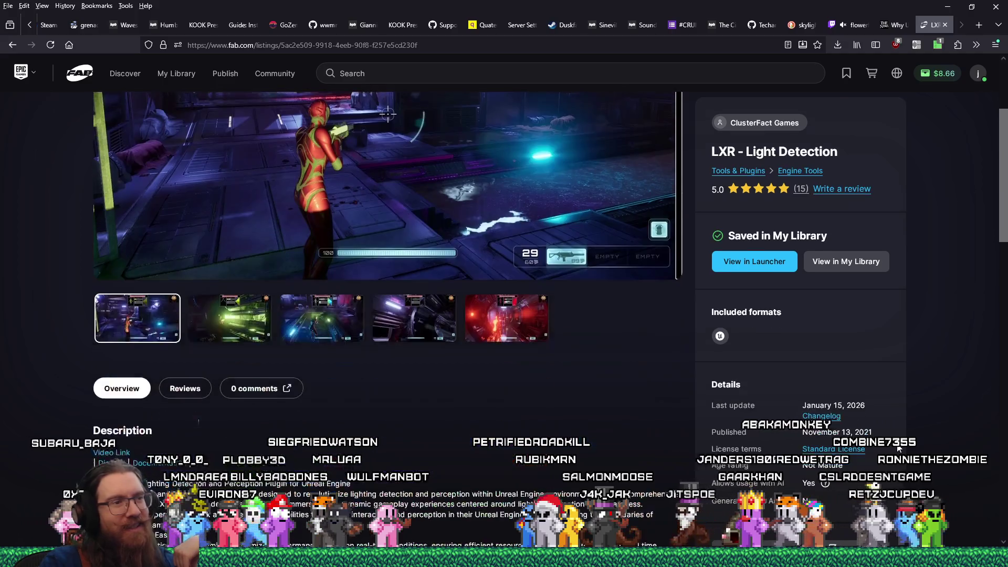
pyautogui.scroll(-3, 899, 448)
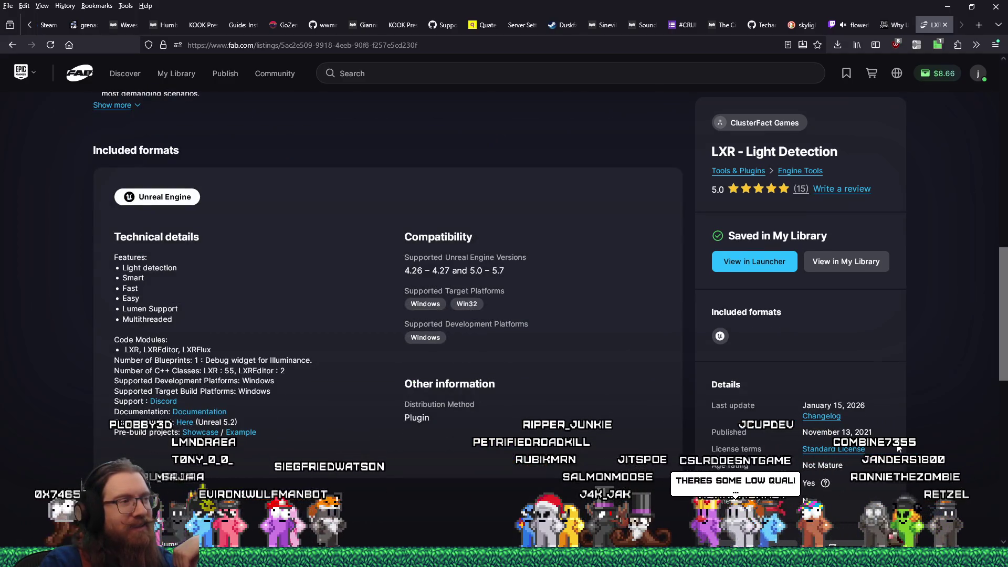
pyautogui.scroll(11, 898, 443)
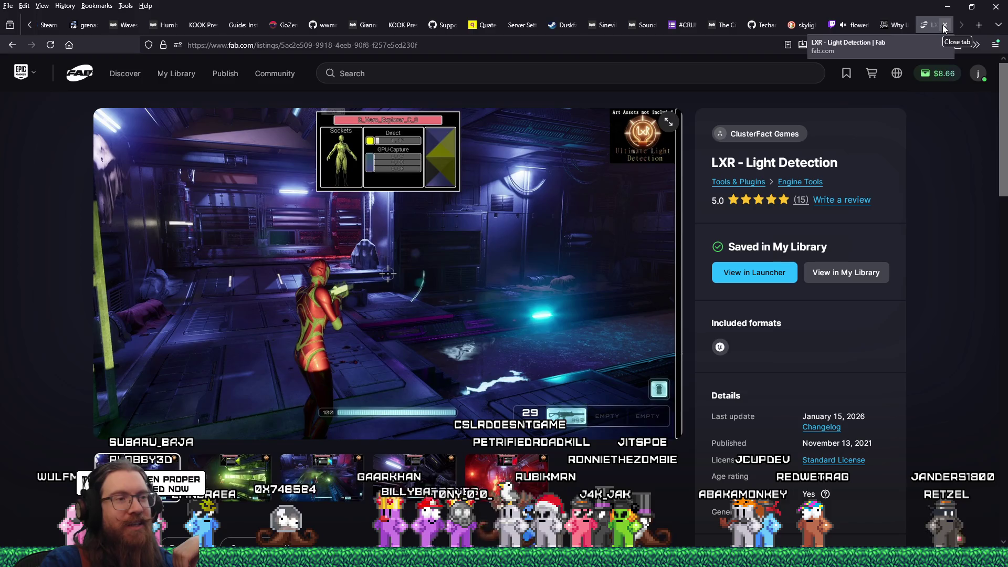
pyautogui.click(945, 26)
pyautogui.click(947, 7)
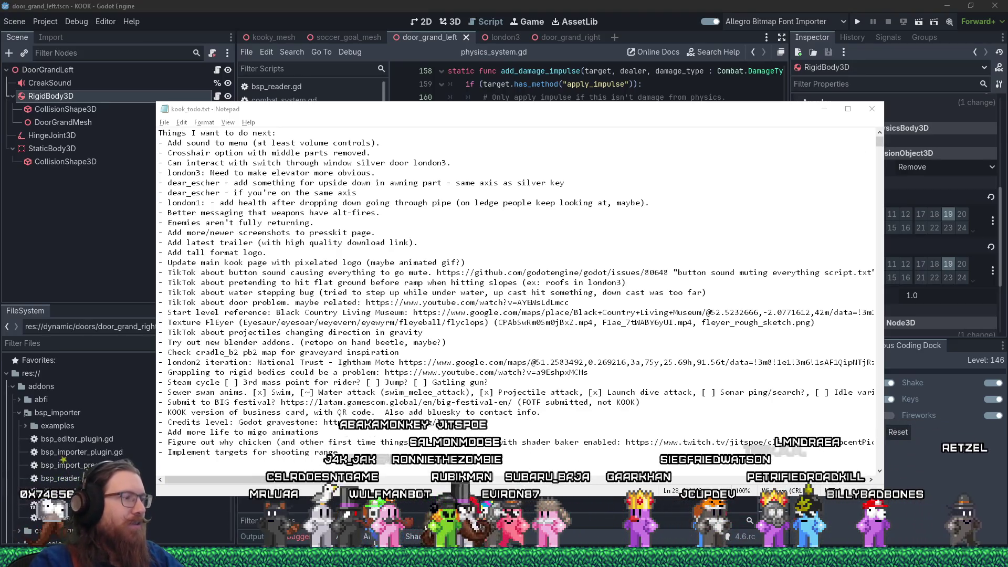
pyautogui.moveTo(503, 558)
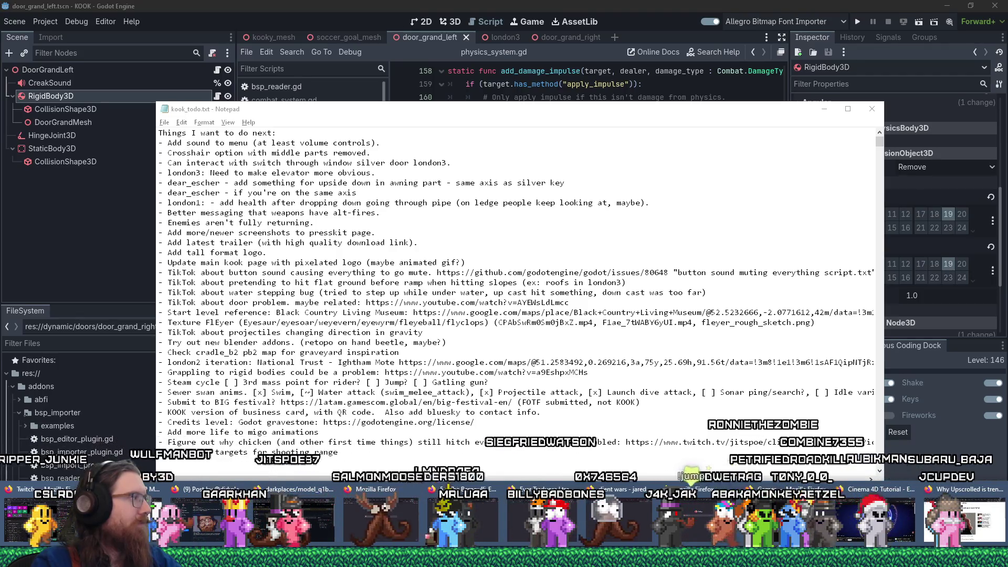
pyautogui.click(991, 540)
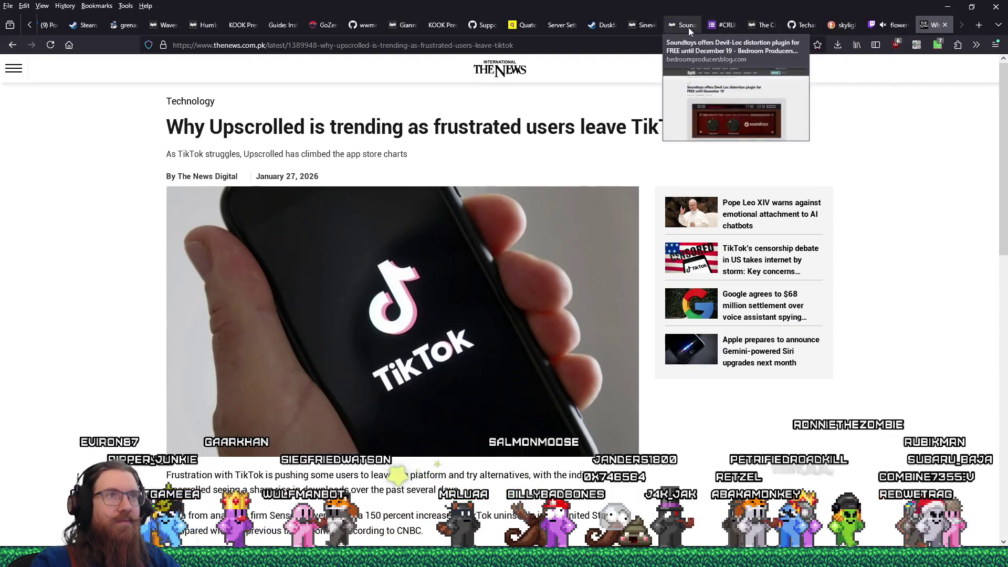
# - Show GitHub issue #56, close the Twitch tab, and move the issue tab to the strip's end
pyautogui.click(477, 23)
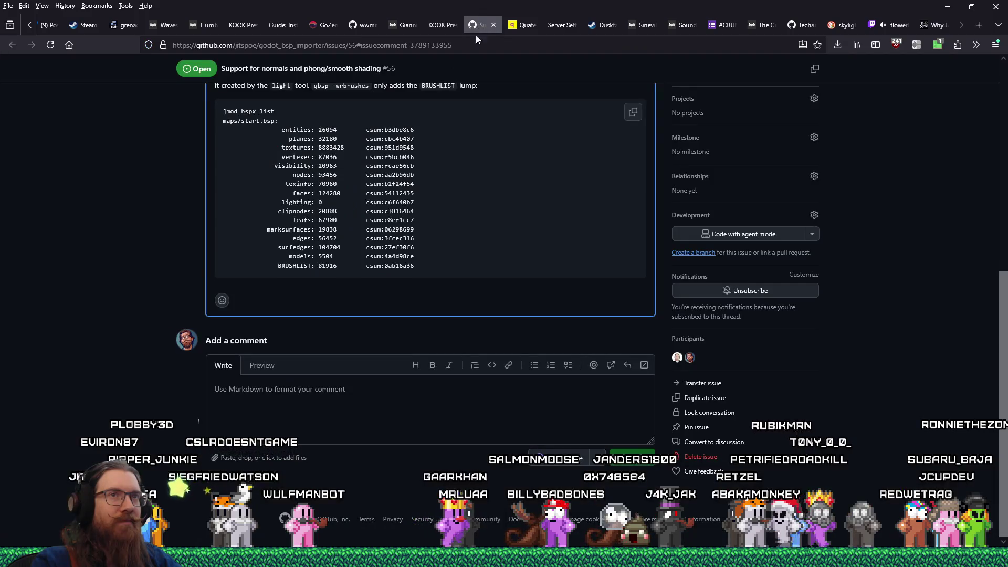
pyautogui.middleClick(893, 23)
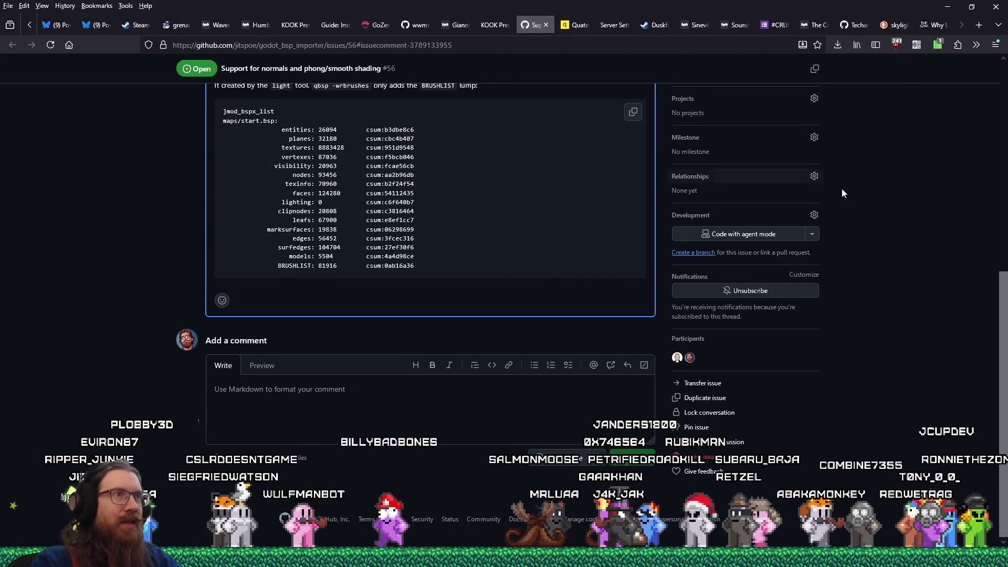
pyautogui.scroll(2, 887, 199)
pyautogui.scroll(1, 887, 198)
pyautogui.scroll(-3, 887, 198)
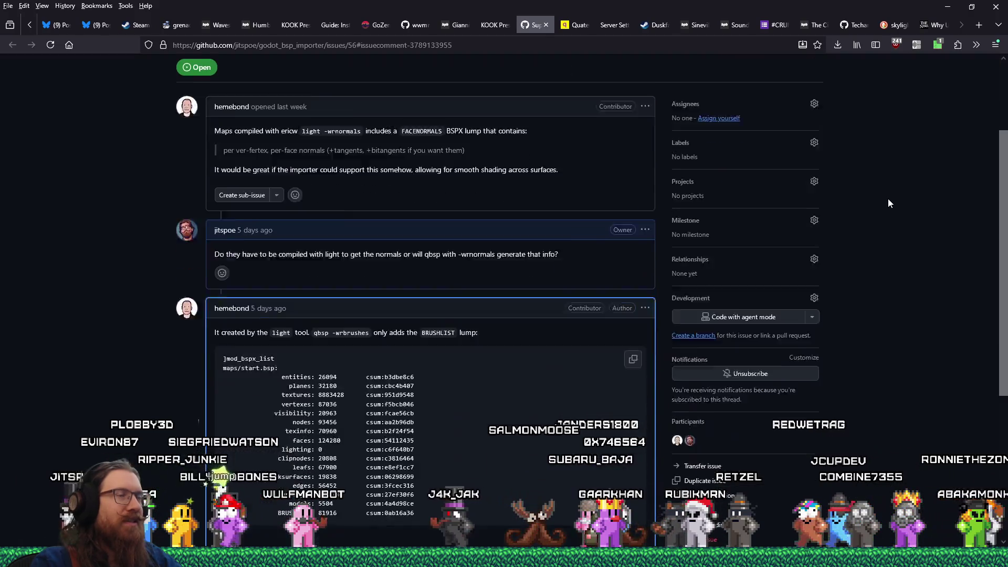
pyautogui.moveTo(536, 27); pyautogui.dragTo(934, 27)
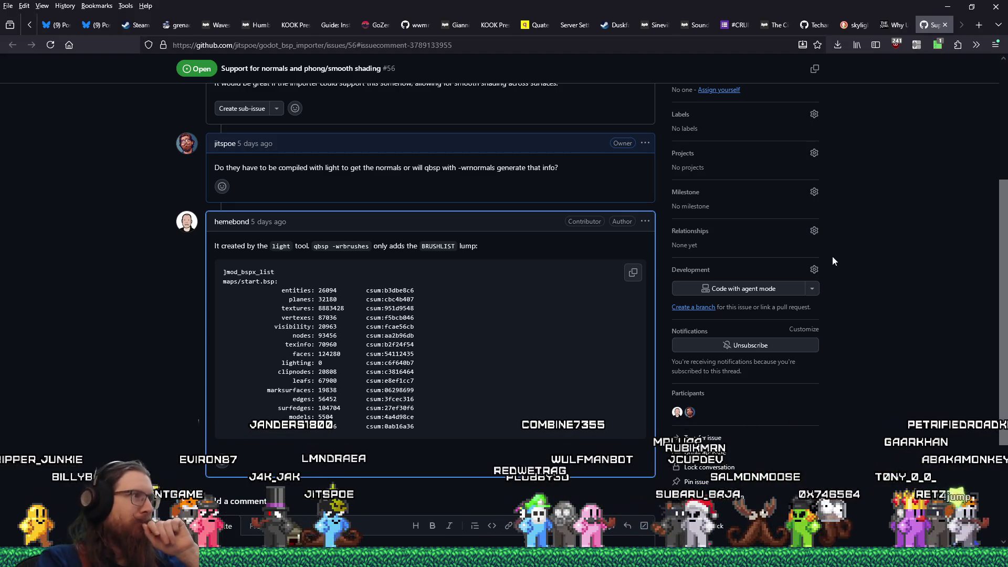
pyautogui.scroll(3, 866, 286)
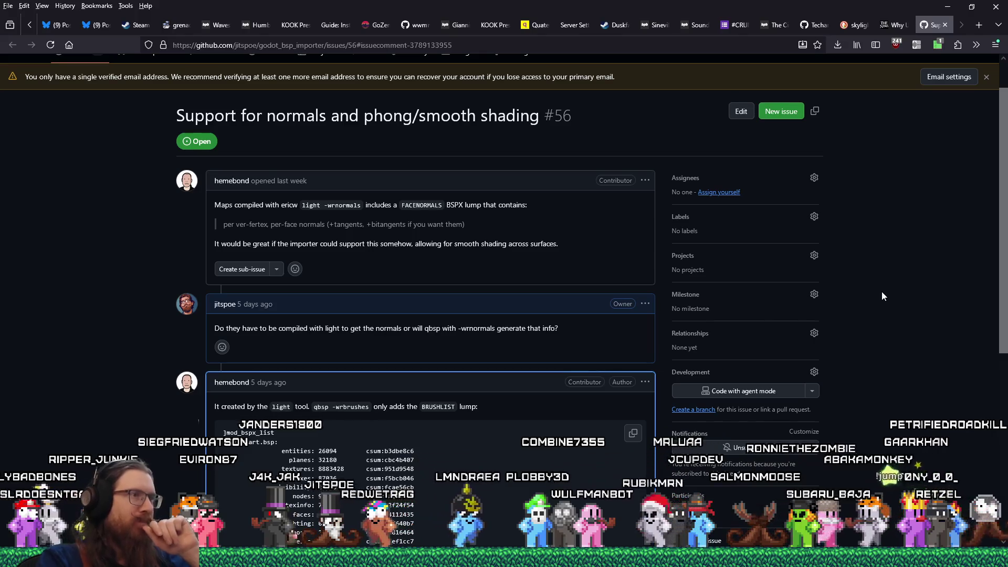
pyautogui.scroll(-3, 881, 292)
pyautogui.scroll(-2, 881, 295)
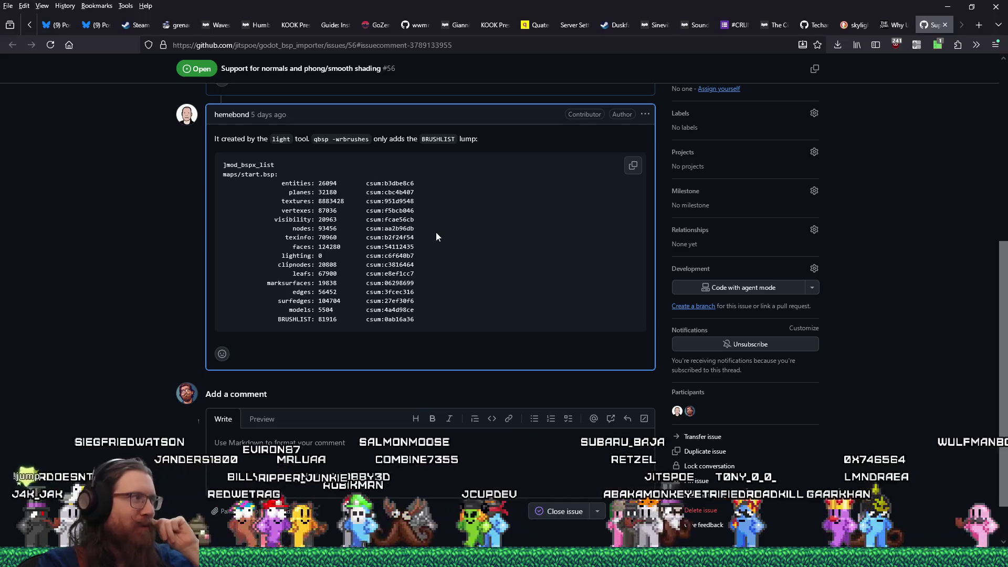
pyautogui.scroll(4, 293, 305)
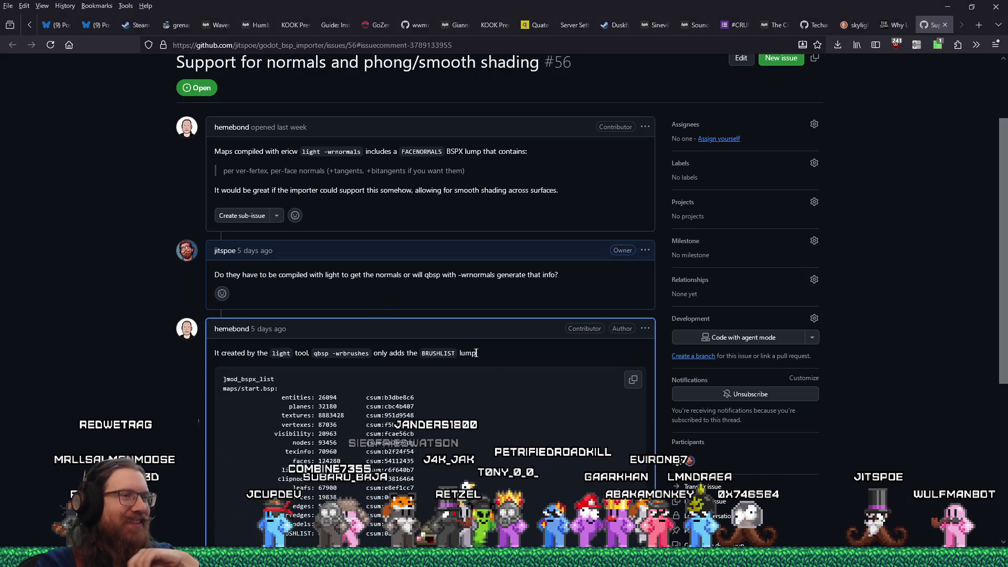
pyautogui.scroll(-5, 504, 371)
pyautogui.scroll(1, 373, 336)
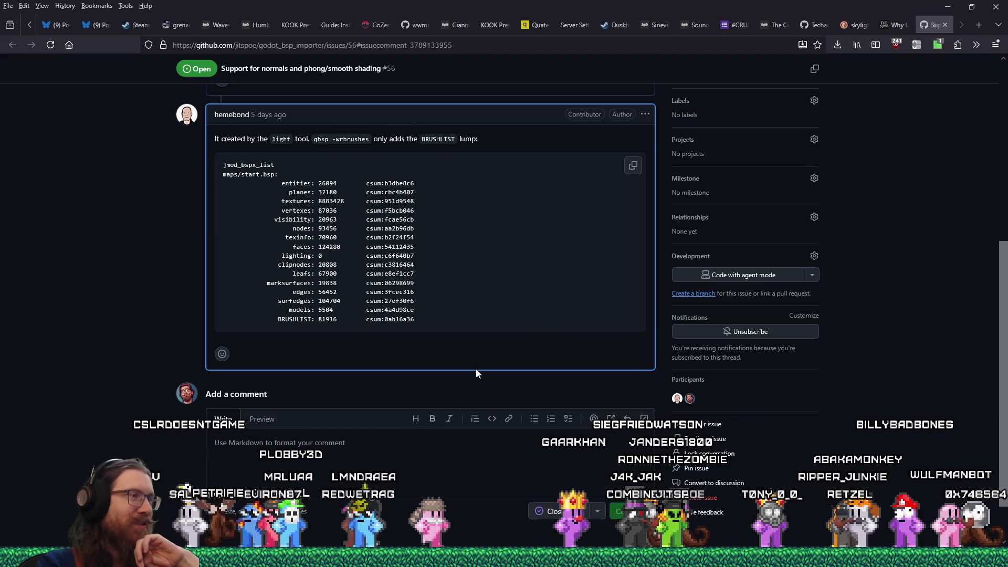
pyautogui.scroll(4, 476, 370)
pyautogui.scroll(-2, 476, 374)
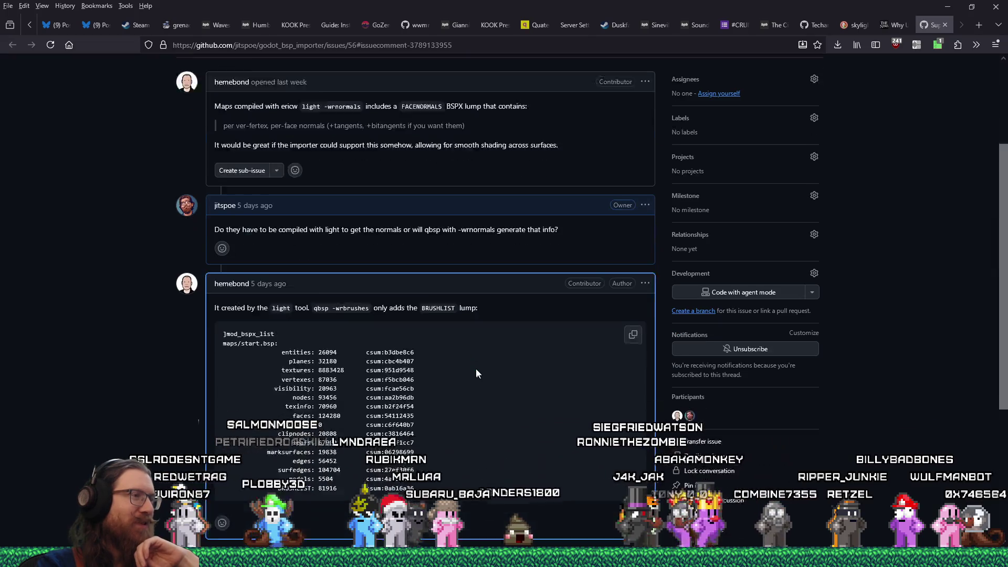
pyautogui.scroll(4, 476, 373)
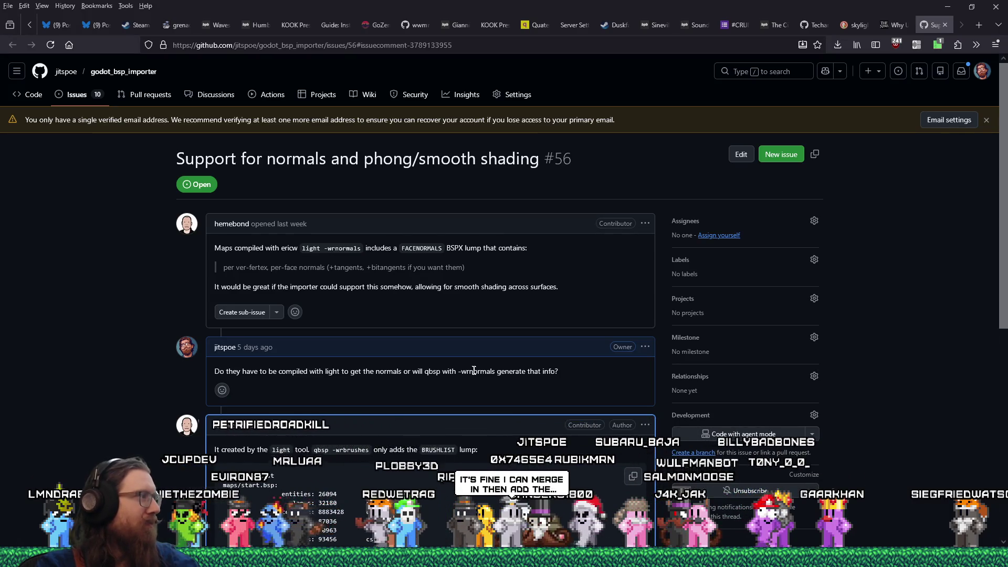
pyautogui.scroll(-2, 474, 371)
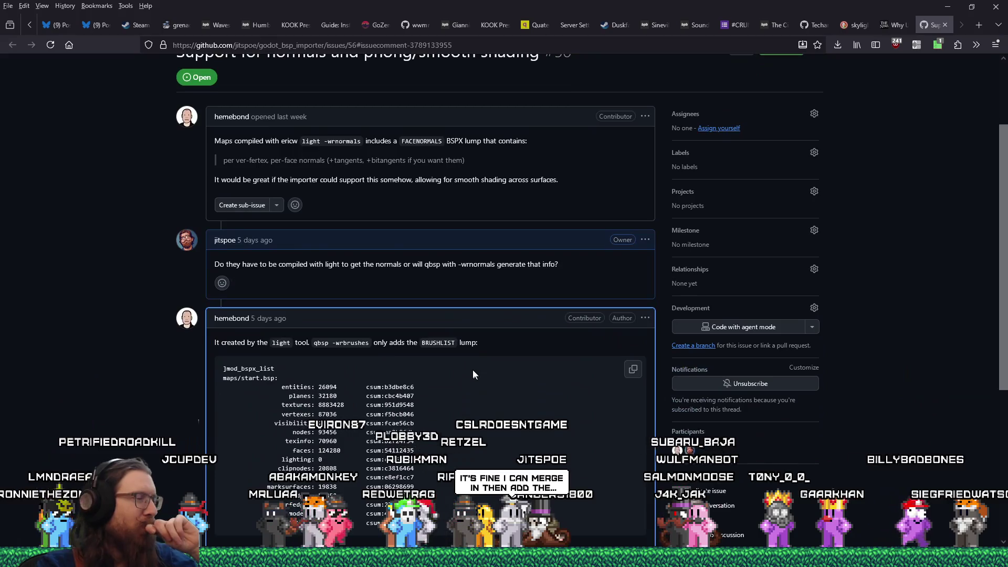
pyautogui.scroll(-2, 473, 370)
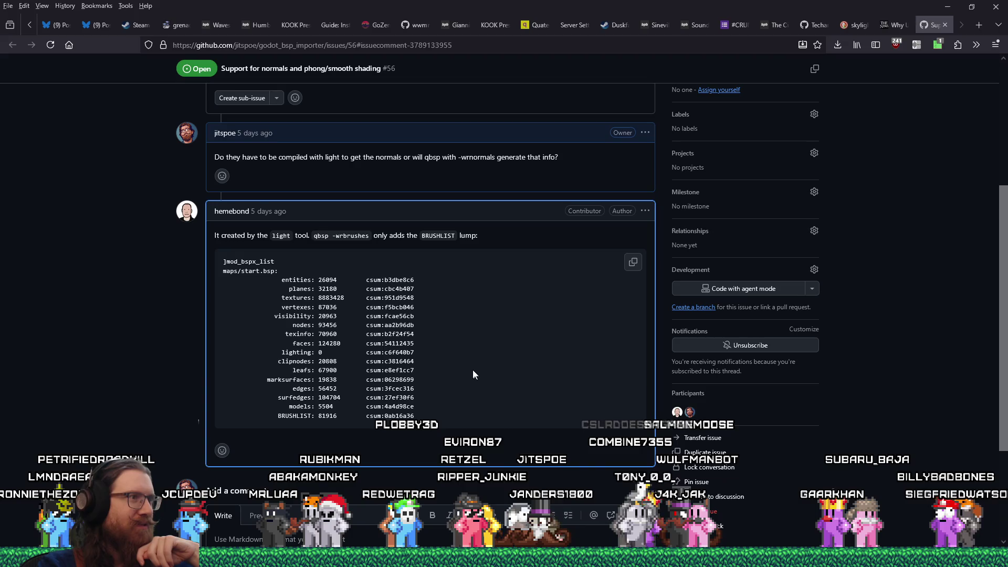
pyautogui.moveTo(223, 261)
pyautogui.mouseDown()
pyautogui.moveTo(293, 284)
pyautogui.moveTo(431, 389)
pyautogui.mouseUp()
pyautogui.click(436, 387)
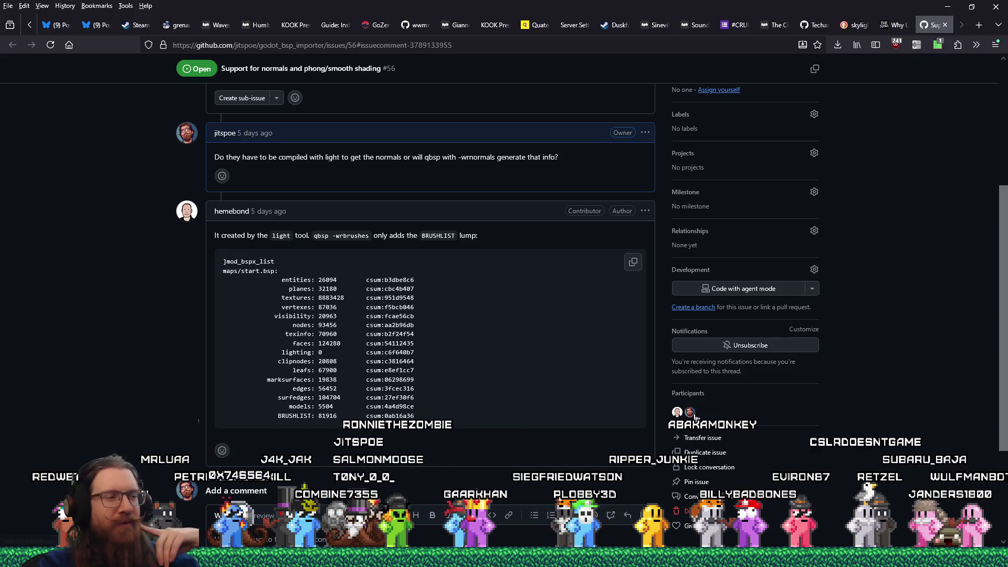
pyautogui.moveTo(689, 416)
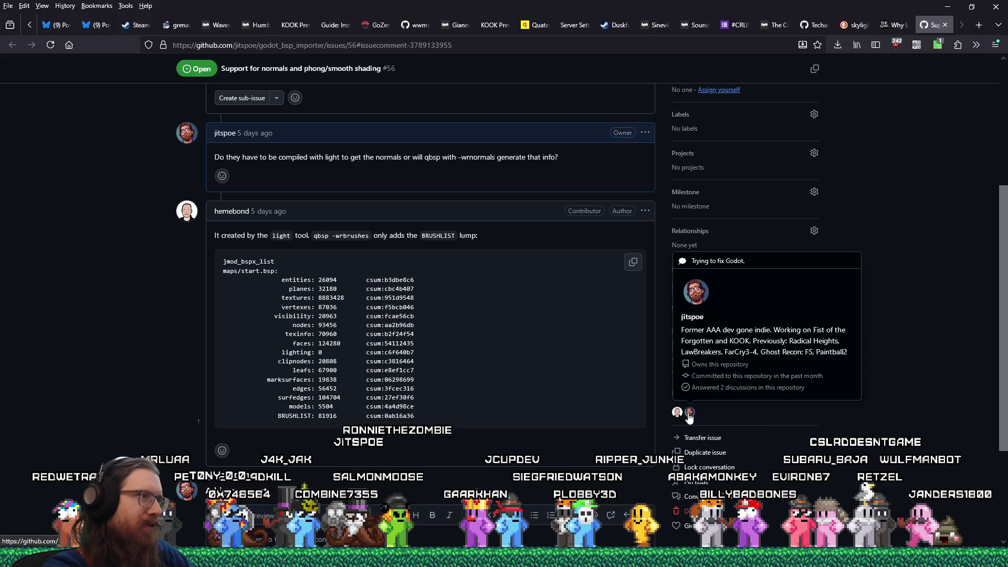
# - Open the kook project folder via the Run prompt, then its bsp_importer addon folder
pyautogui.press('super+r')
pyautogui.write('e')
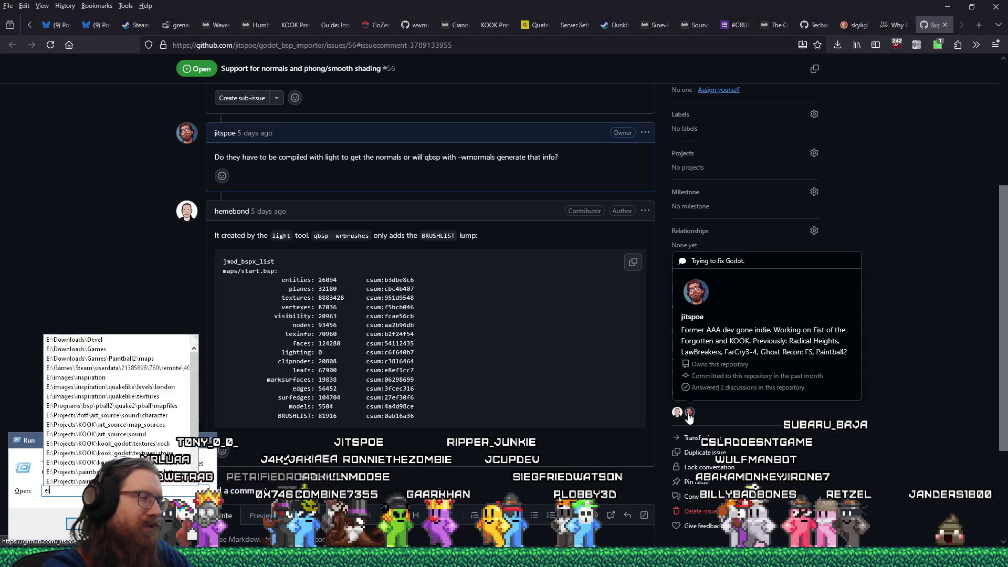
pyautogui.write(':\\projects\\koo')
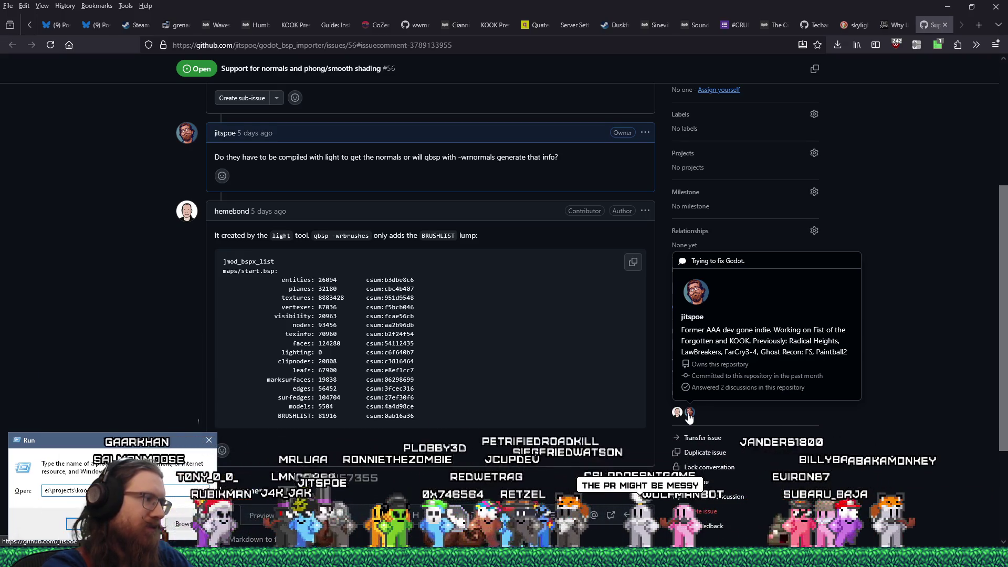
pyautogui.write('k\\')
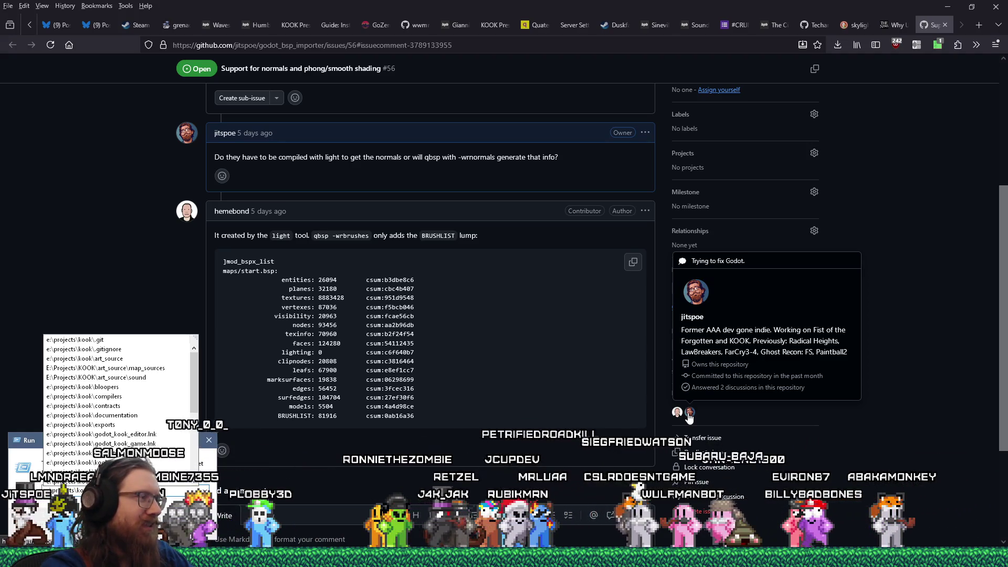
pyautogui.write('k')
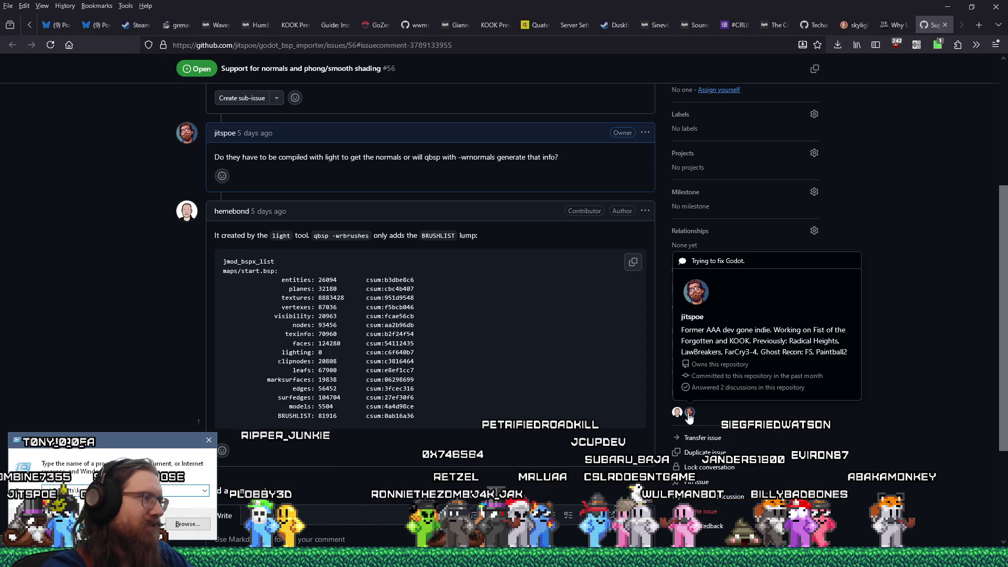
pyautogui.write('ook')
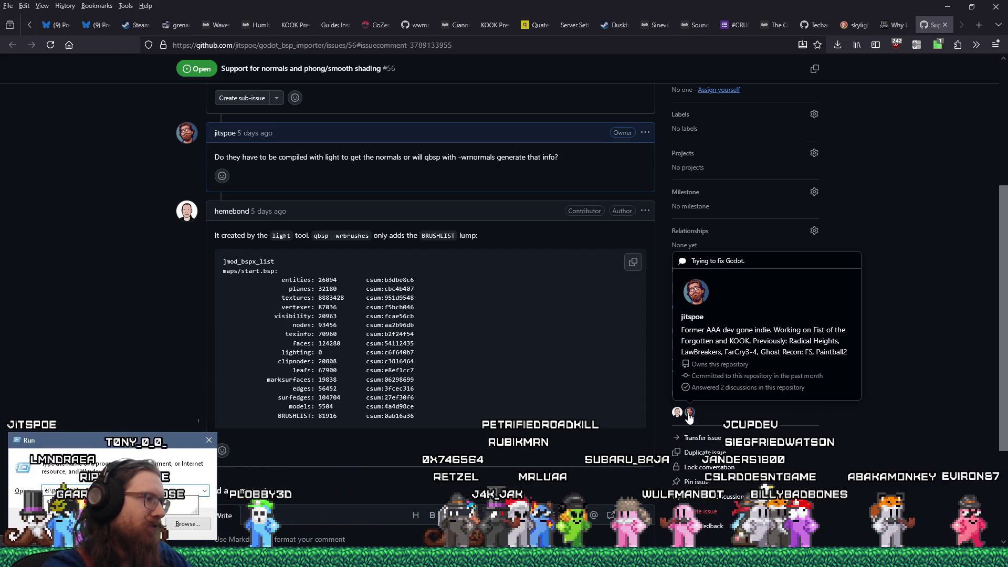
pyautogui.press('Return')
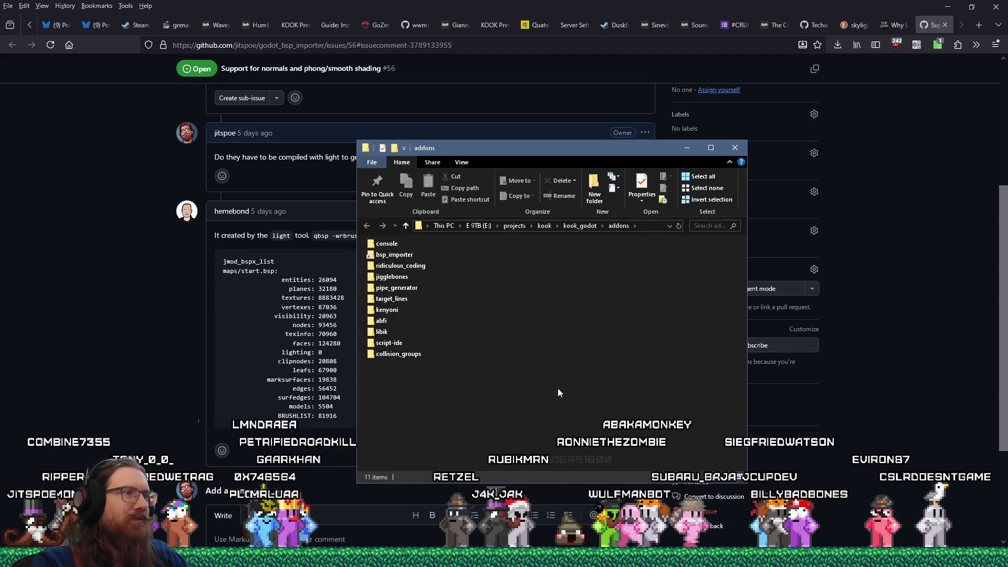
pyautogui.click(394, 255)
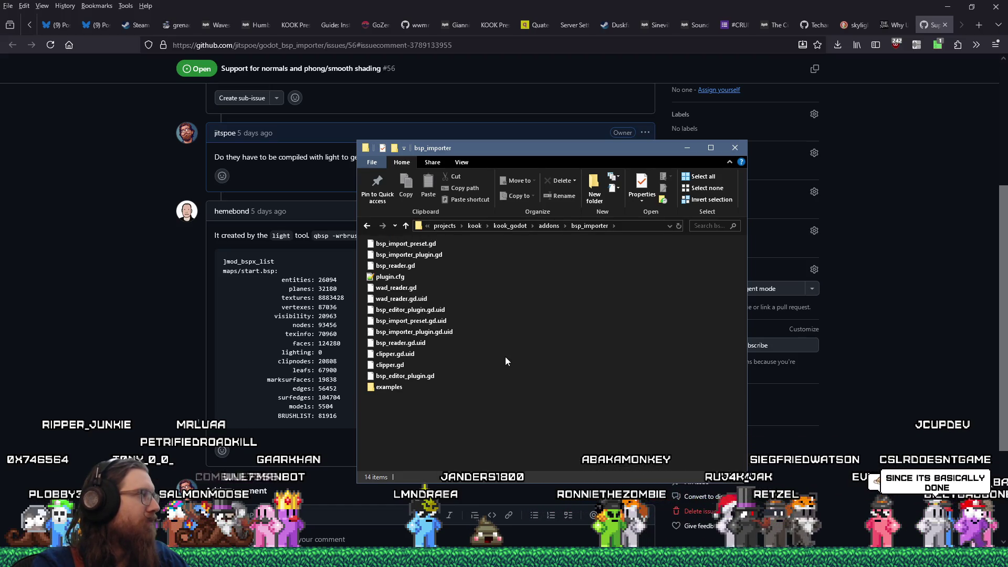
# - Move and enlarge the bsp_importer Explorer window
pyautogui.moveTo(572, 159); pyautogui.dragTo(593, 89)
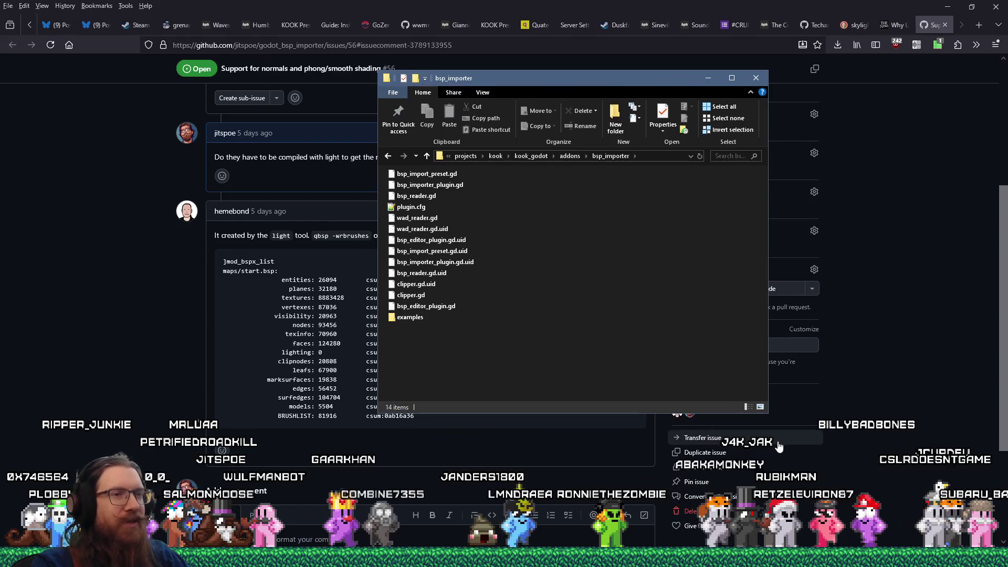
pyautogui.moveTo(790, 428); pyautogui.dragTo(906, 466)
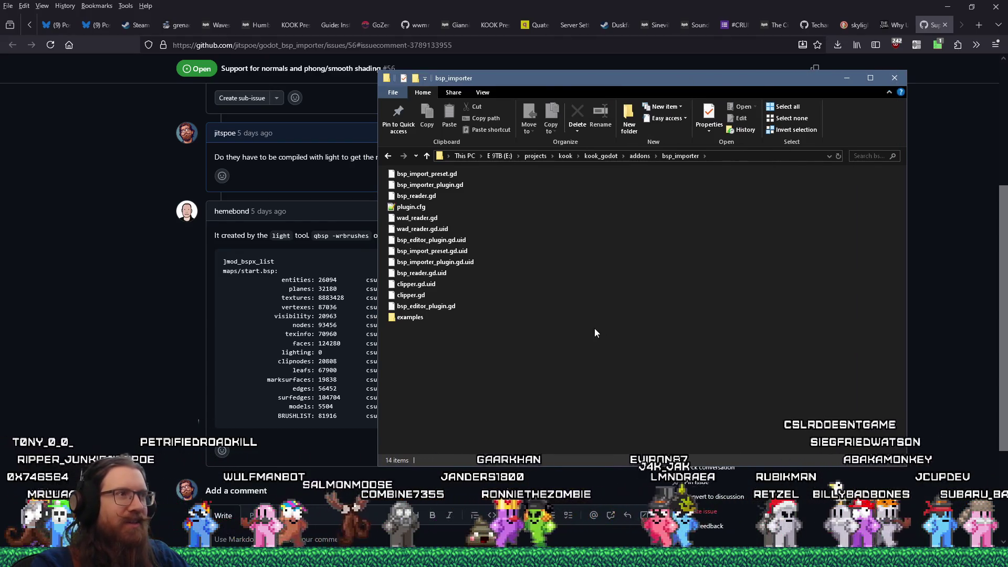
pyautogui.moveTo(533, 79); pyautogui.dragTo(581, 90)
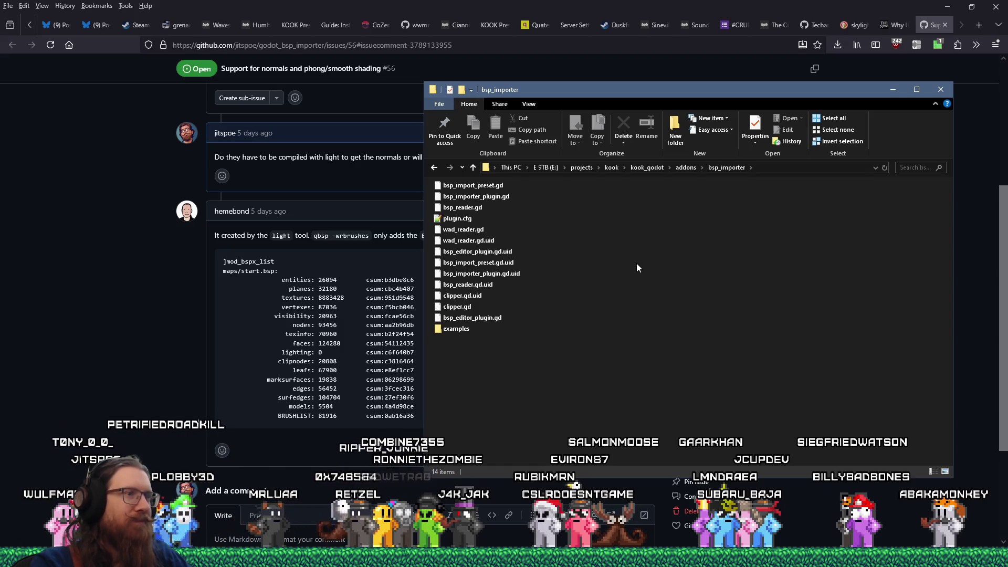
pyautogui.moveTo(661, 90)
pyautogui.mouseDown()
pyautogui.moveTo(685, 102)
pyautogui.moveTo(647, 109)
pyautogui.mouseUp()
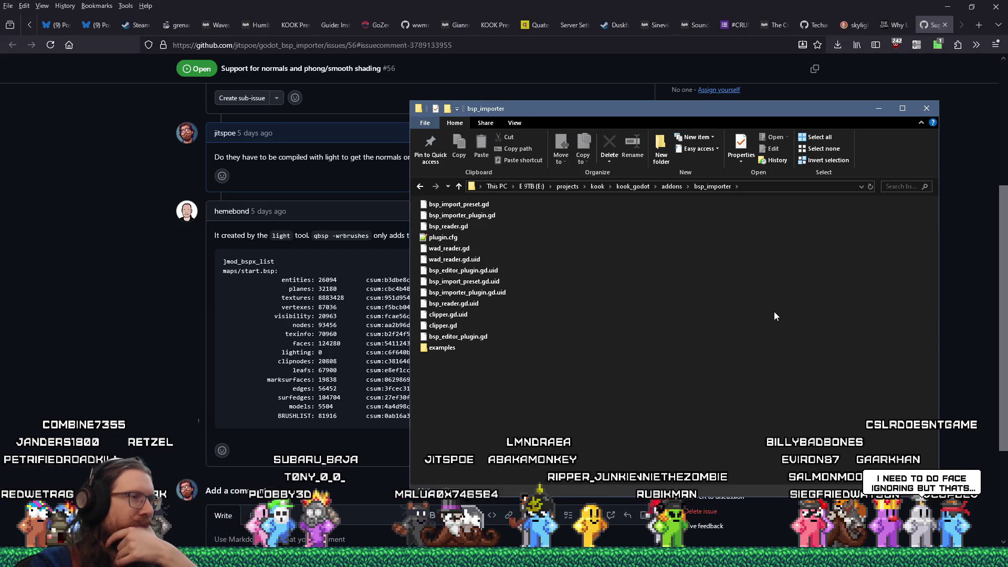
pyautogui.moveTo(582, 114); pyautogui.dragTo(619, 114)
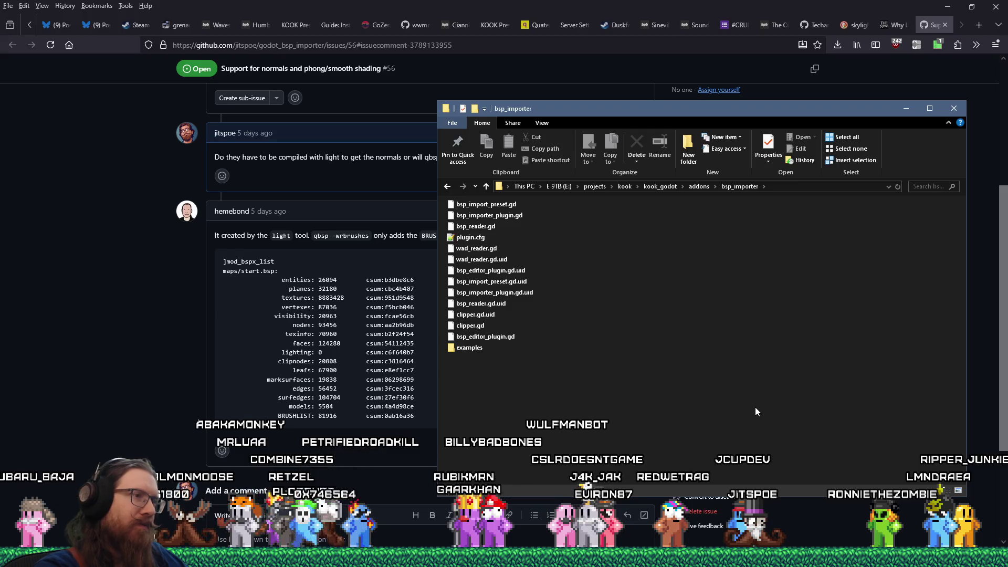
pyautogui.press('super+r')
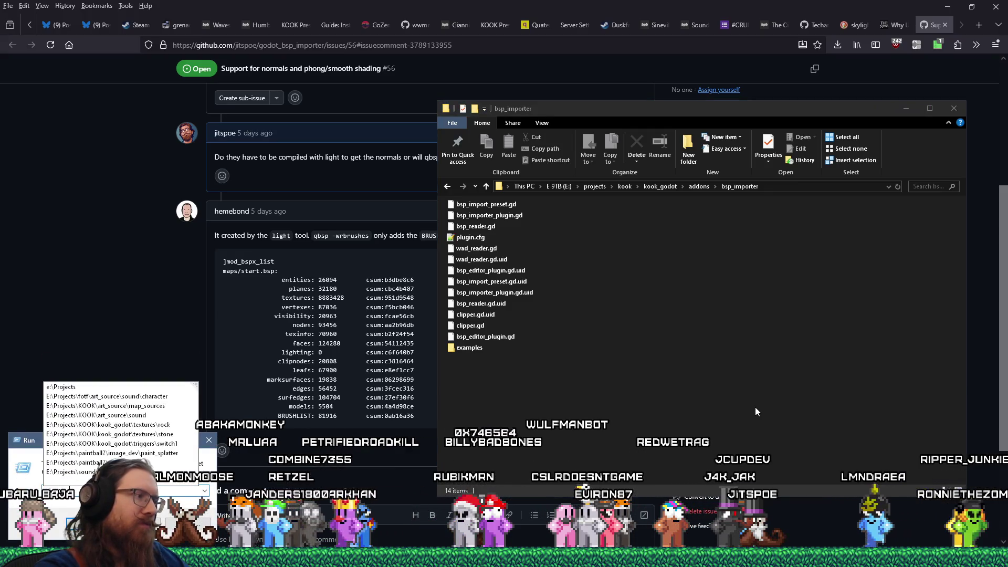
# - Open the bsp_importer_addon project's test folder in a second Explorer window and move it higher
pyautogui.write('odot\\')
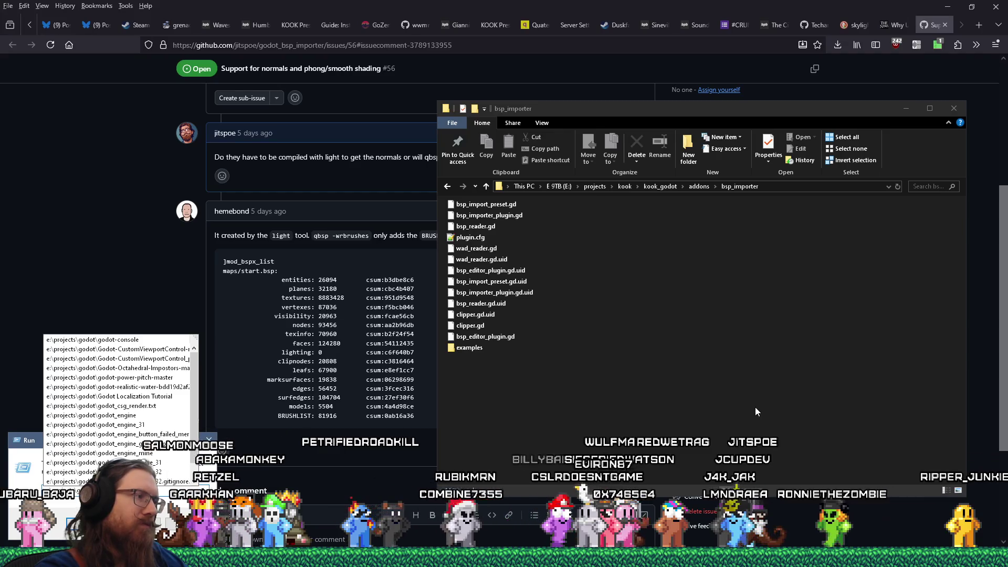
pyautogui.press('Escape')
pyautogui.press('Escape')
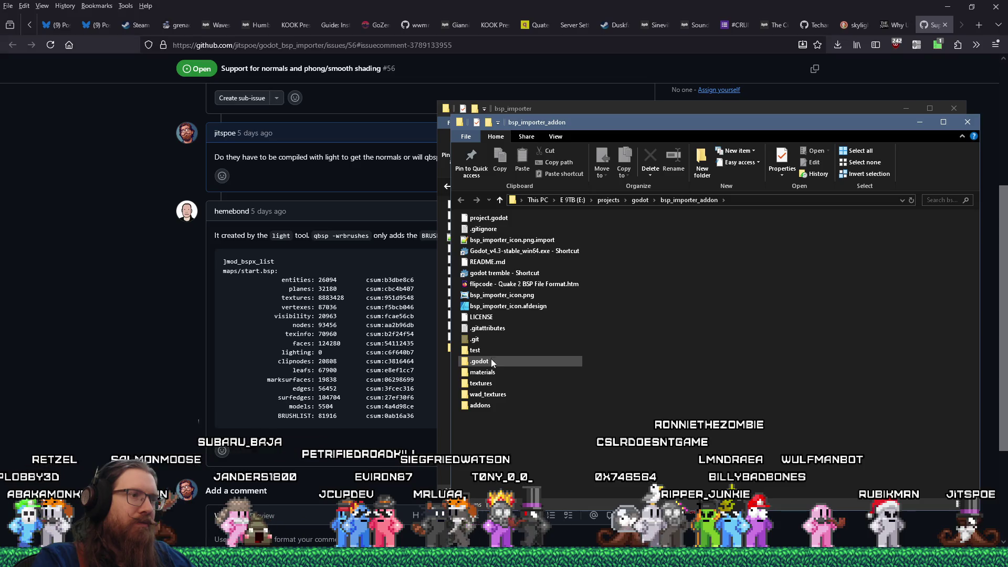
pyautogui.doubleClick(477, 350)
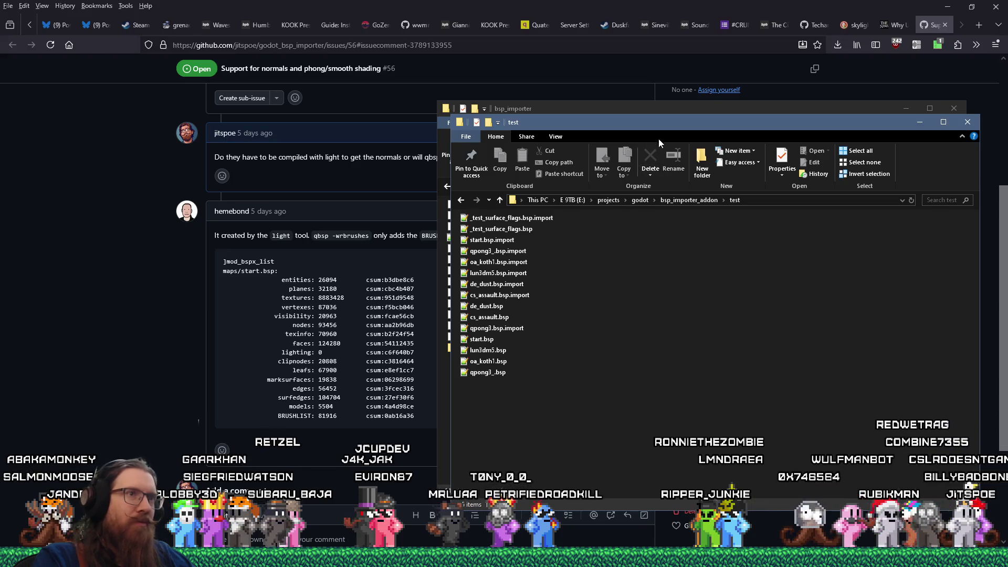
pyautogui.moveTo(659, 140); pyautogui.dragTo(660, 89)
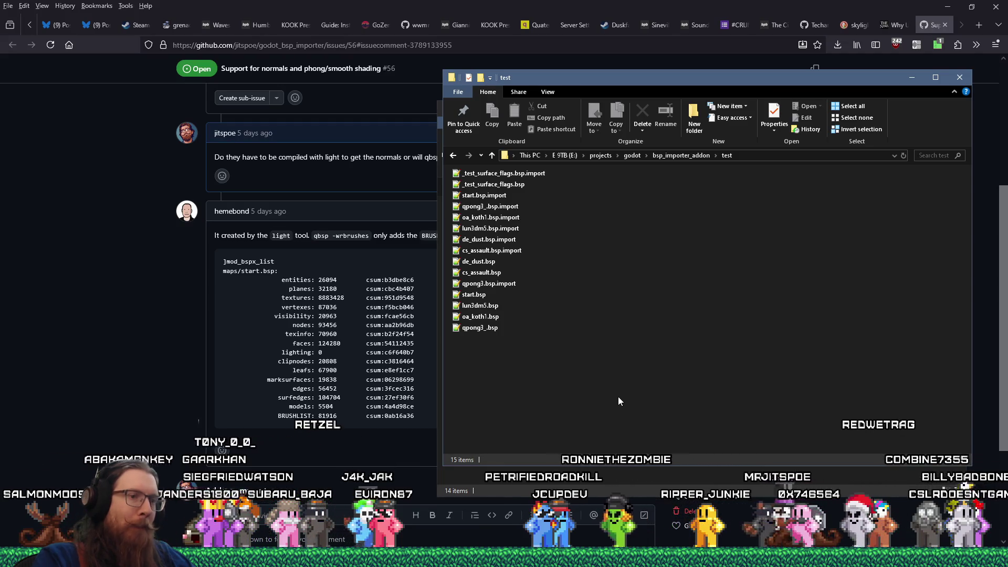
pyautogui.press('super+r')
pyautogui.write('e:\\p')
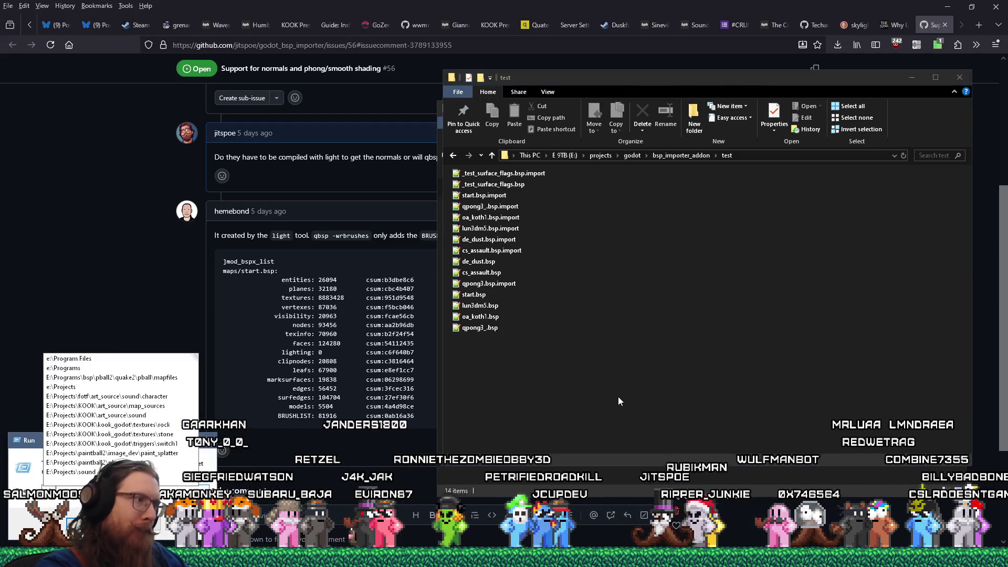
pyautogui.write('rojects\\')
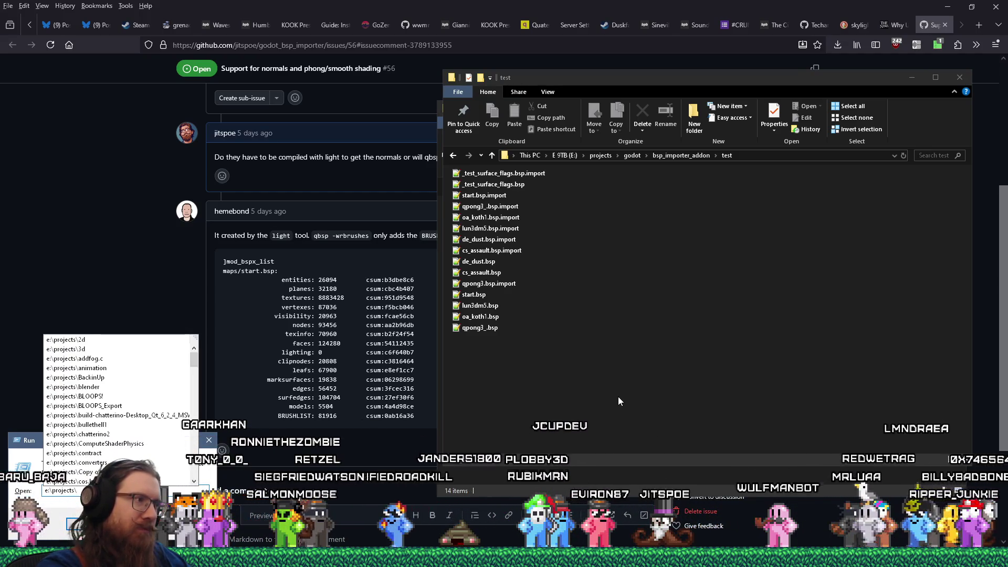
pyautogui.write('k')
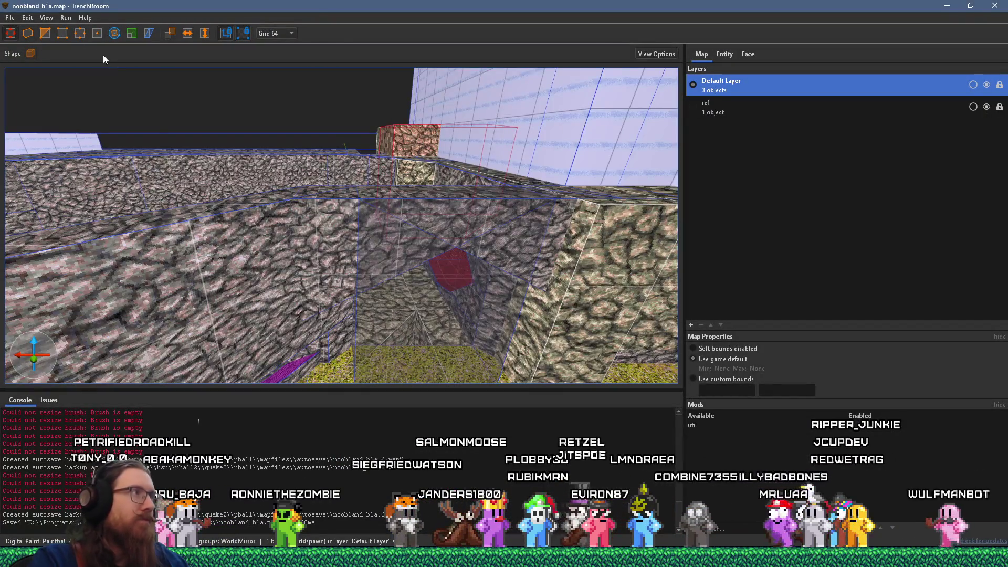
# - Create a new map document for the Quake game
pyautogui.click(10, 17)
pyautogui.click(23, 33)
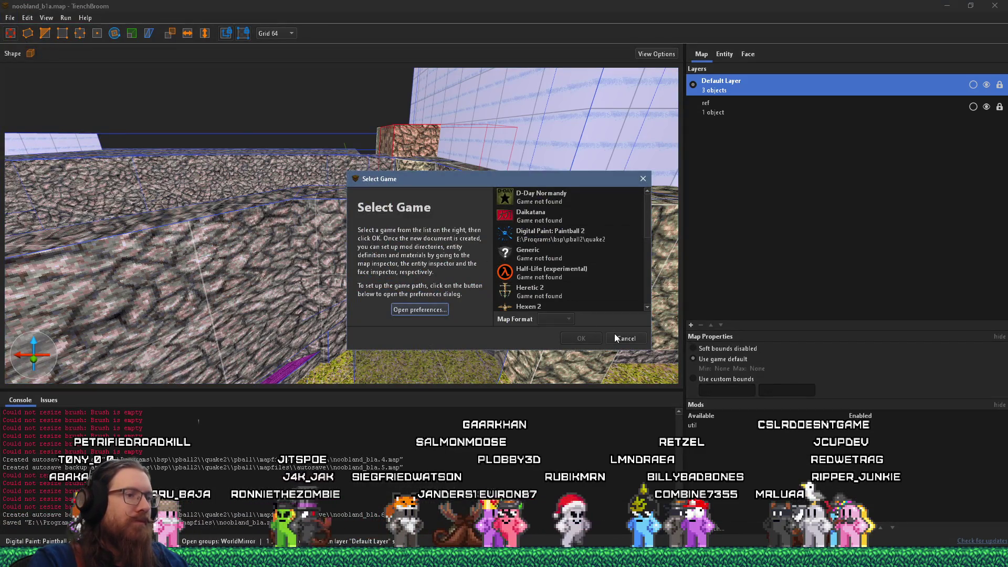
pyautogui.scroll(-2, 553, 268)
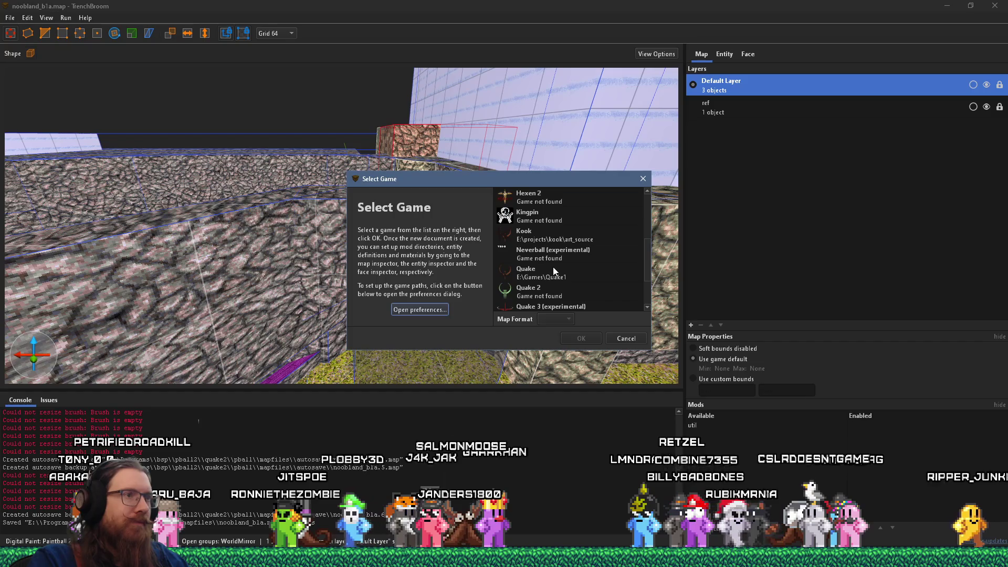
pyautogui.doubleClick(547, 273)
pyautogui.click(10, 17)
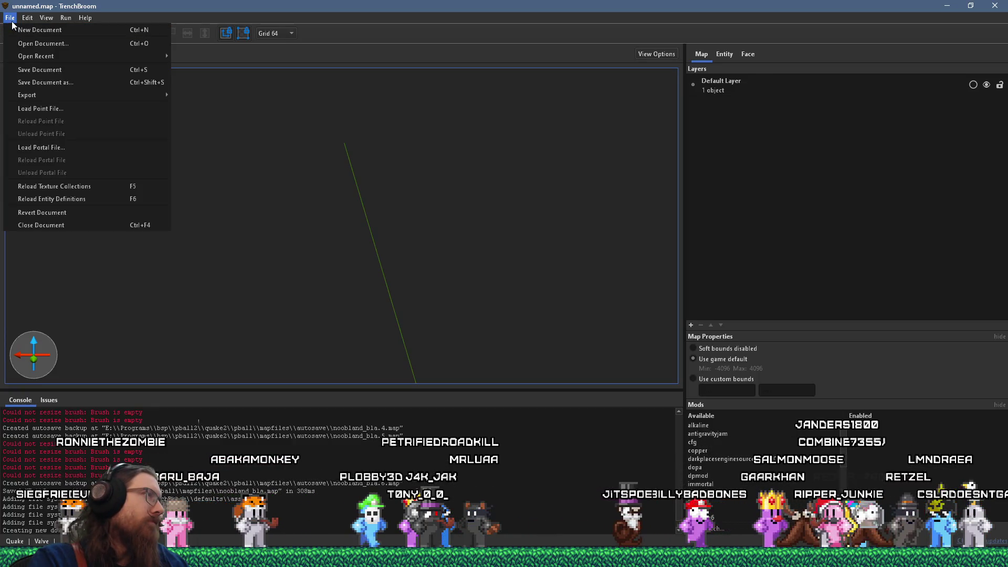
pyautogui.click(11, 21)
# - In the worldspawn entity's properties, open the Wad Files list and start adding a wad
pyautogui.click(724, 54)
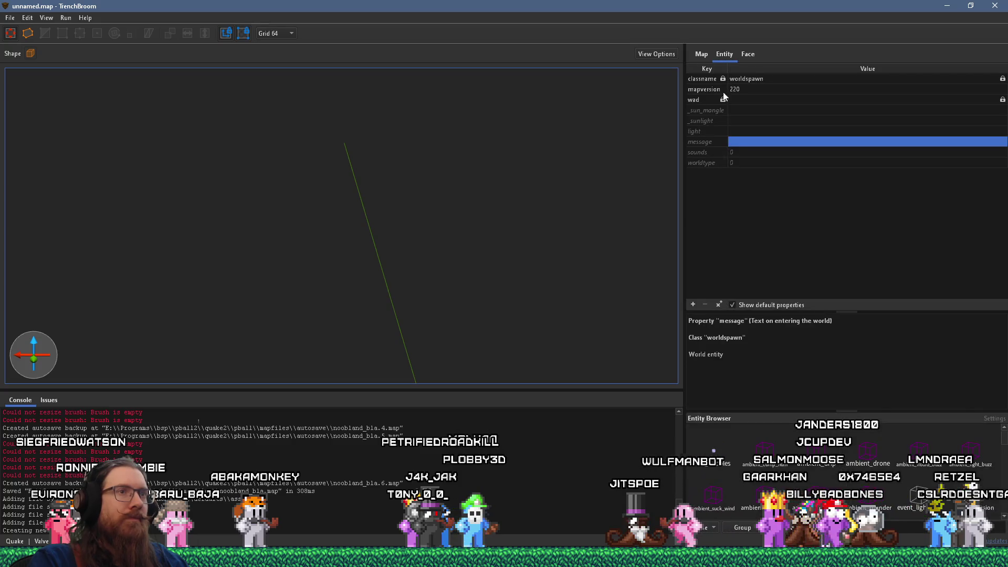
pyautogui.click(693, 305)
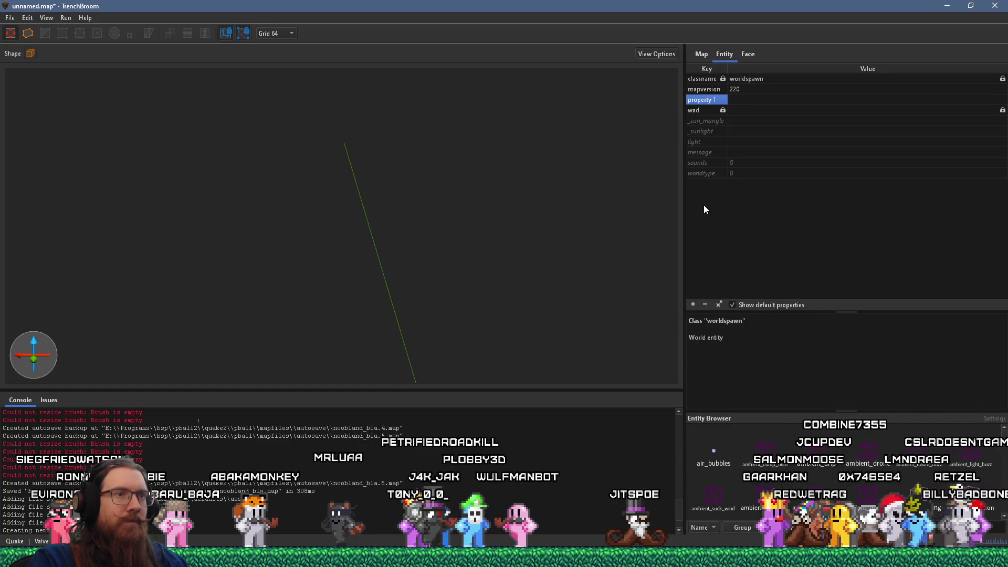
pyautogui.click(706, 303)
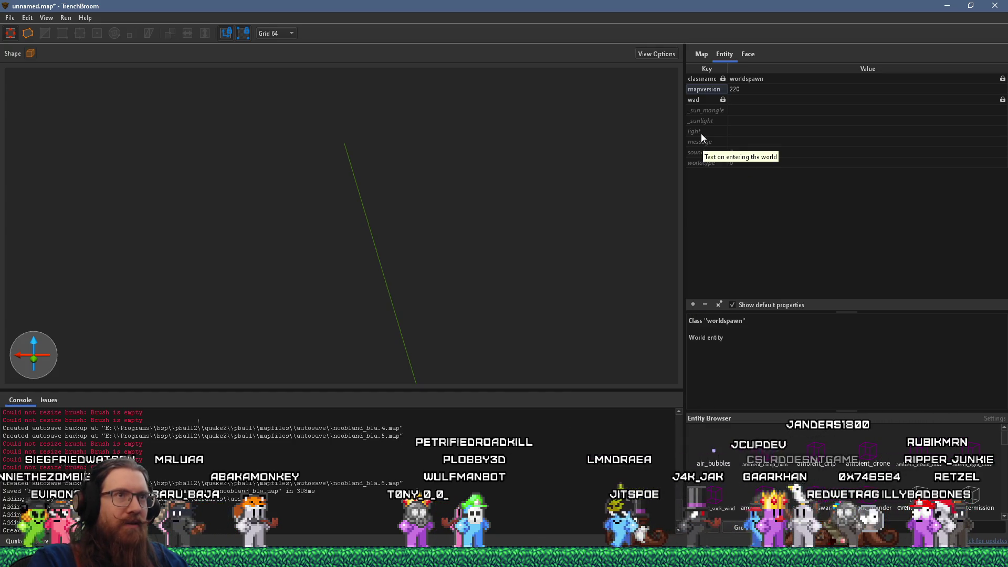
pyautogui.click(694, 101)
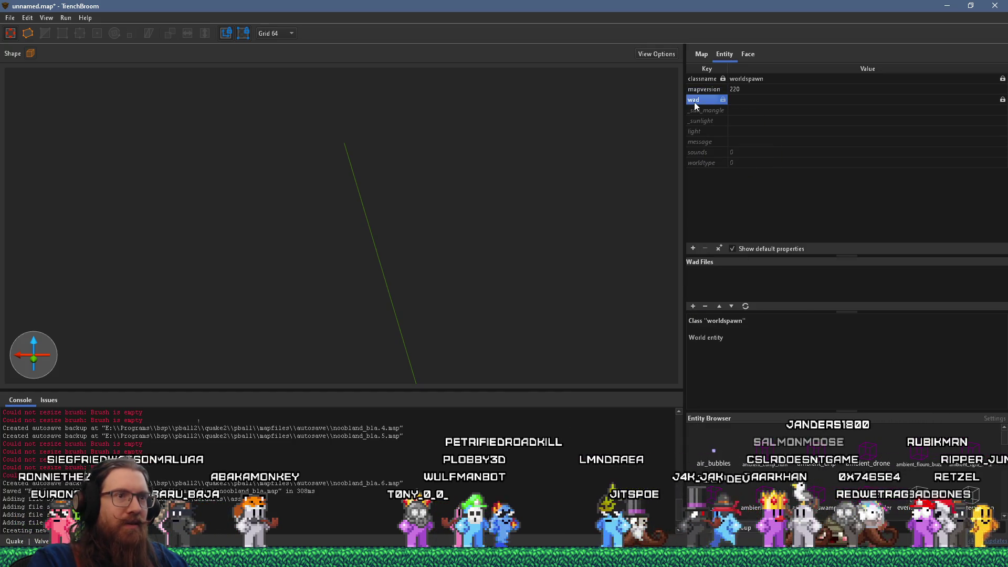
pyautogui.click(693, 306)
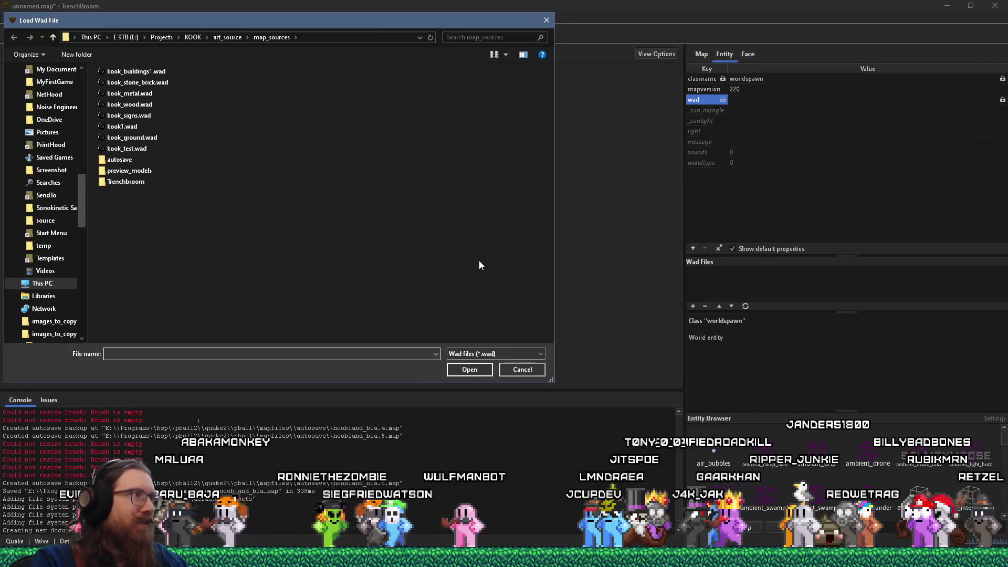
# - Add E:\Games\Quake1\wads\QUAKE101.WAD to the map's wad list with an absolute path
pyautogui.write('e')
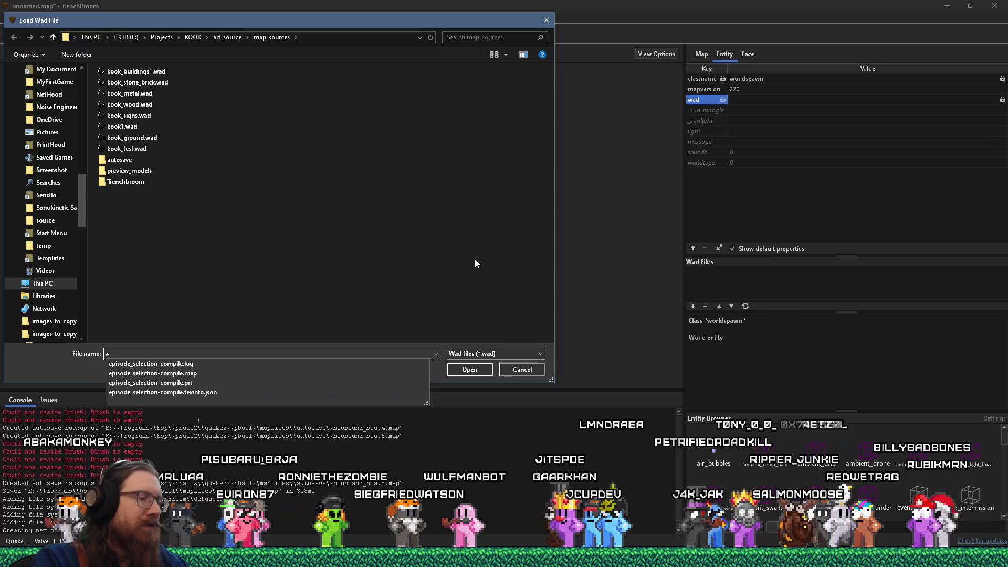
pyautogui.write(':\\games\\qua')
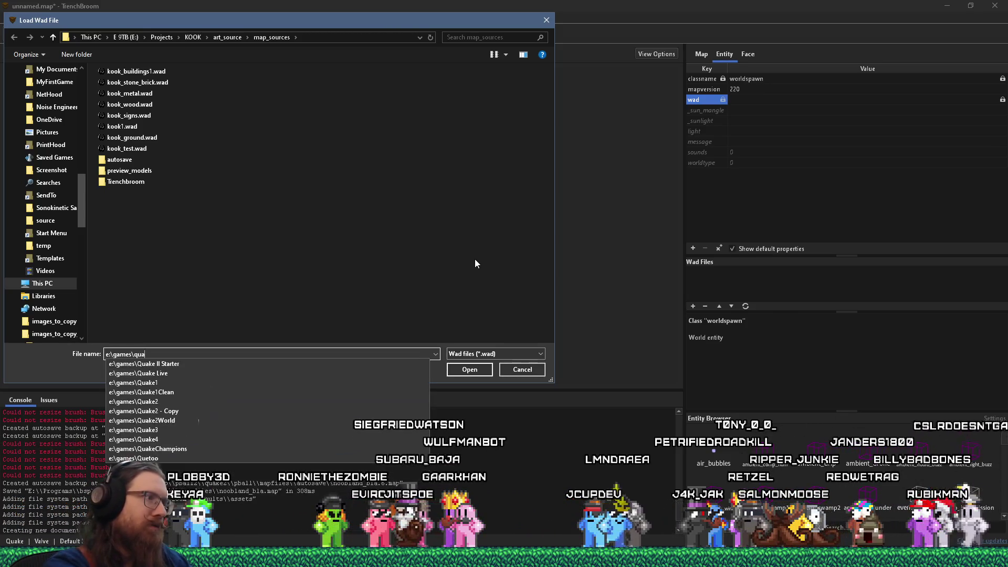
pyautogui.write('ke1')
pyautogui.press('Return')
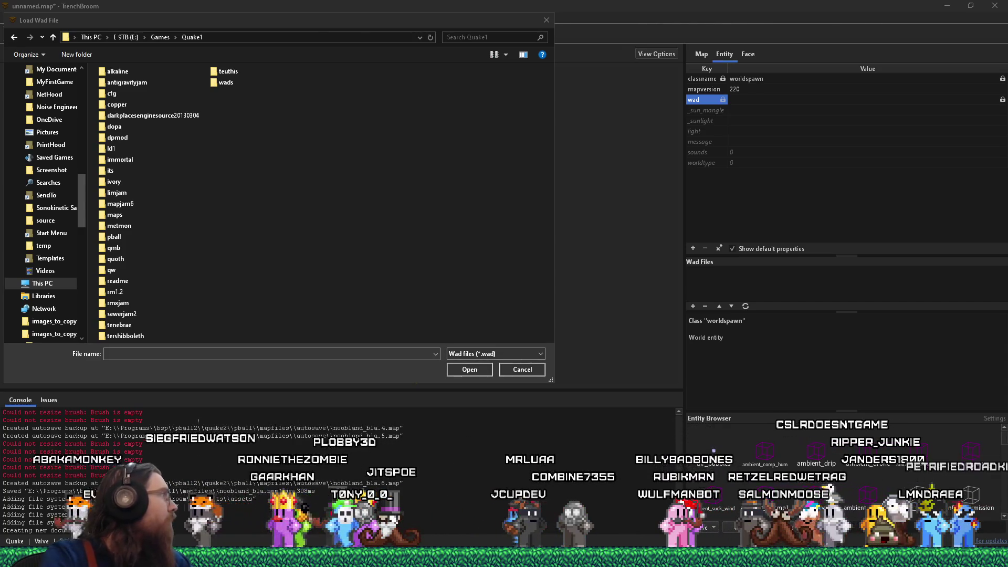
pyautogui.click(218, 361)
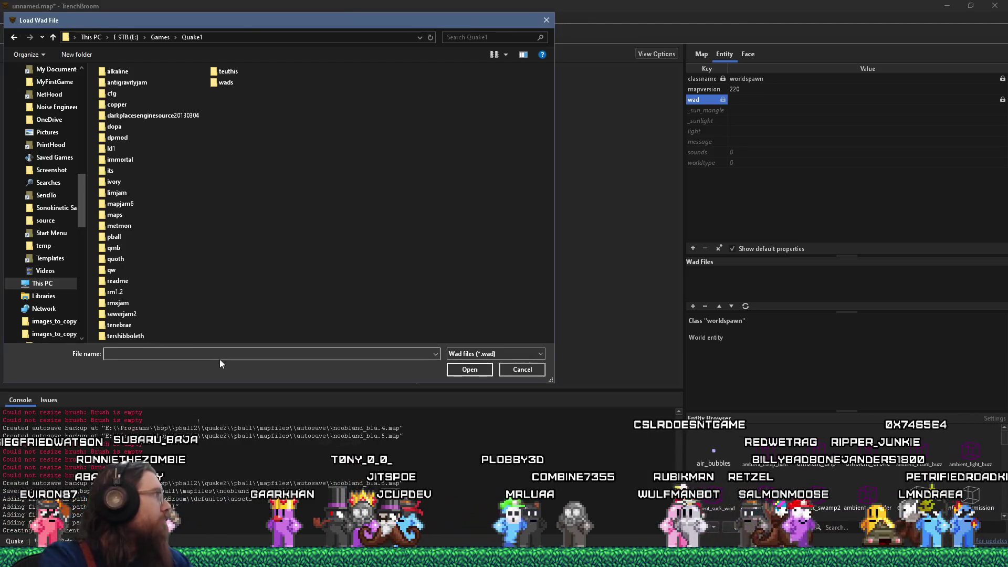
pyautogui.write('e:\\games\\quake1\\wad')
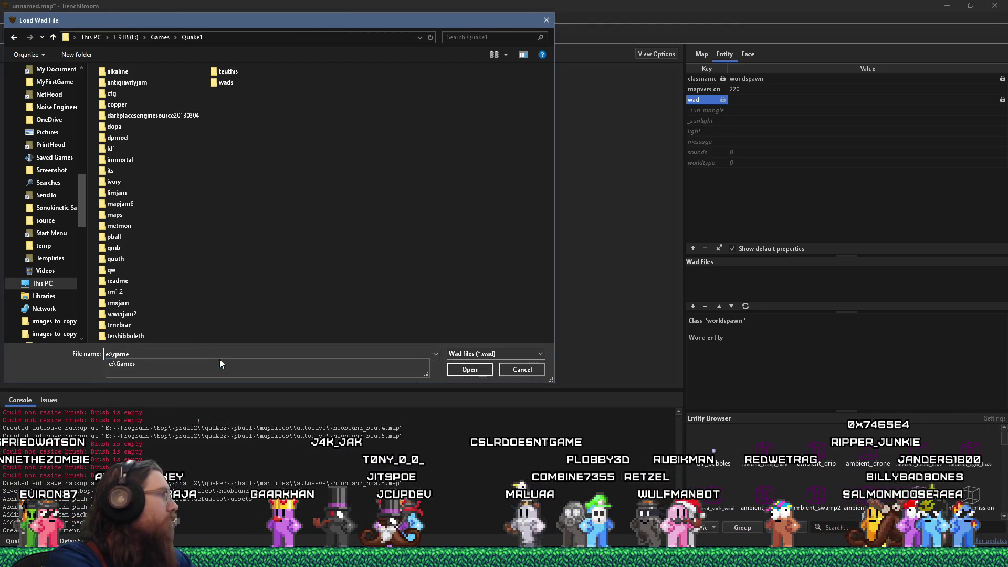
pyautogui.click(219, 362)
pyautogui.press('Return')
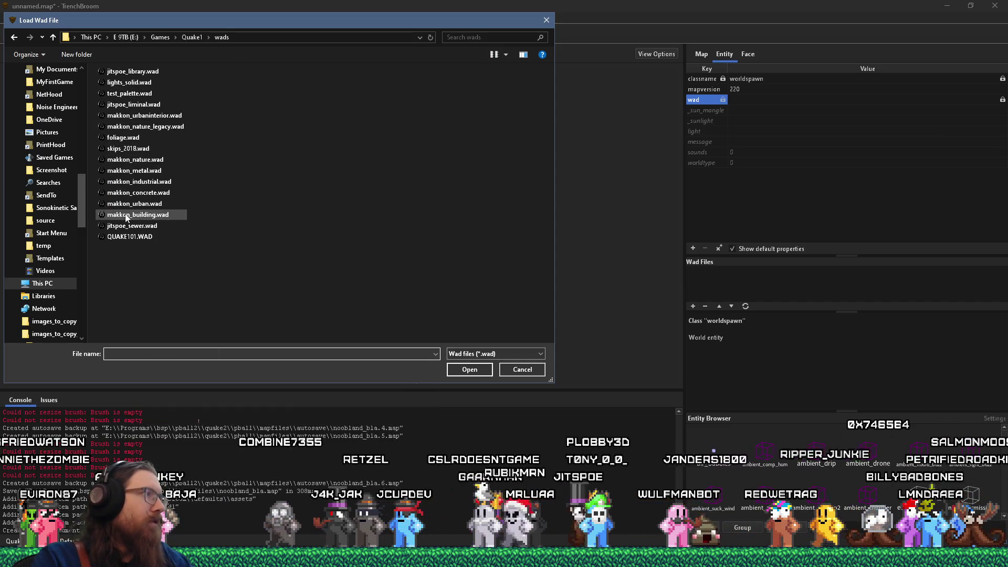
pyautogui.doubleClick(129, 237)
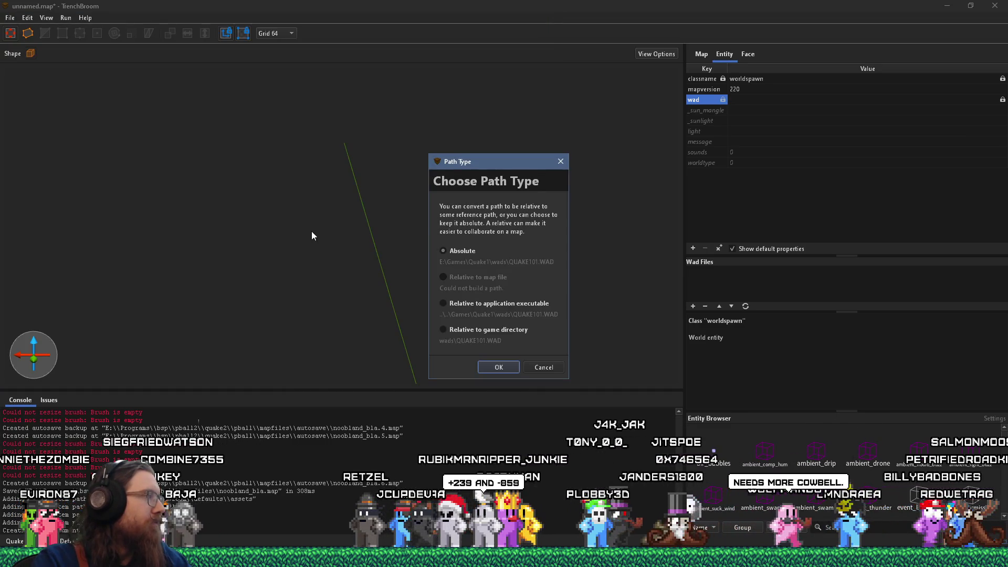
pyautogui.click(498, 367)
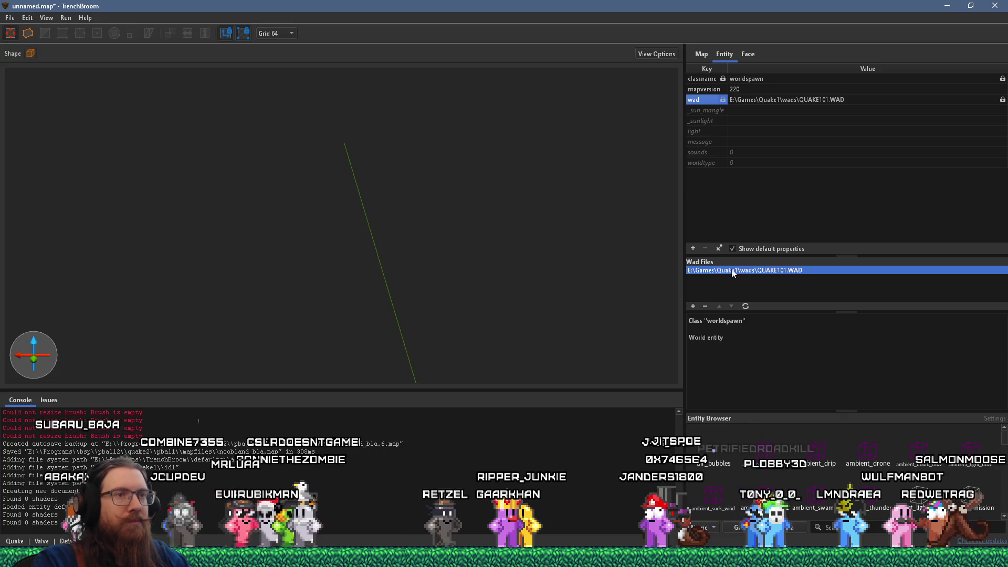
pyautogui.click(748, 56)
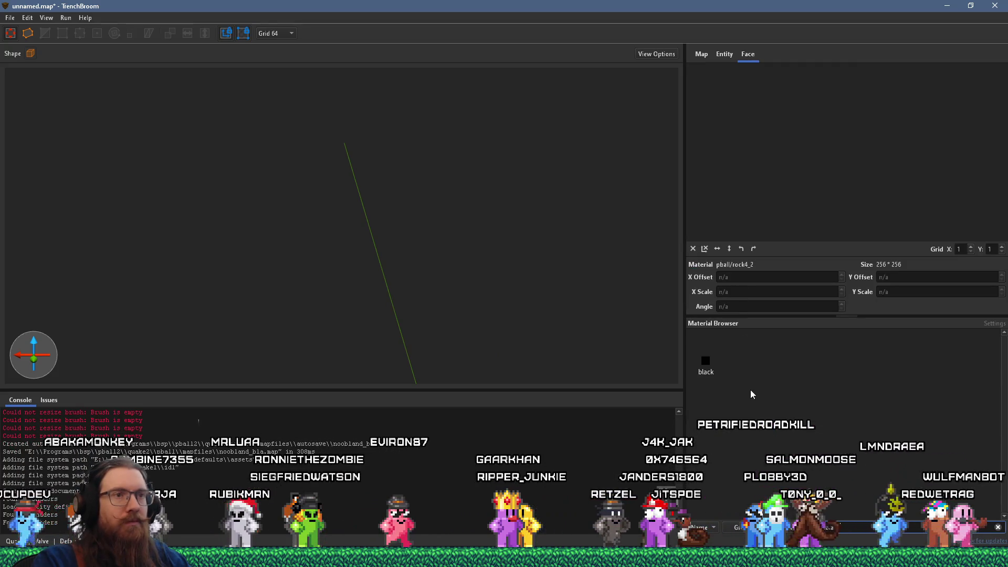
# - Clear the material filter and apply the wood1_1 texture to the origin brush
pyautogui.click(998, 528)
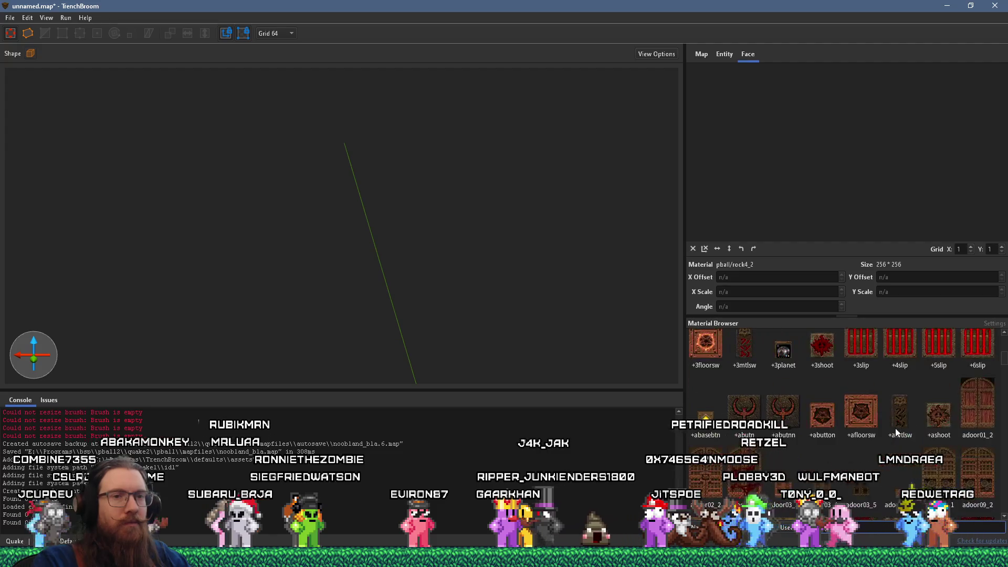
pyautogui.moveTo(1001, 370); pyautogui.dragTo(1001, 511)
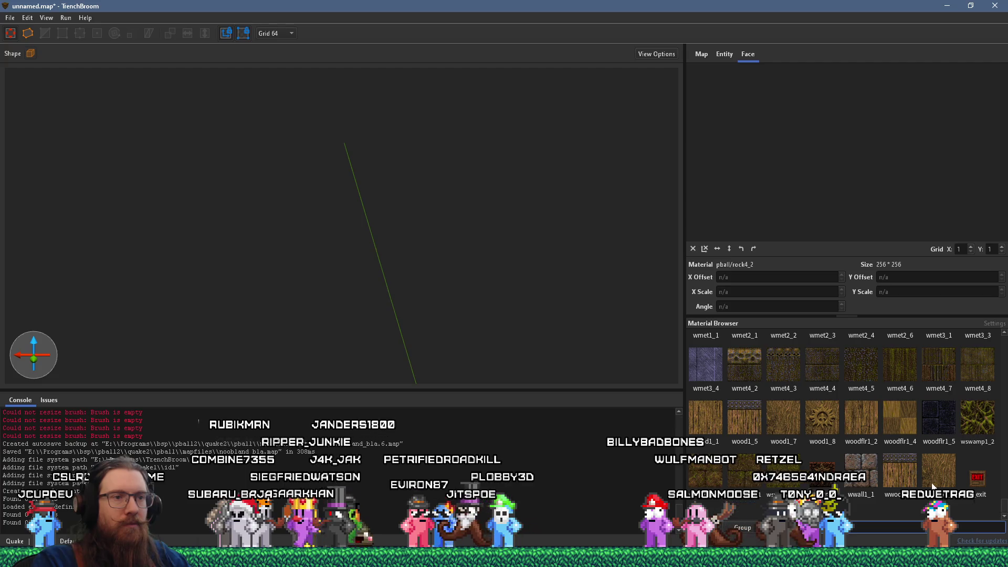
pyautogui.scroll(-10, 499, 311)
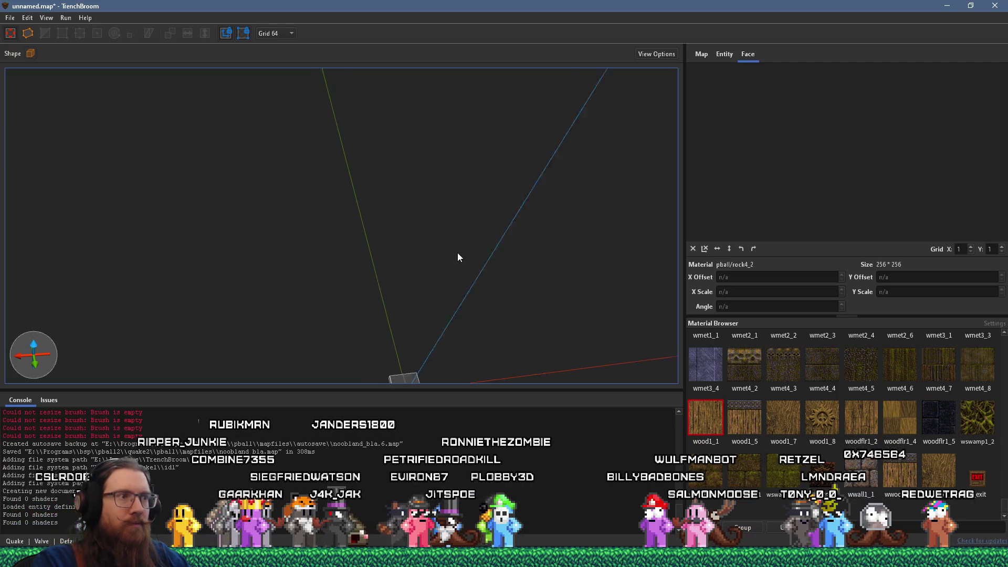
pyautogui.click(392, 350)
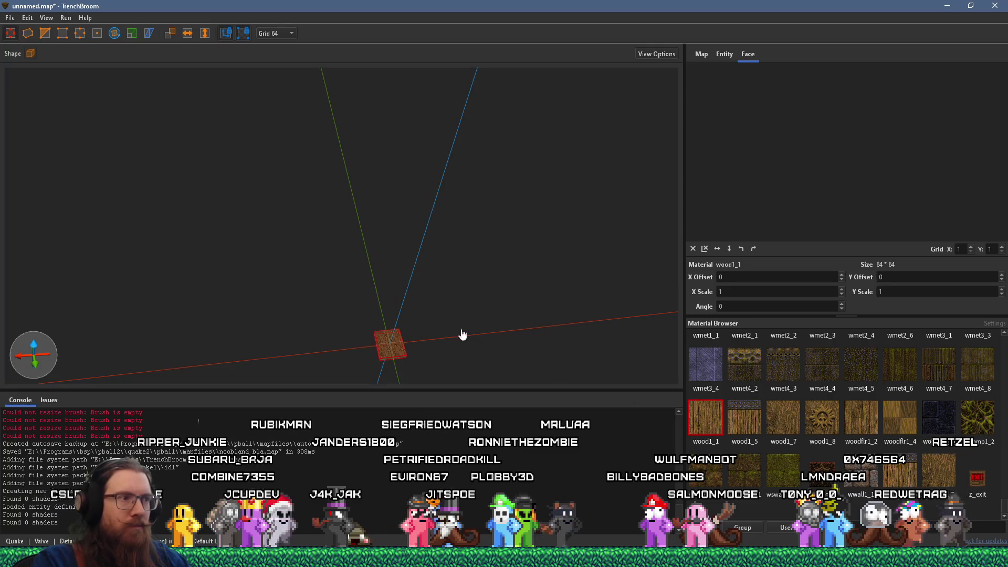
# - Stretch the small cube into a large flat slab about 64 units thick
pyautogui.scroll(3, 411, 298)
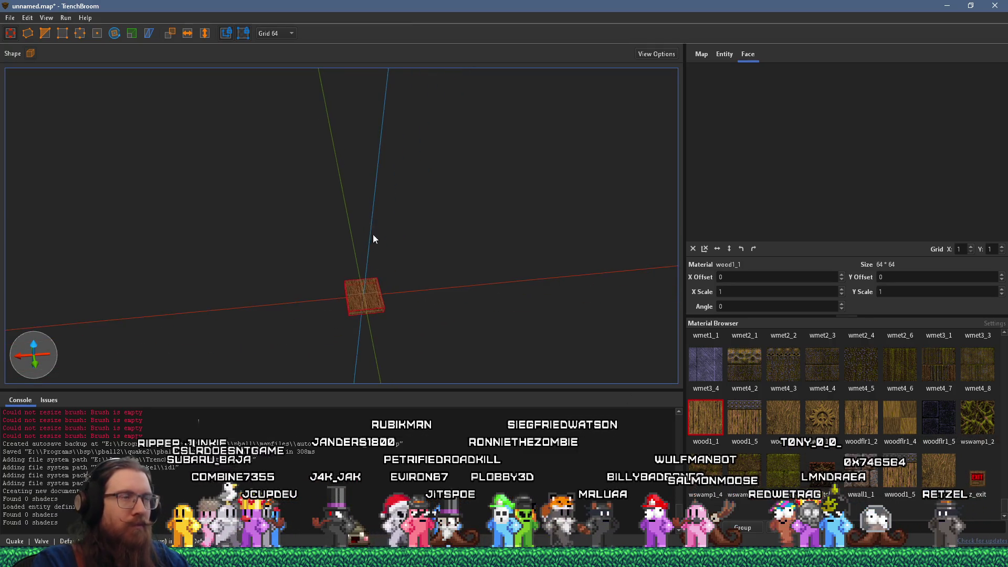
pyautogui.click(287, 36)
pyautogui.press('Escape')
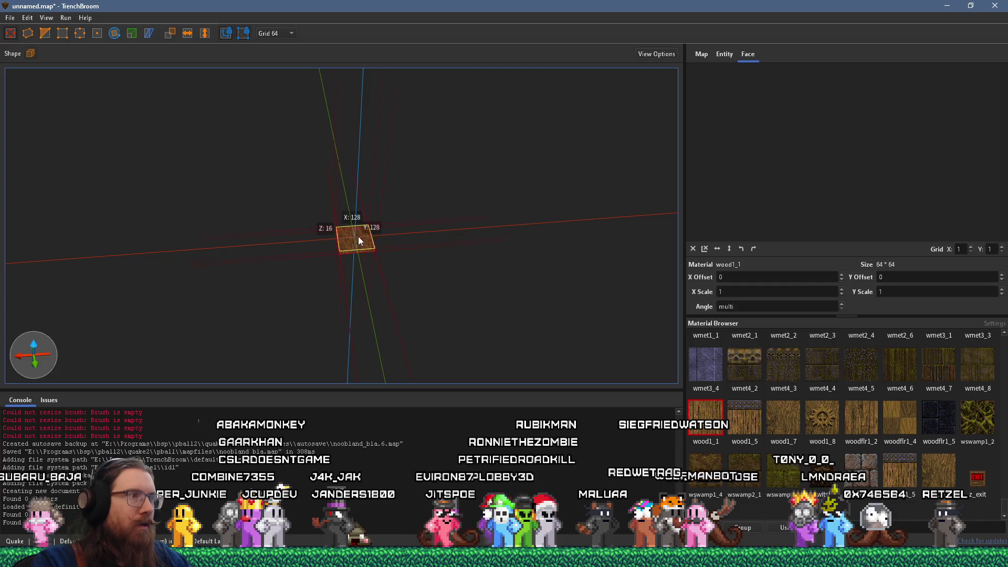
pyautogui.moveTo(358, 279)
pyautogui.mouseDown()
pyautogui.moveTo(425, 236)
pyautogui.moveTo(289, 215)
pyautogui.moveTo(360, 257)
pyautogui.moveTo(382, 329)
pyautogui.mouseUp()
pyautogui.click(562, 352)
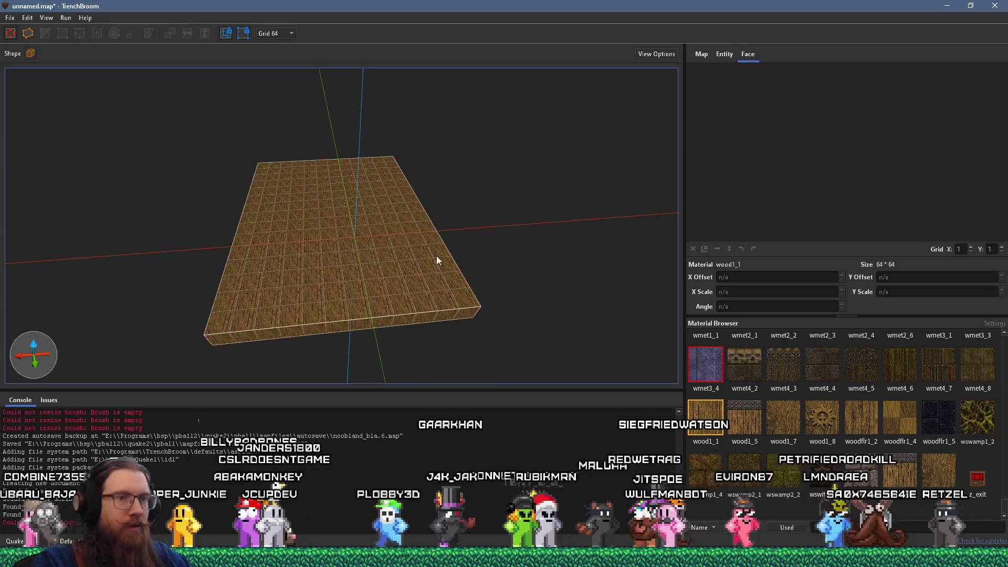
pyautogui.scroll(1, 436, 256)
pyautogui.click(31, 53)
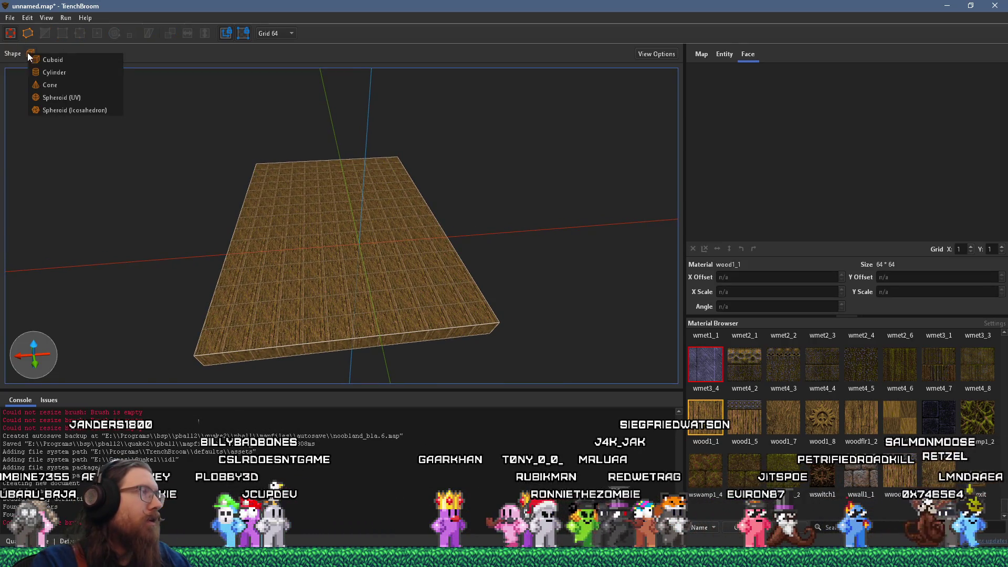
# - Draw an eight-sided 256×256×320 cylinder standing on the slab
pyautogui.click(52, 72)
pyautogui.scroll(1, 253, 227)
pyautogui.moveTo(313, 234)
pyautogui.mouseDown()
pyautogui.moveTo(392, 277)
pyautogui.moveTo(368, 178)
pyautogui.mouseUp()
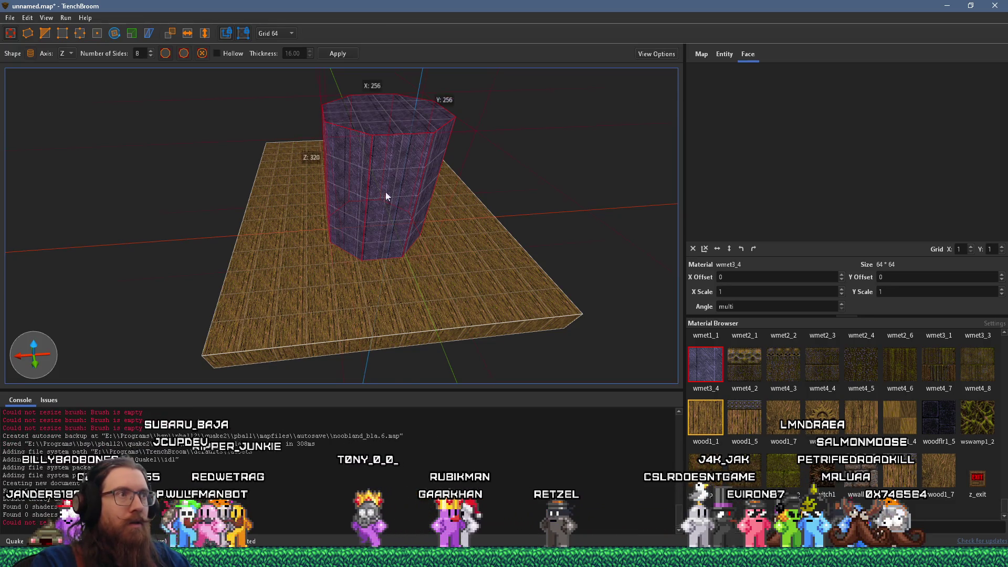
# - Convert the cylinder into a func_detail brush entity
pyautogui.rightClick(380, 187)
pyautogui.moveTo(458, 386)
pyautogui.moveTo(570, 392)
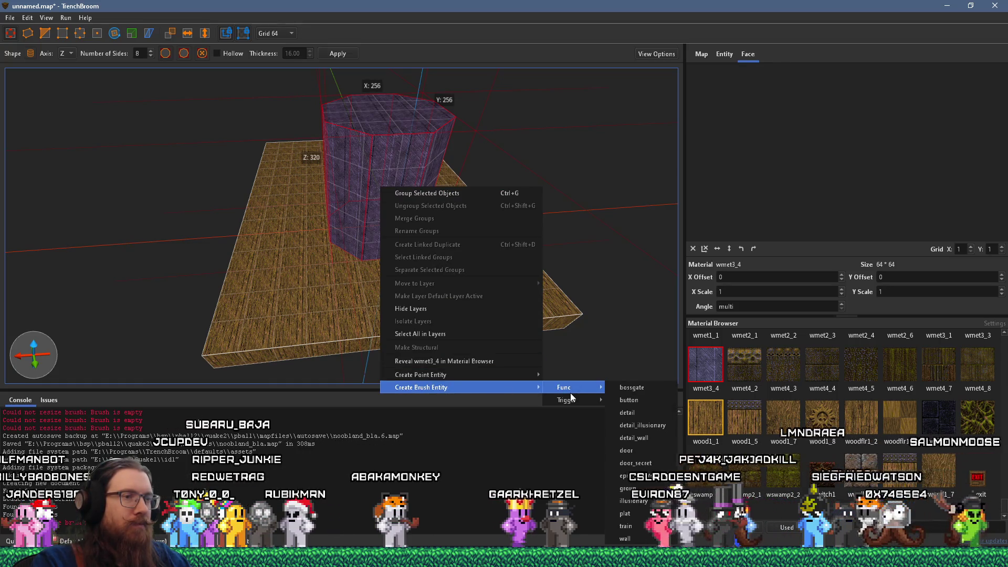
pyautogui.click(648, 417)
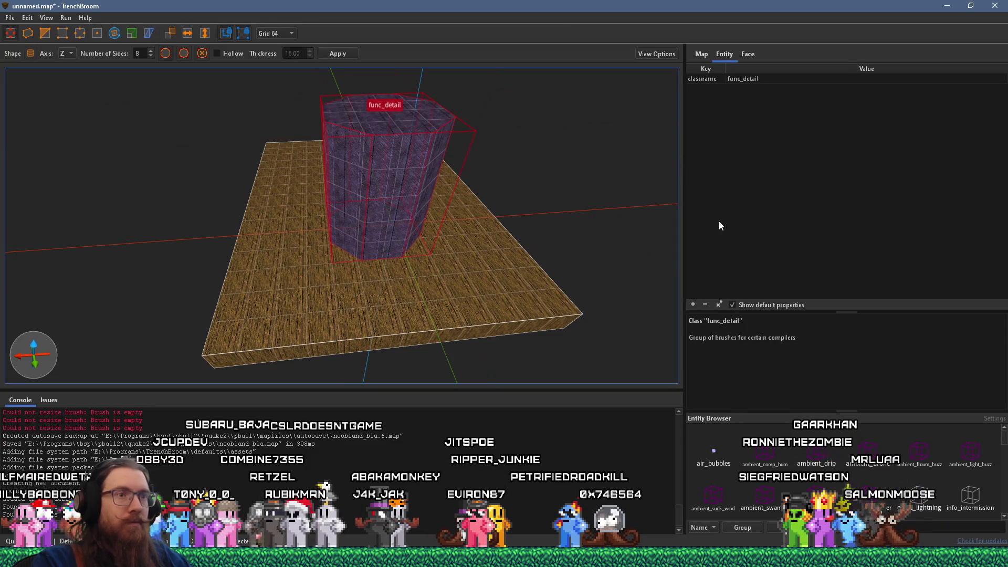
# - Add a _phong property with value 1 to the func_detail cylinder
pyautogui.click(691, 305)
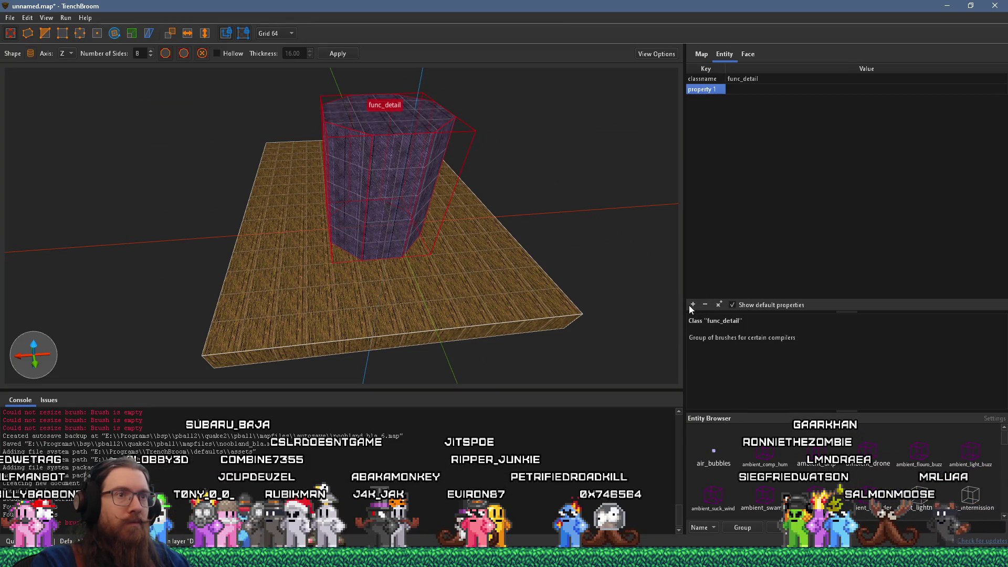
pyautogui.press('Return')
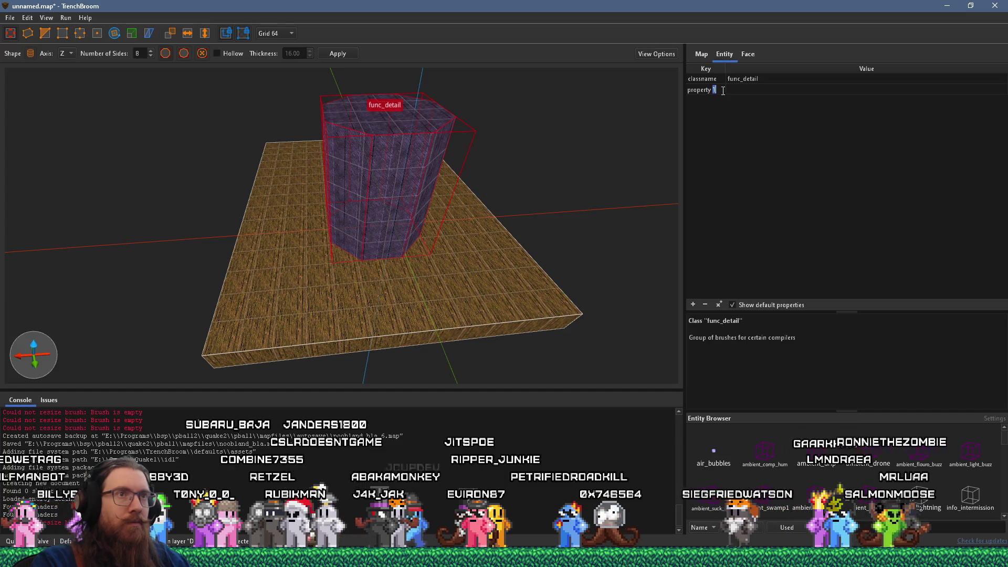
pyautogui.press('Return')
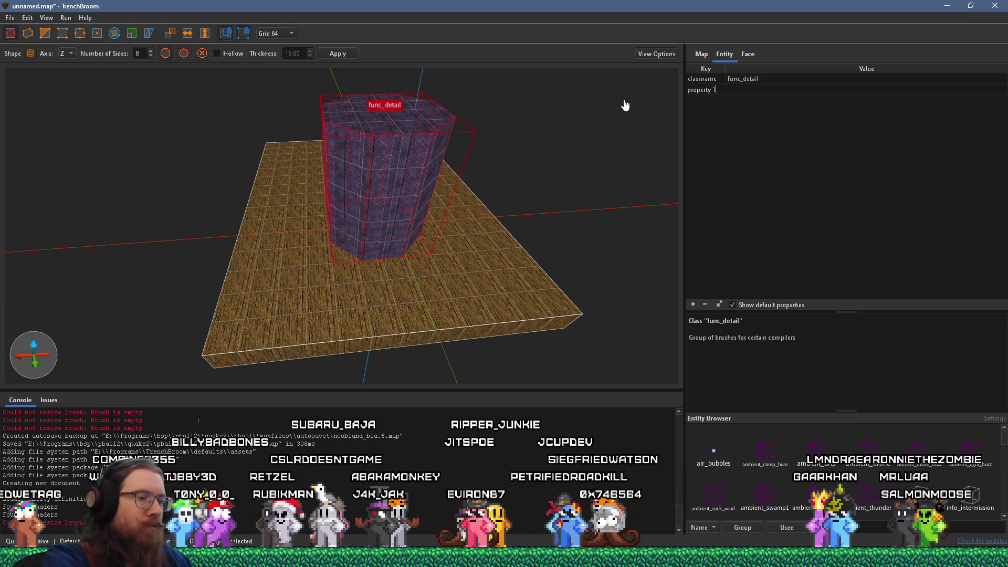
pyautogui.write('_phong')
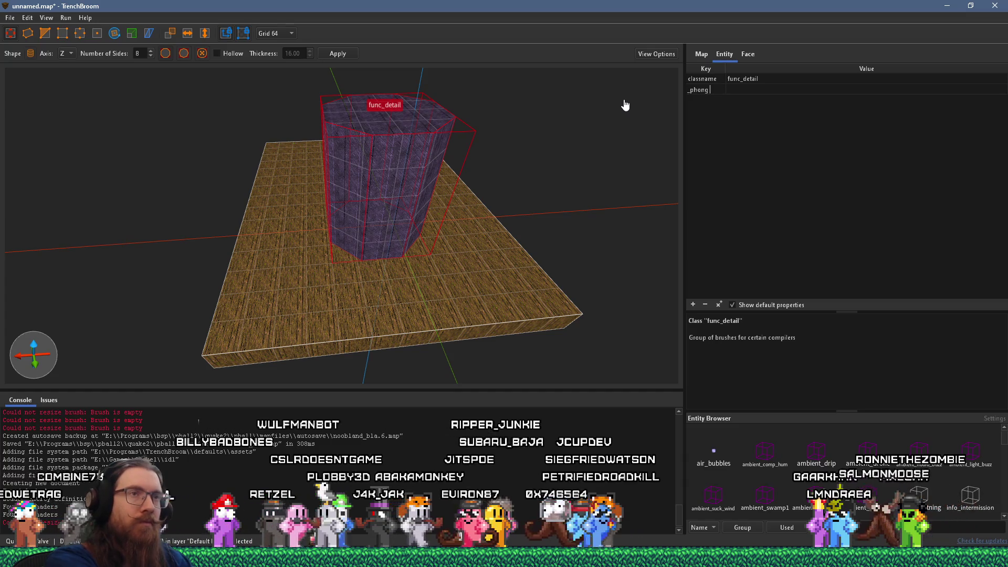
pyautogui.press('Tab')
pyautogui.write('1')
pyautogui.press('Return')
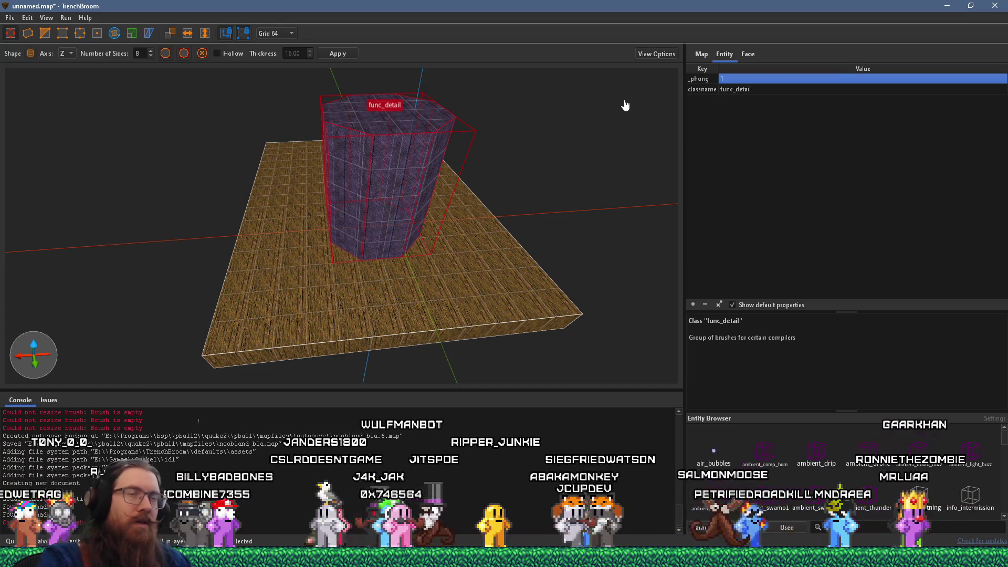
pyautogui.hotkey('alt', 'Tab')
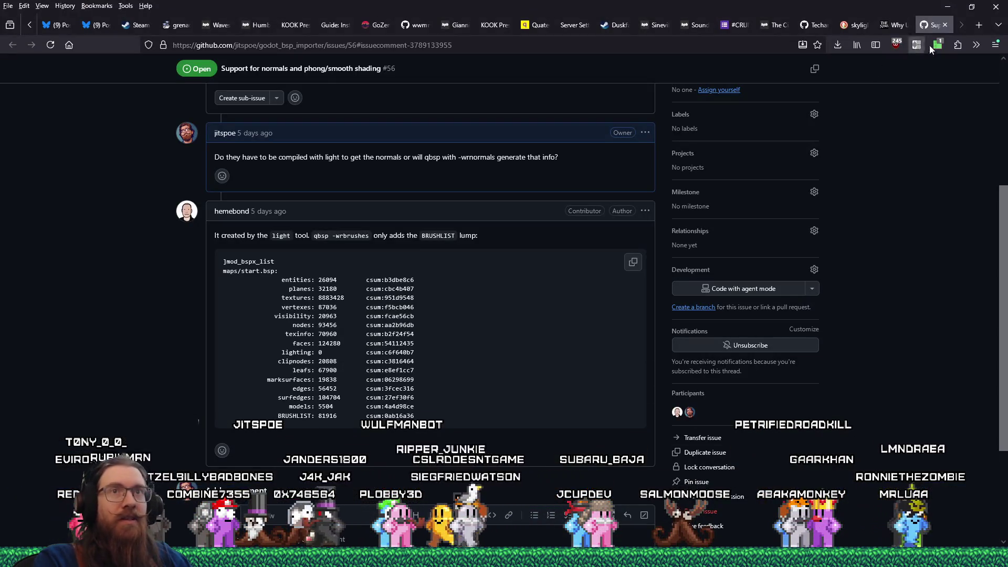
# - Open the ericw-tools documentation's light page in a new browser tab
pyautogui.click(978, 25)
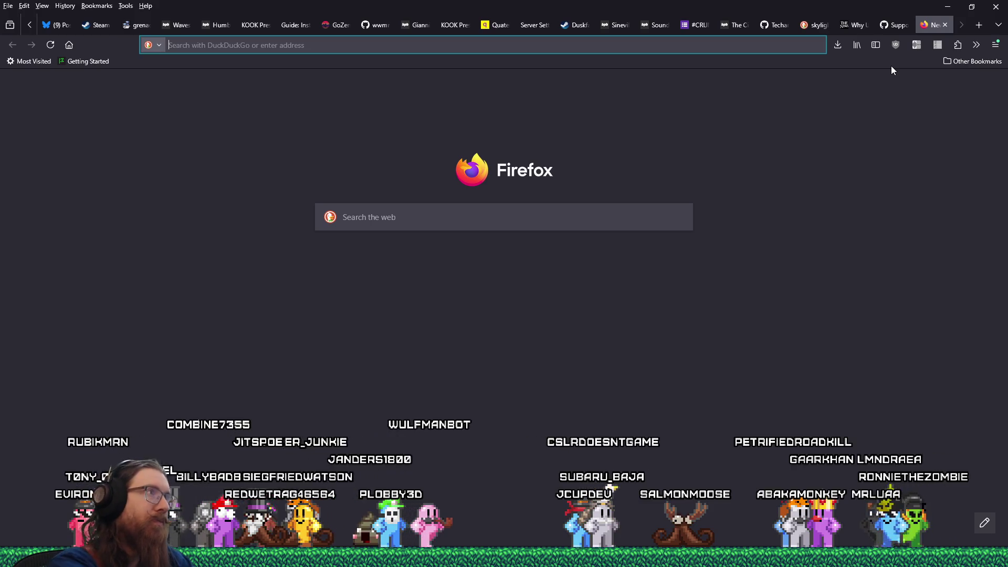
pyautogui.write('ericw-tools.readthedocs.io/')
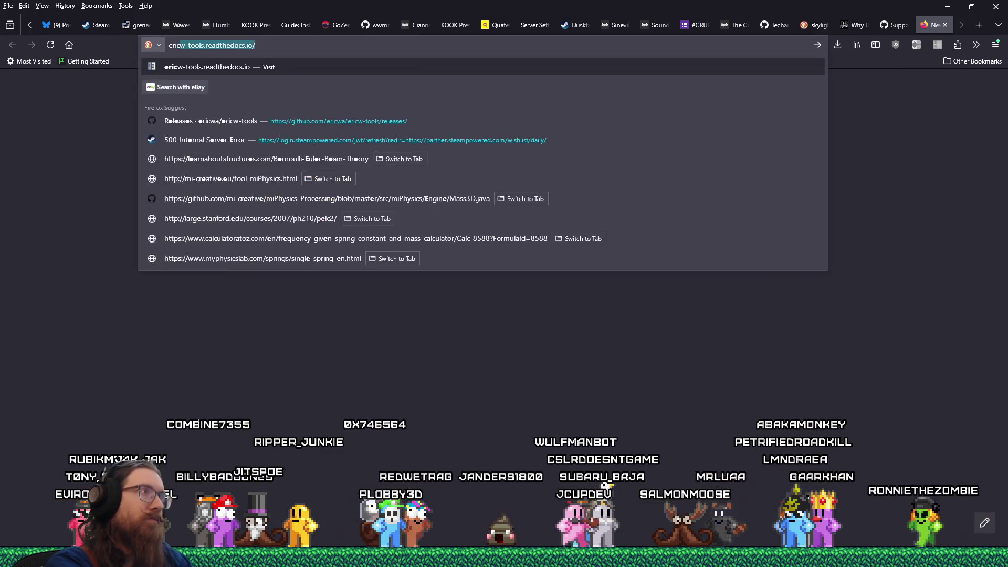
pyautogui.press('Return')
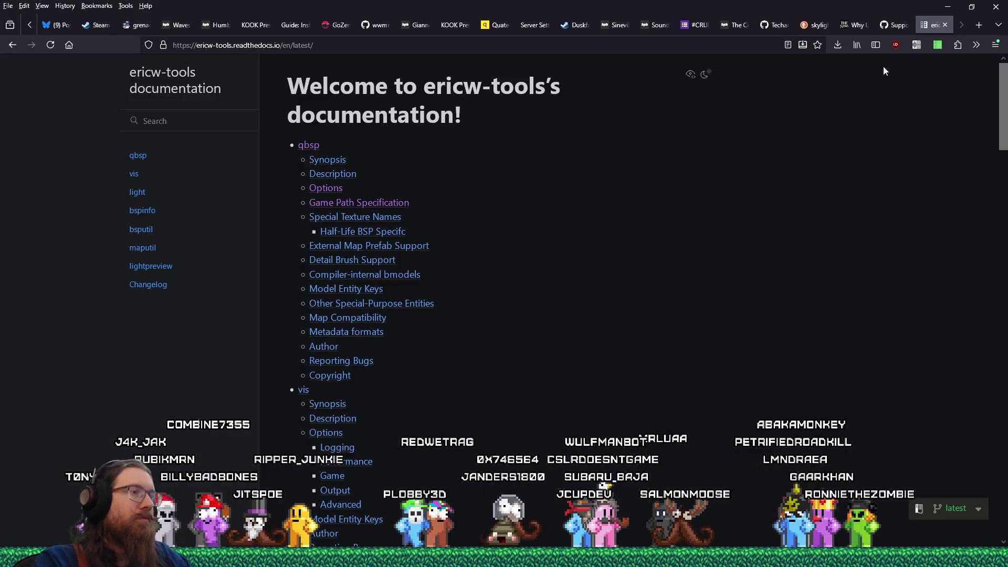
pyautogui.scroll(-8, 396, 310)
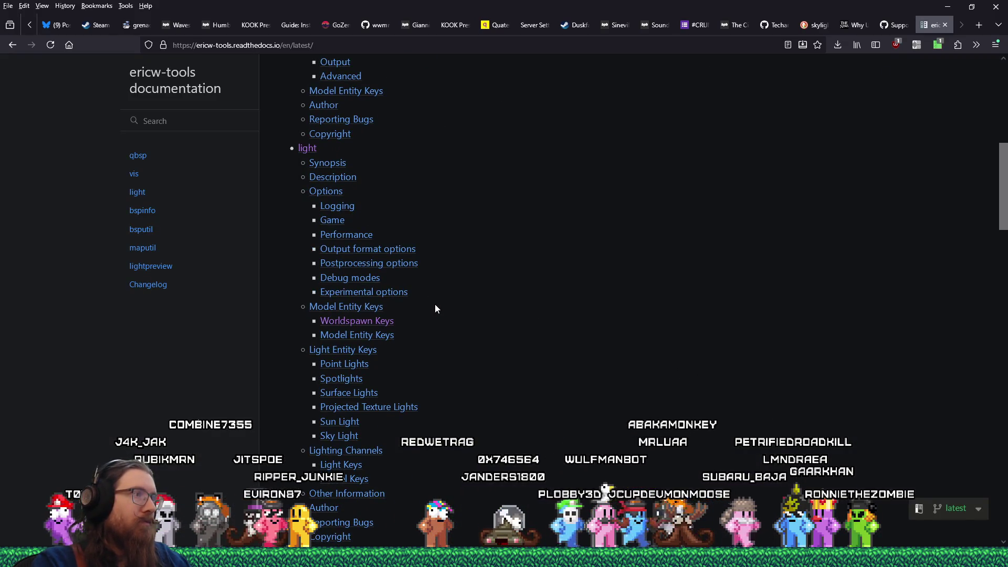
pyautogui.click(310, 156)
# - Search the light page for 'phong' to reach the _phong entity key entry
pyautogui.scroll(-6, 480, 224)
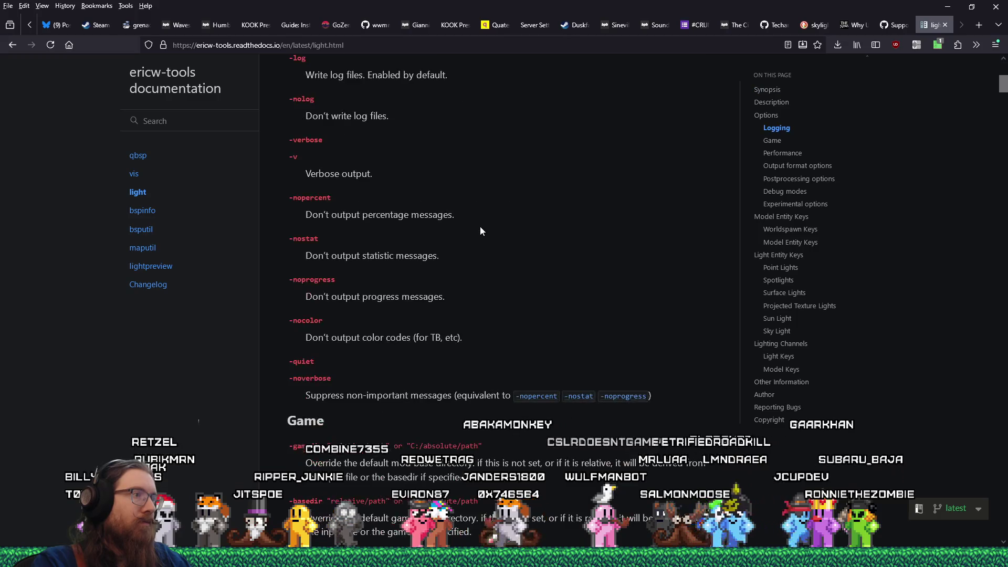
pyautogui.scroll(-15, 415, 217)
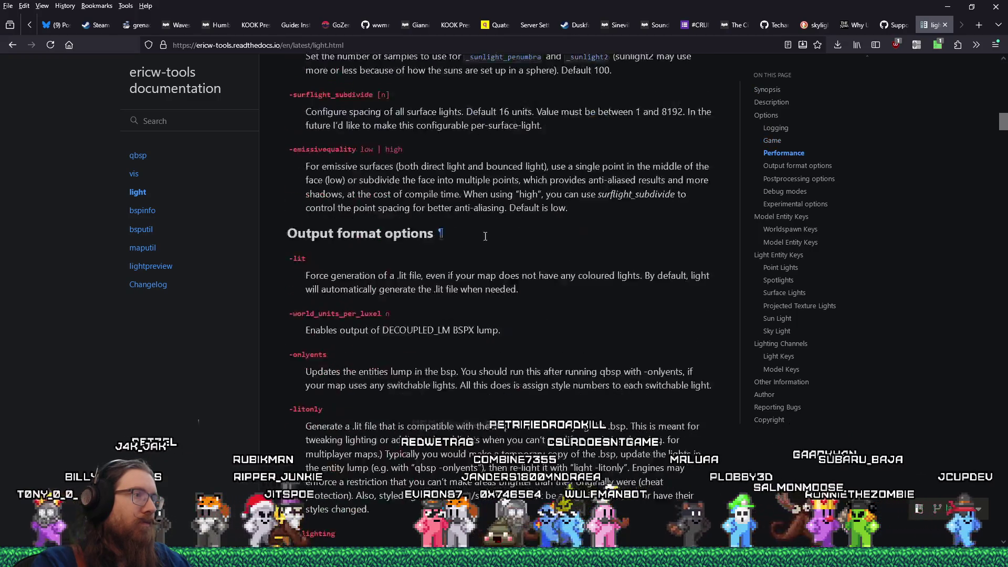
pyautogui.hotkey('ctrl', 'f')
pyautogui.write('phong')
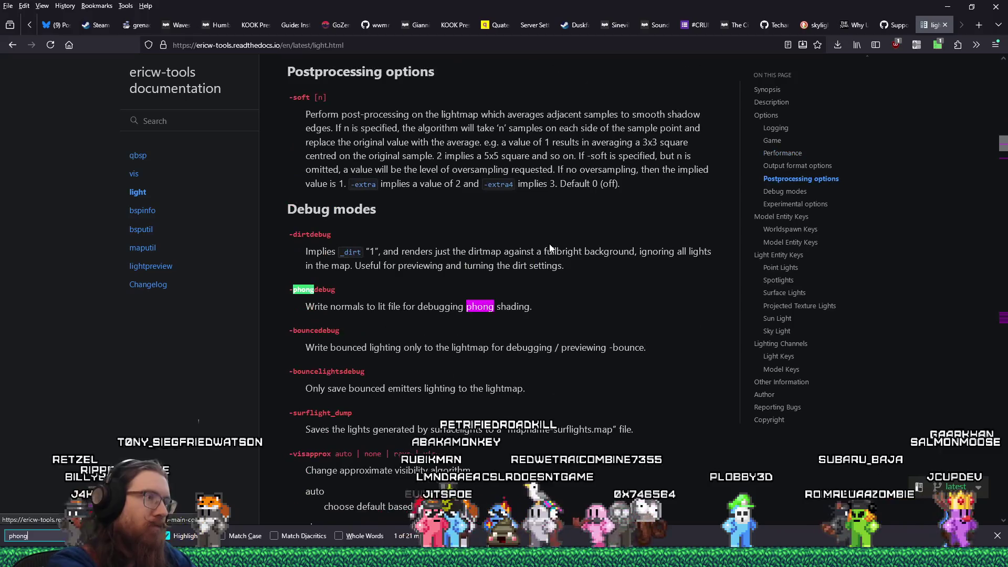
pyautogui.press('Return')
pyautogui.press('Return')
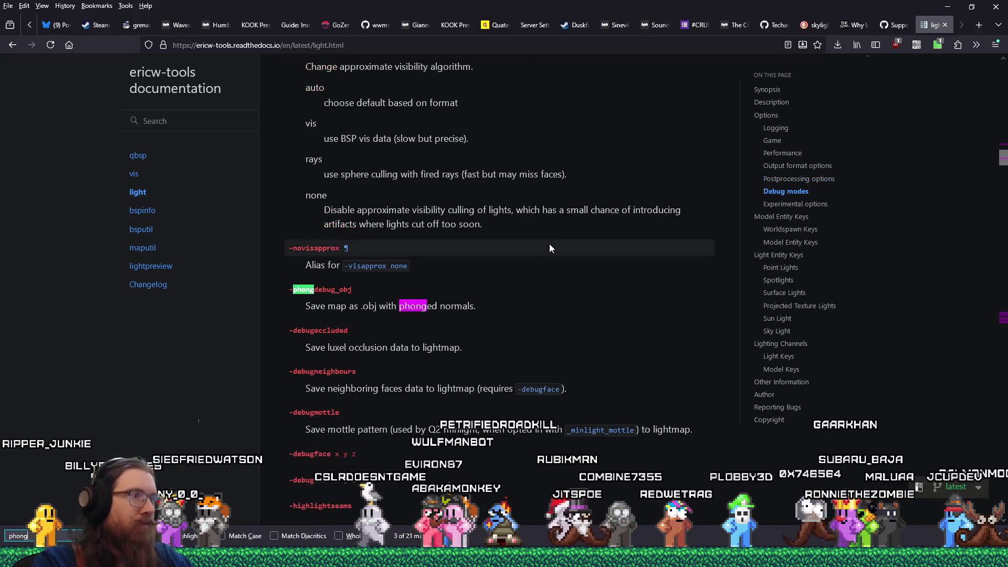
pyautogui.press('Return')
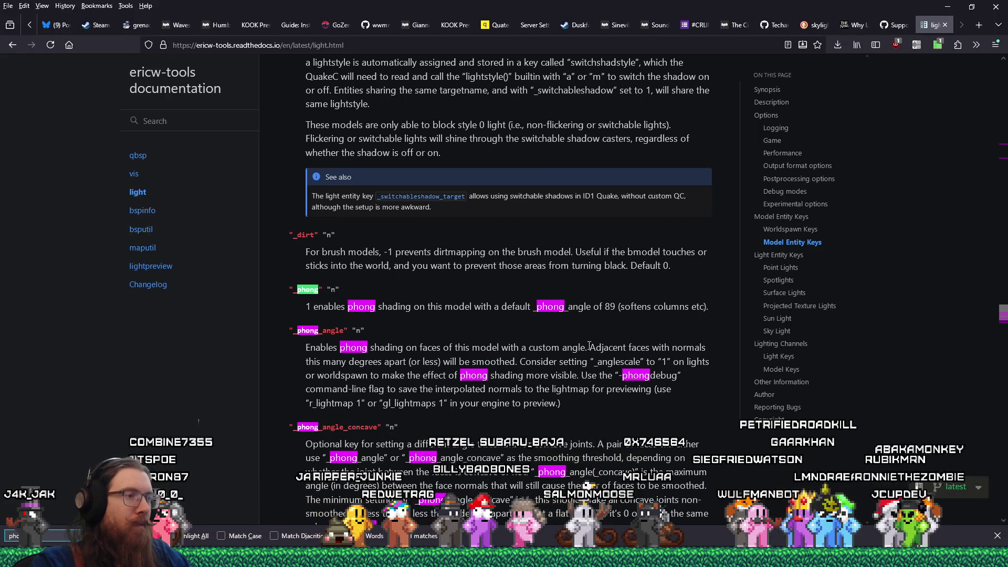
# - Read the light docs down to the -lit, -onlyents, -litonly and -nolighting output options
pyautogui.scroll(15, 589, 345)
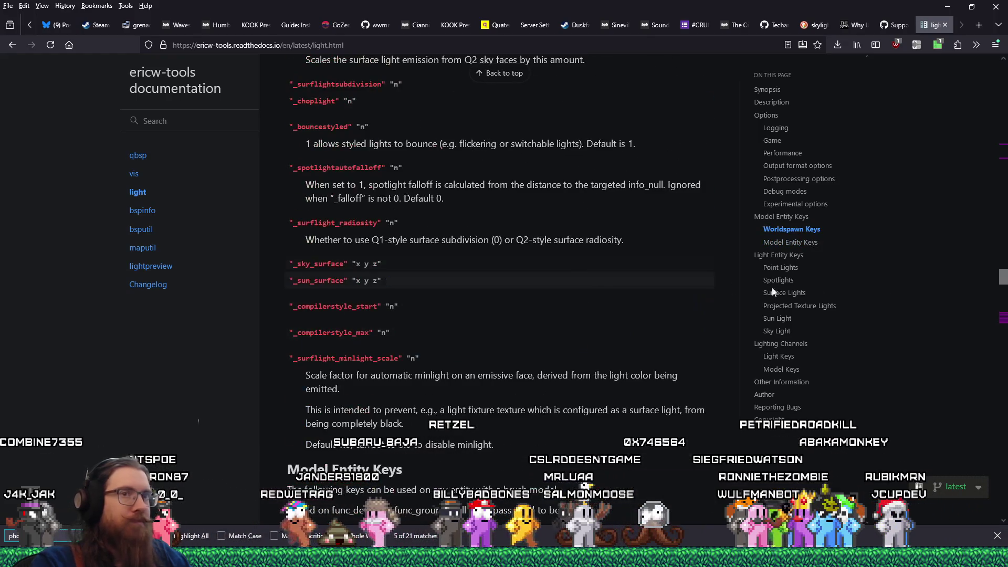
pyautogui.scroll(20, 772, 292)
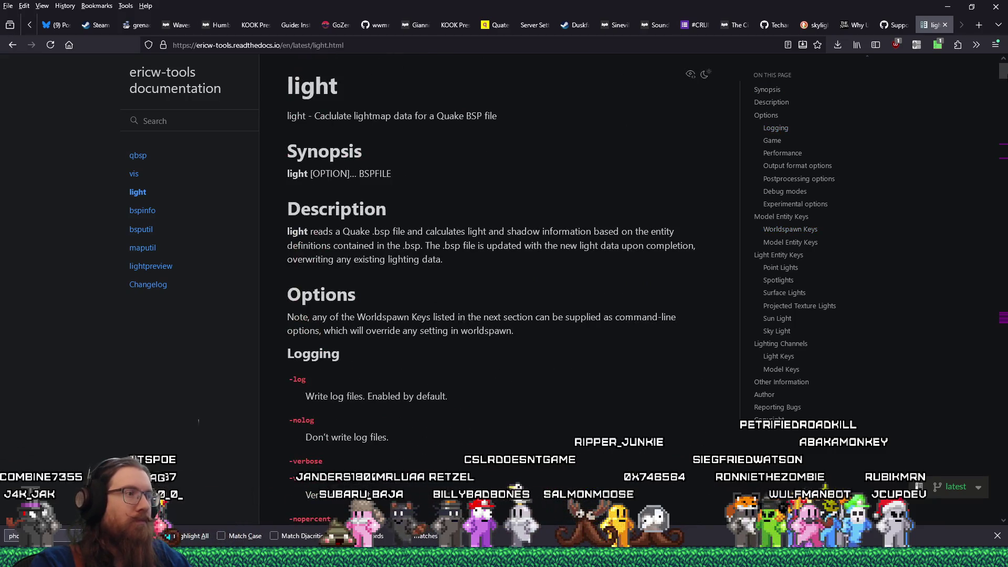
pyautogui.scroll(-9, 526, 329)
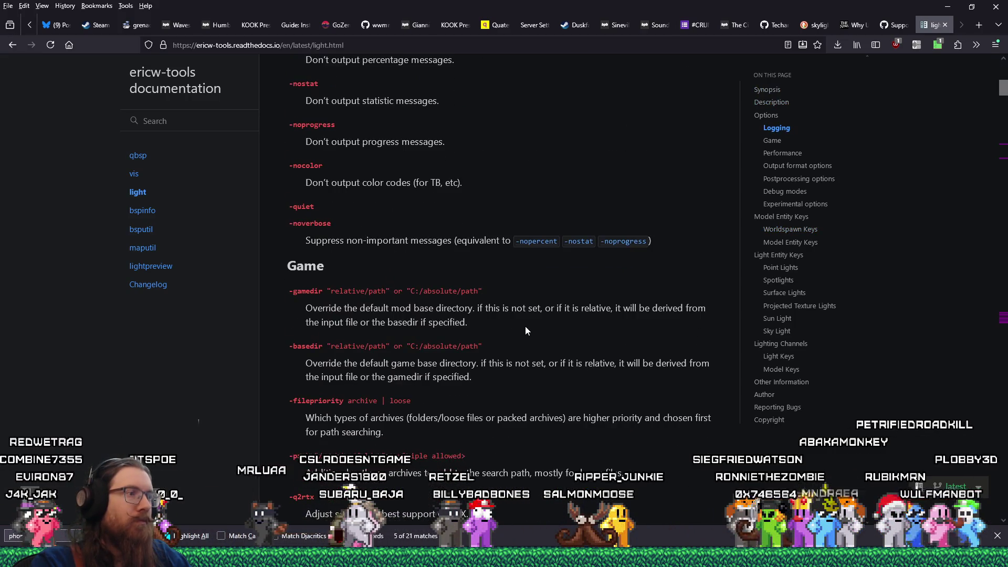
pyautogui.scroll(-4, 526, 327)
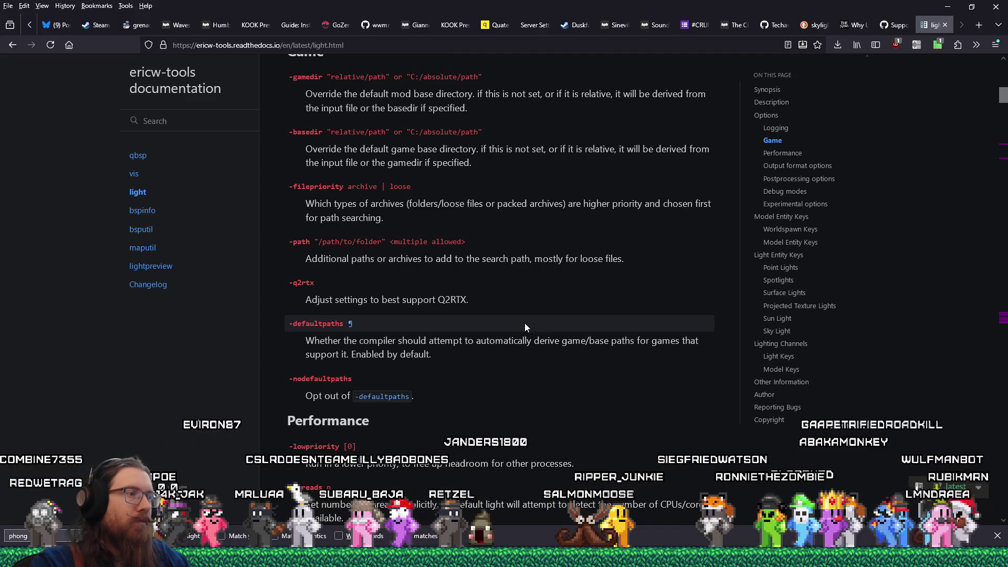
pyautogui.scroll(9, 525, 326)
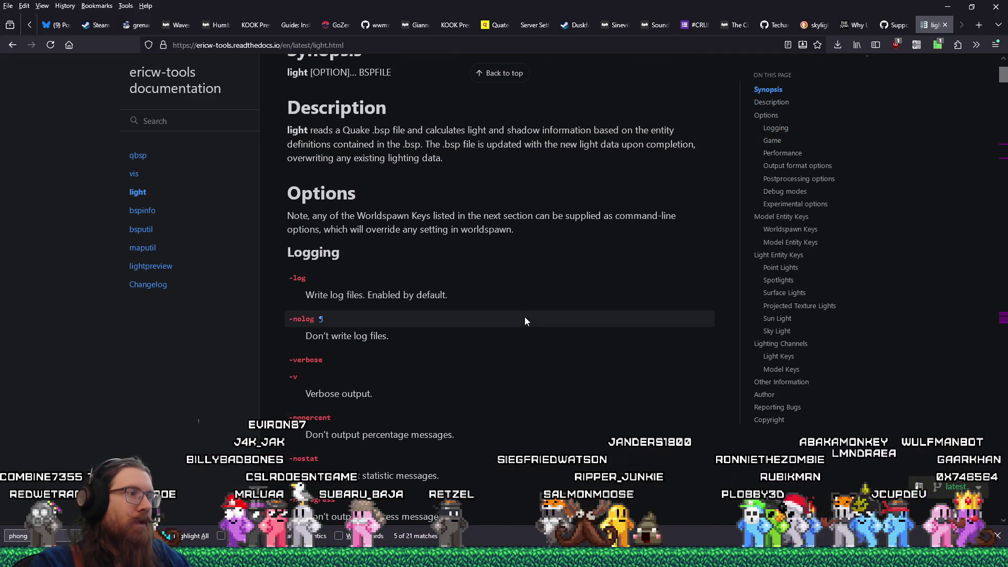
pyautogui.scroll(-5, 525, 321)
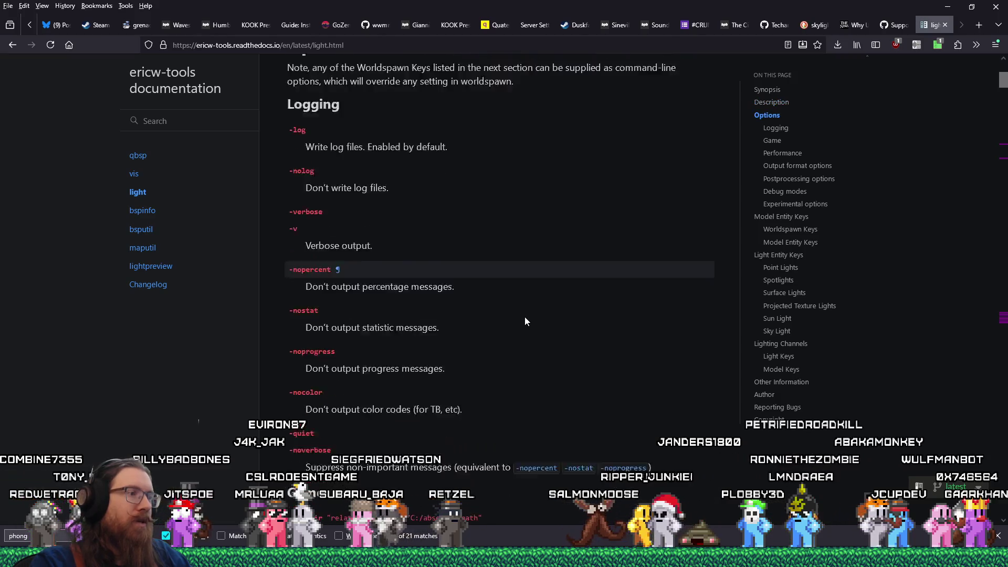
pyautogui.scroll(-3, 524, 317)
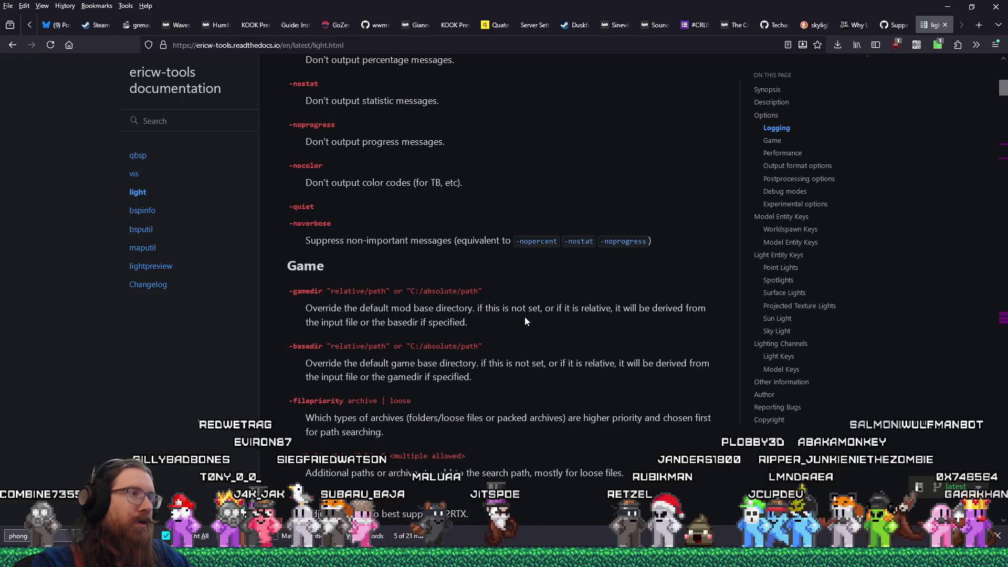
pyautogui.scroll(-6, 525, 320)
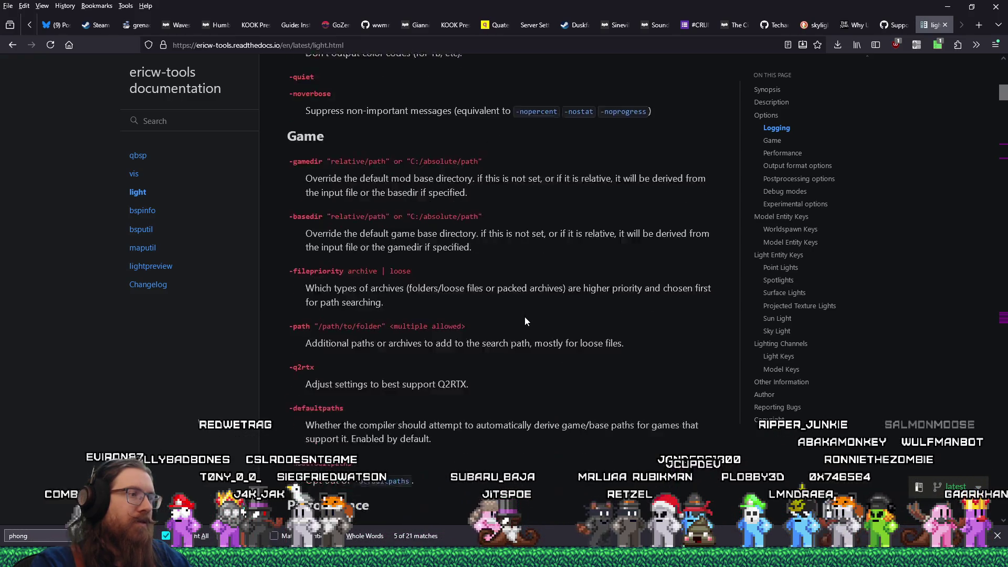
pyautogui.scroll(-3, 524, 316)
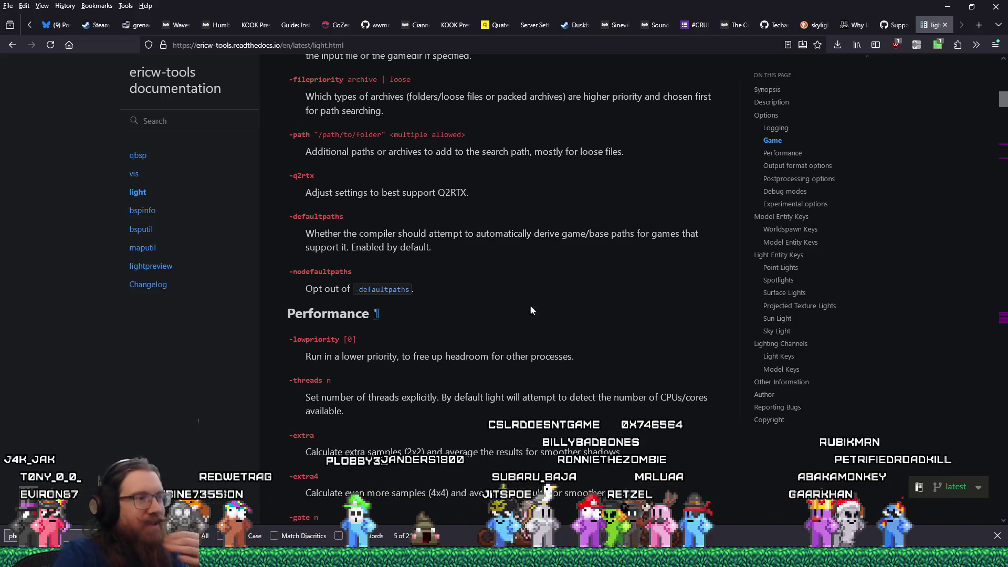
pyautogui.scroll(-5, 522, 239)
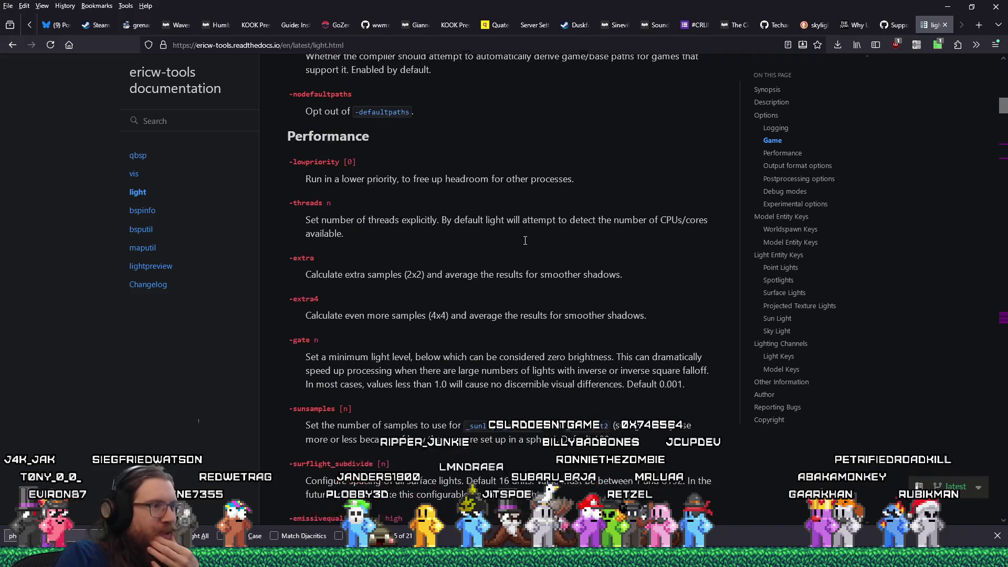
pyautogui.scroll(-2, 524, 240)
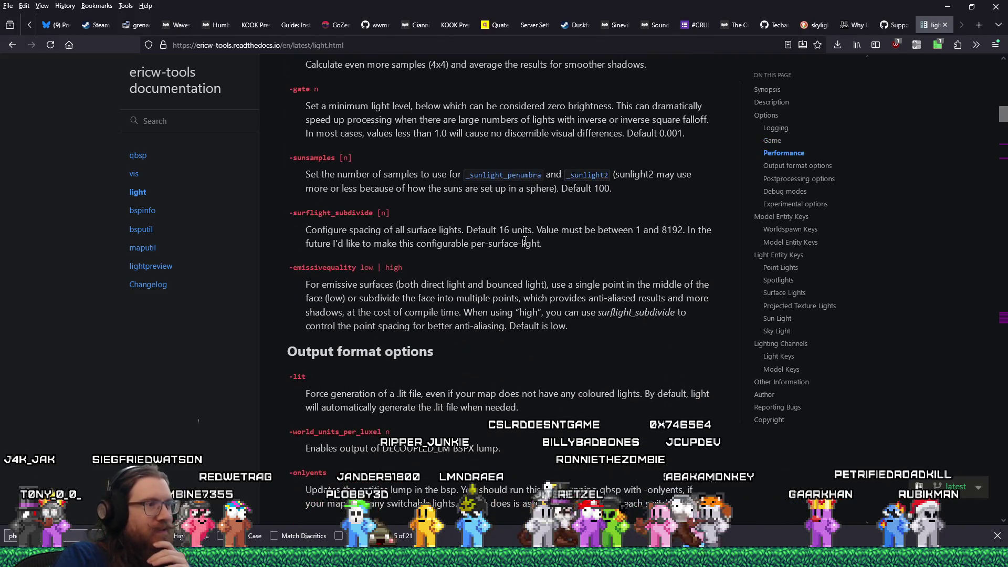
pyautogui.scroll(-2, 463, 363)
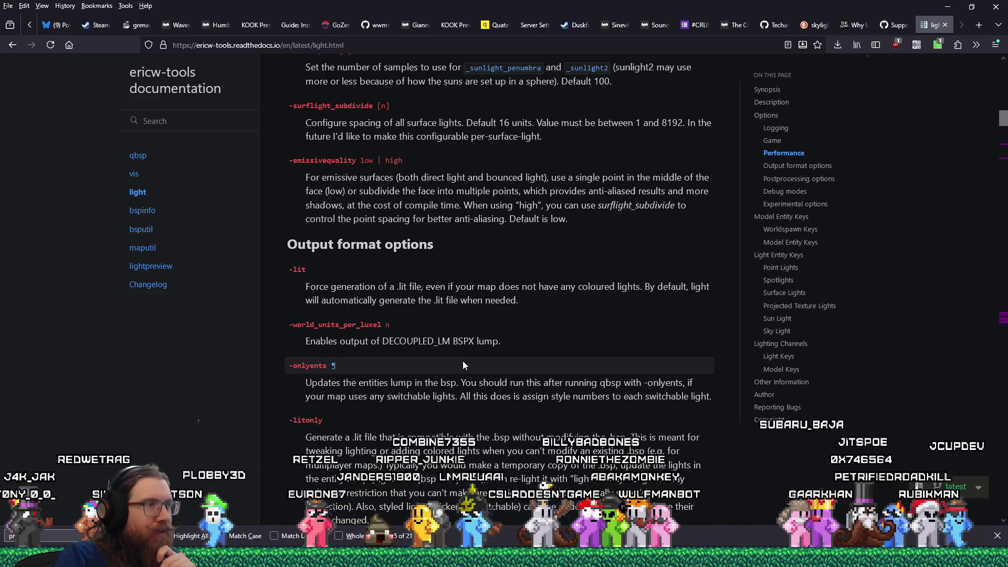
pyautogui.scroll(-2, 463, 364)
pyautogui.write('ong')
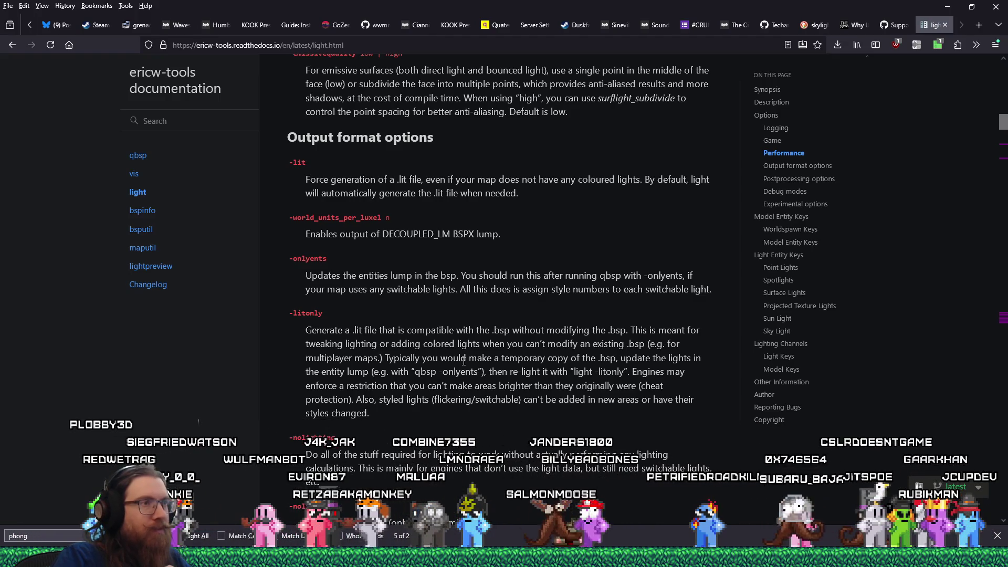
pyautogui.scroll(-1, 464, 362)
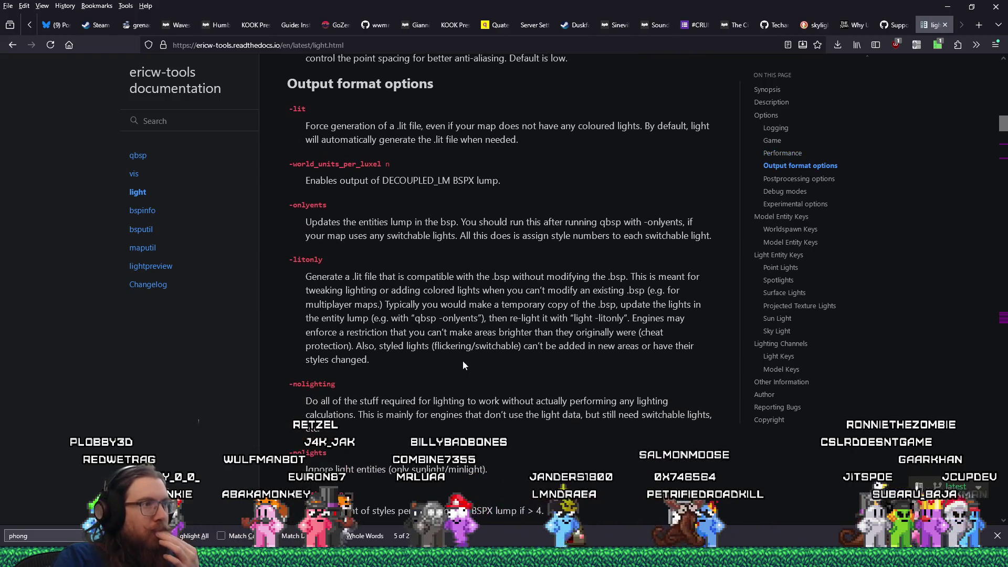
pyautogui.scroll(-1, 462, 360)
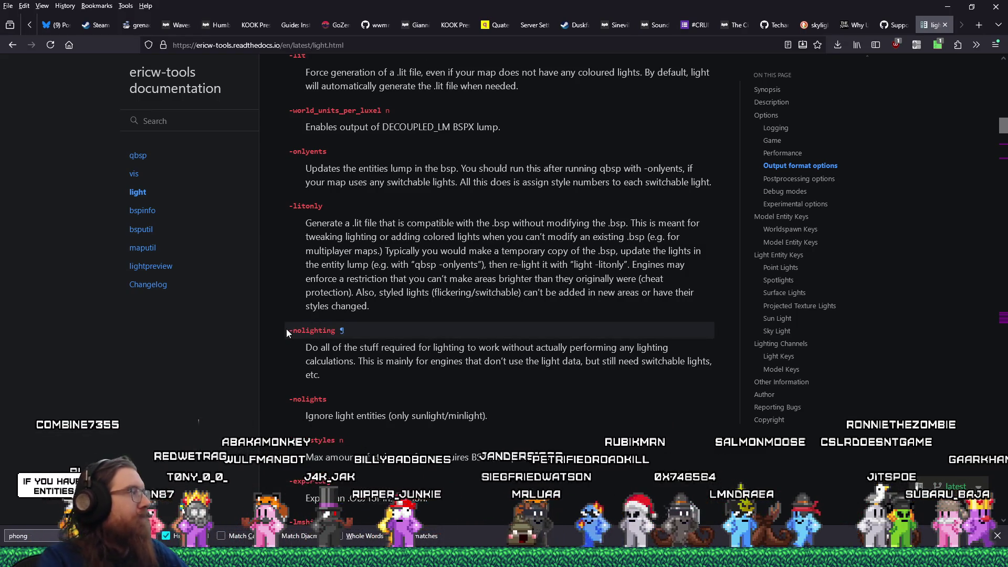
pyautogui.write('ng')
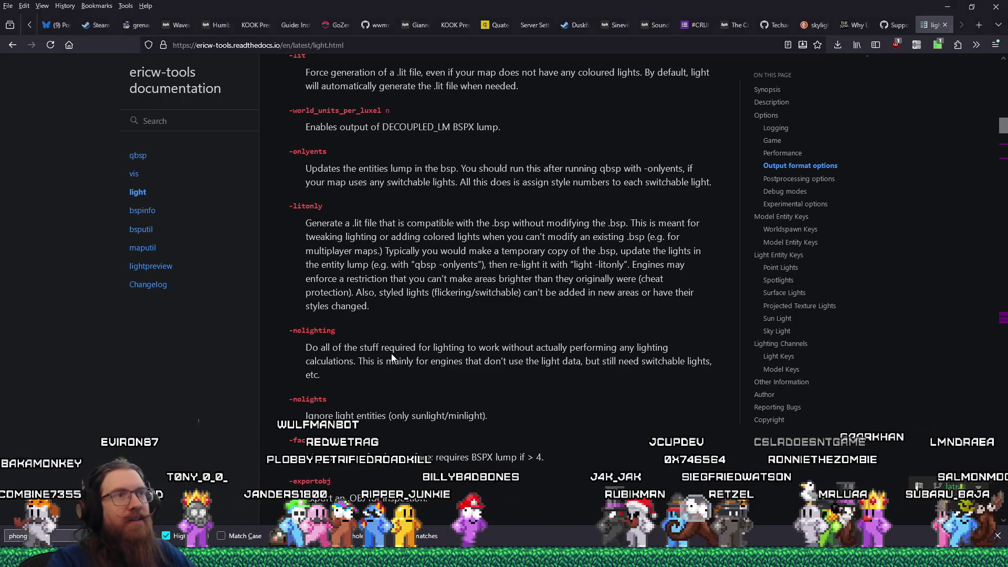
pyautogui.hotkey('alt', 'Tab')
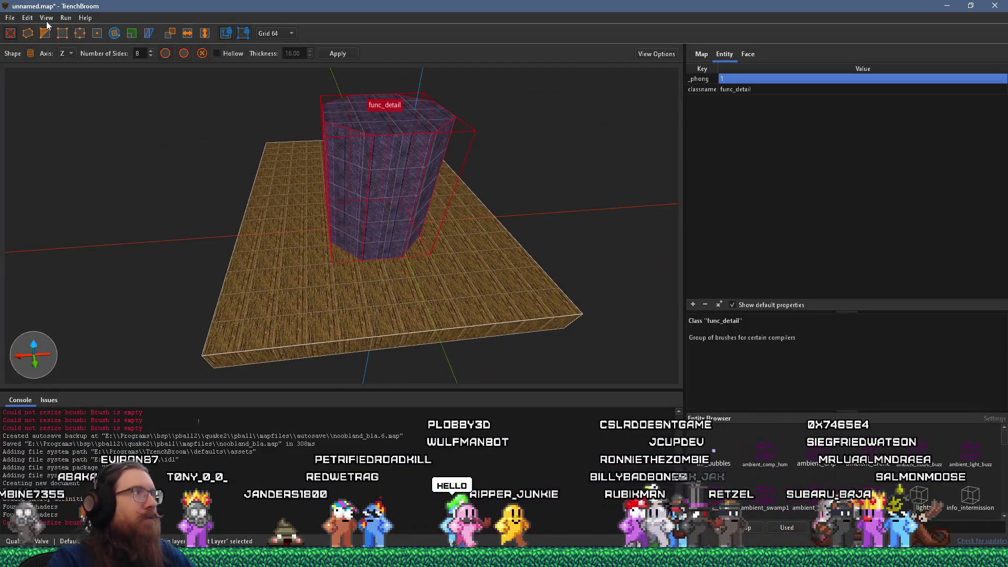
# - In Compile Map settings, review the alkaline nodev profile and add a new unnamed profile
pyautogui.click(65, 18)
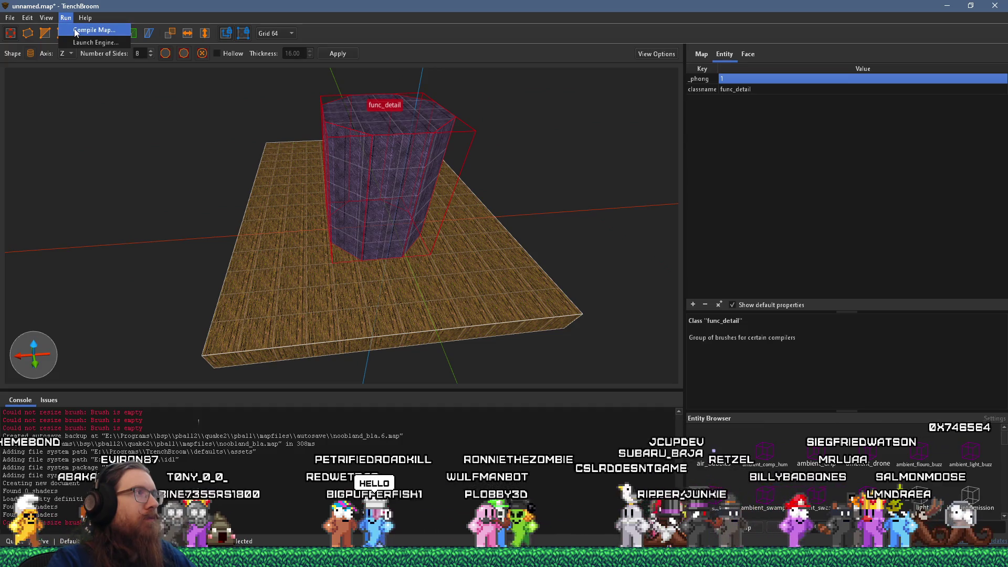
pyautogui.click(75, 30)
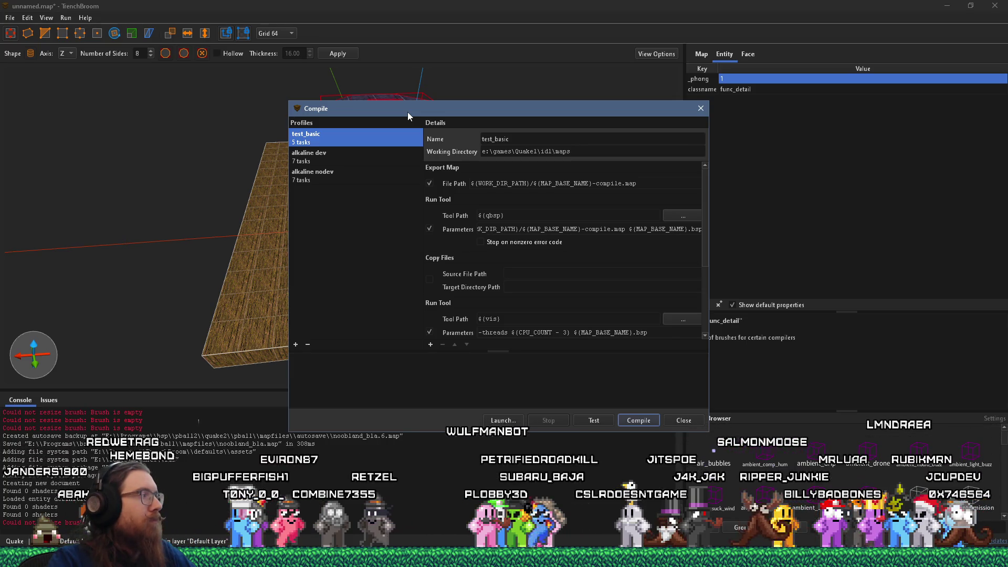
pyautogui.scroll(-3, 702, 237)
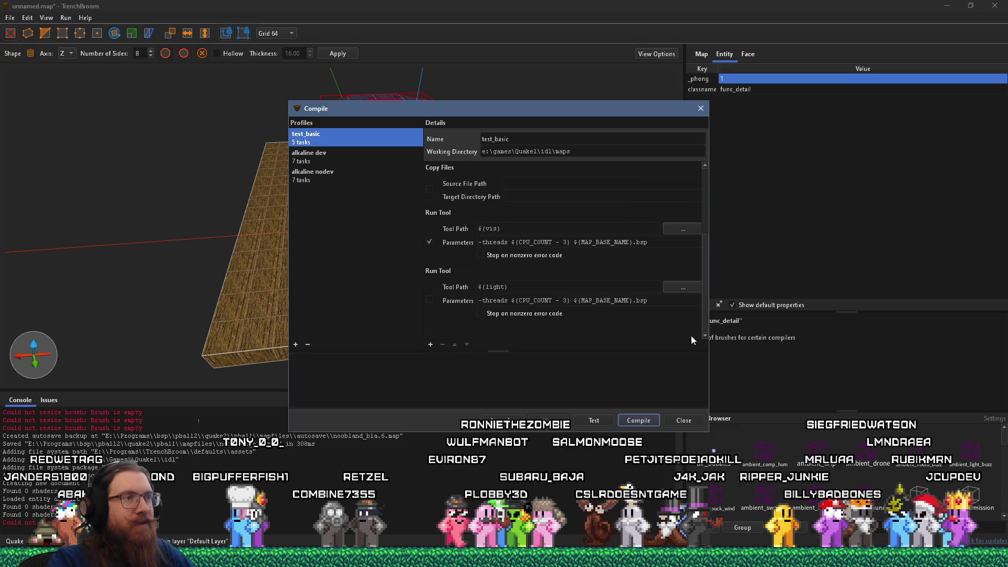
pyautogui.scroll(3, 691, 330)
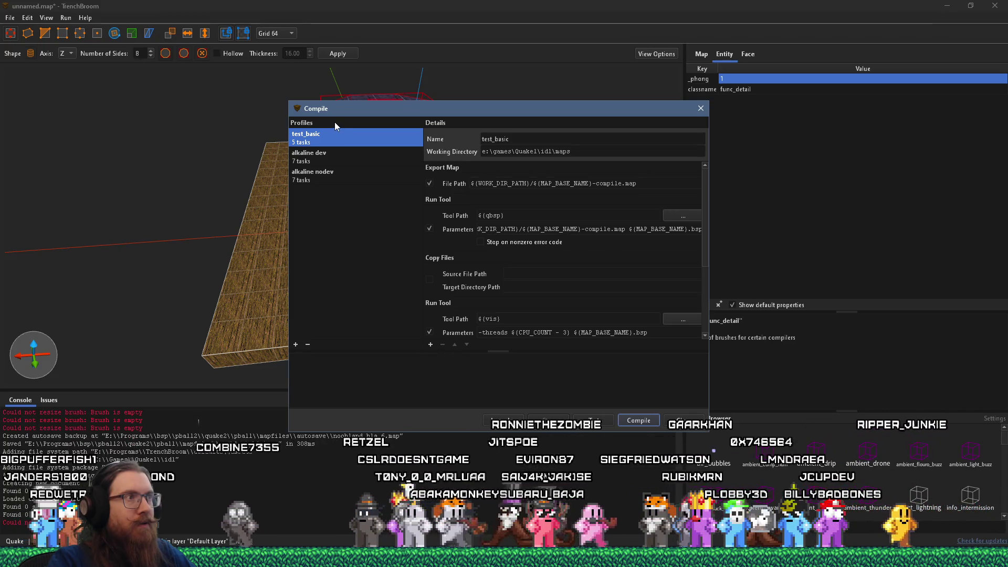
pyautogui.click(322, 180)
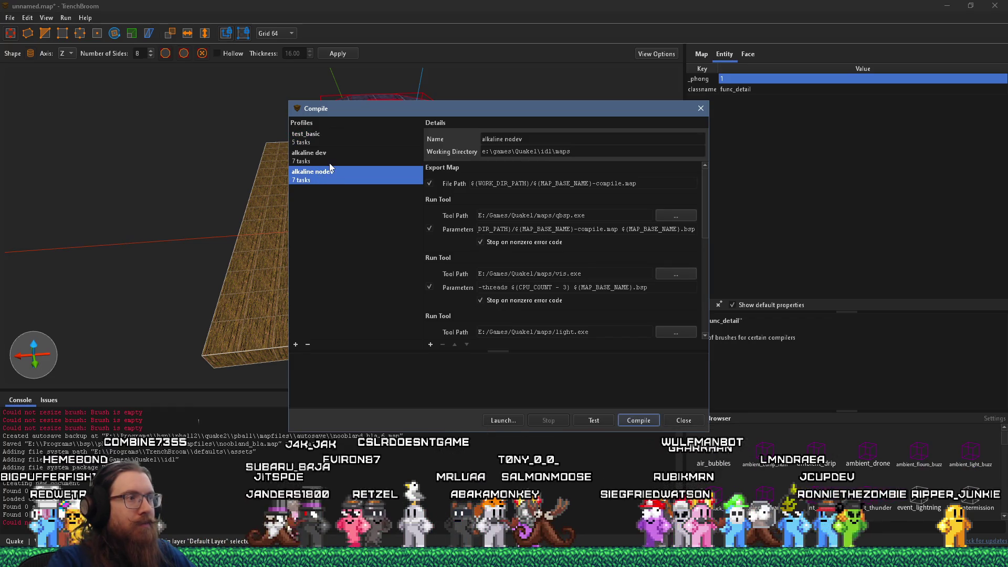
pyautogui.click(295, 345)
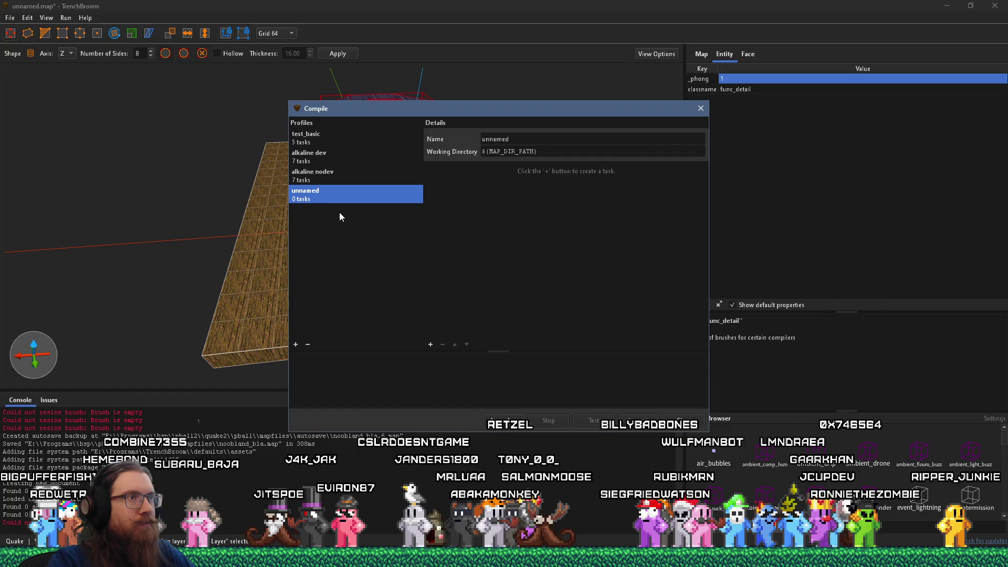
# - Rename the new compile profile to bsp_import_test, briefly comparing with test_basic's tasks
pyautogui.moveTo(509, 138); pyautogui.dragTo(497, 137)
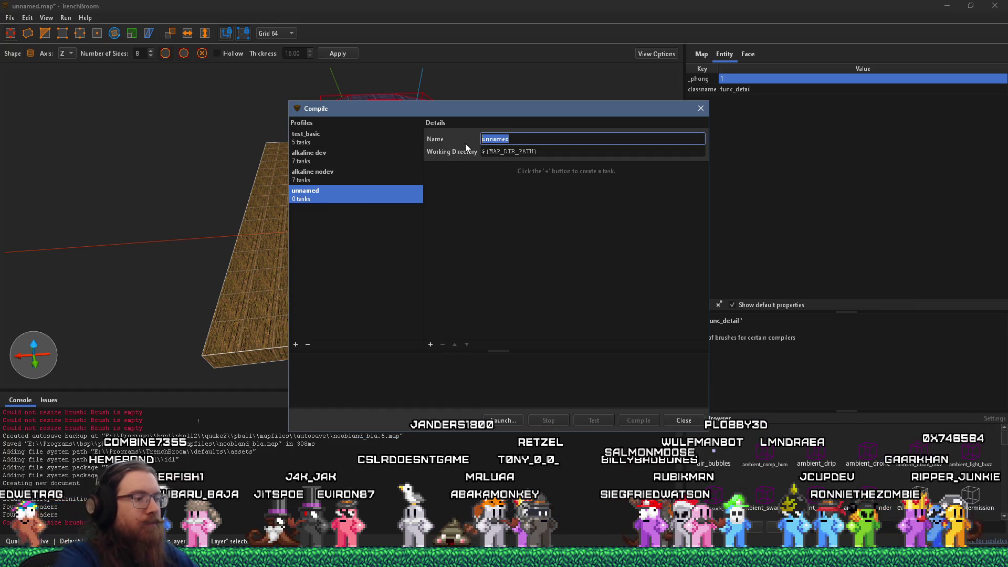
pyautogui.write('bsp')
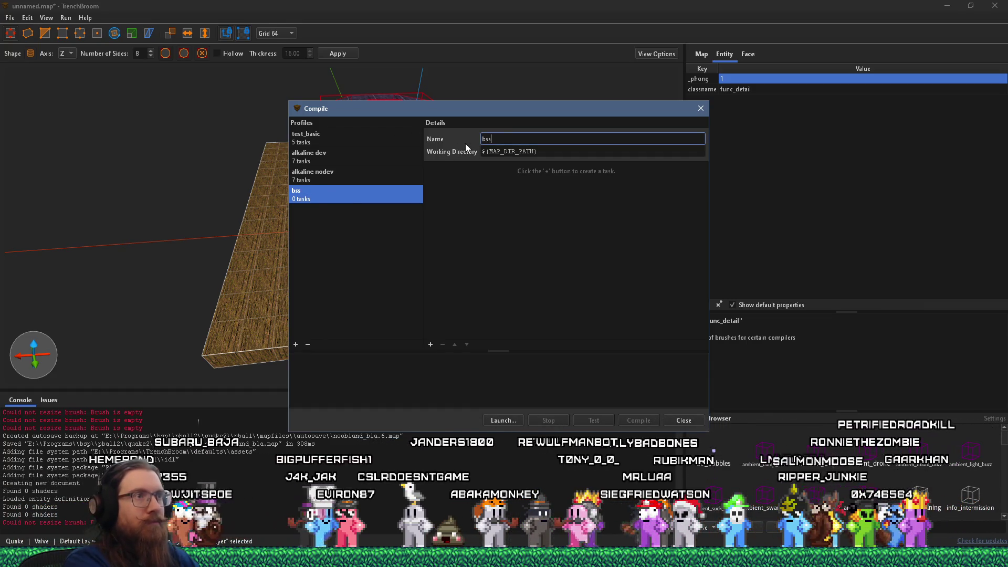
pyautogui.write('_import_test')
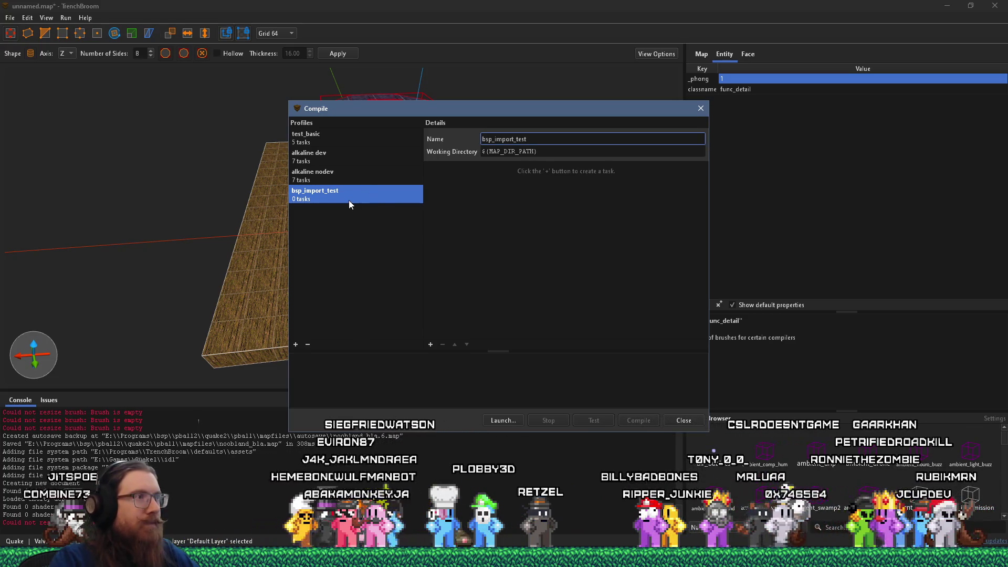
pyautogui.click(323, 136)
pyautogui.click(330, 192)
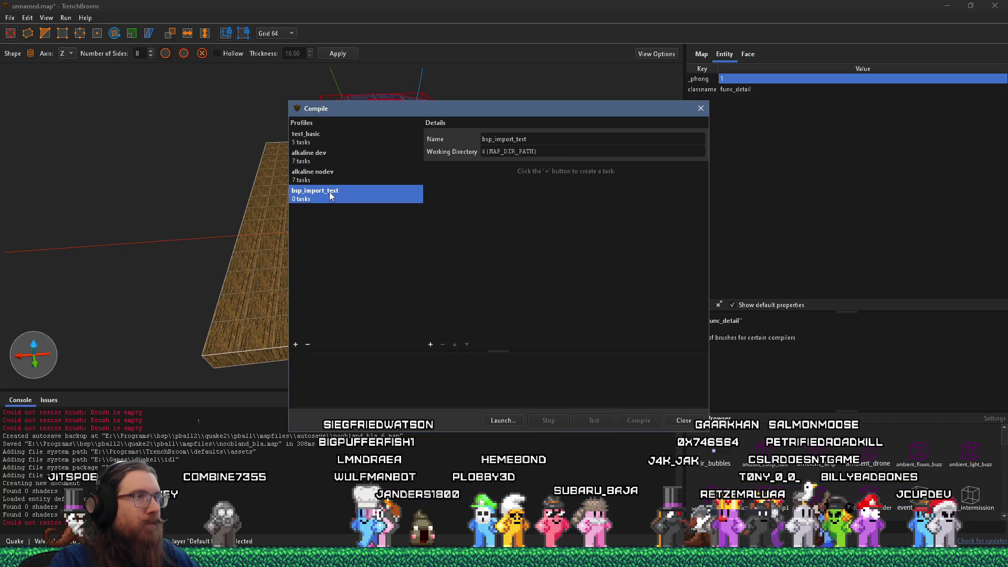
pyautogui.click(430, 346)
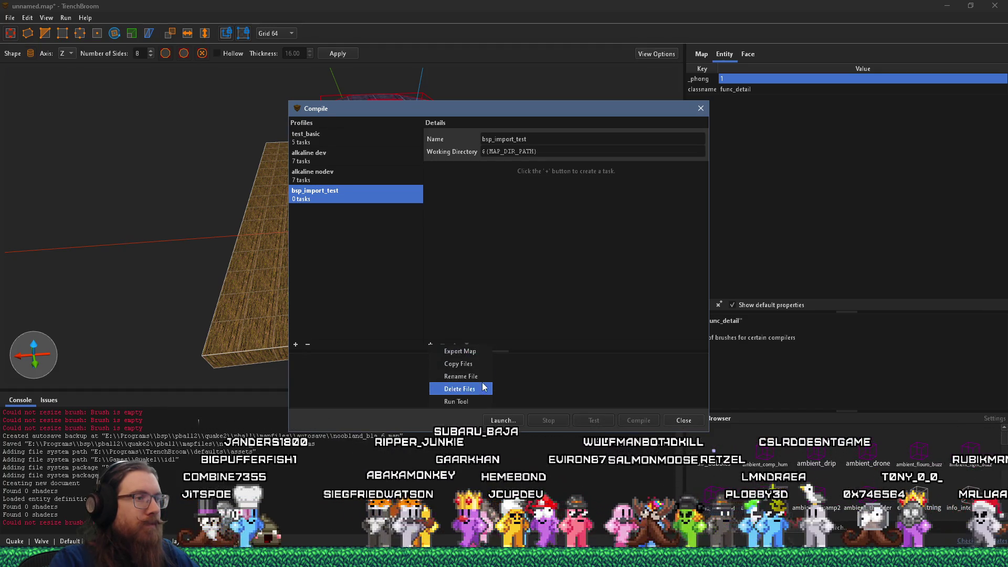
# - Add a Run Tool task using qbsp.exe from E:\Projects\KOOK\art_source\map_sources
pyautogui.click(481, 402)
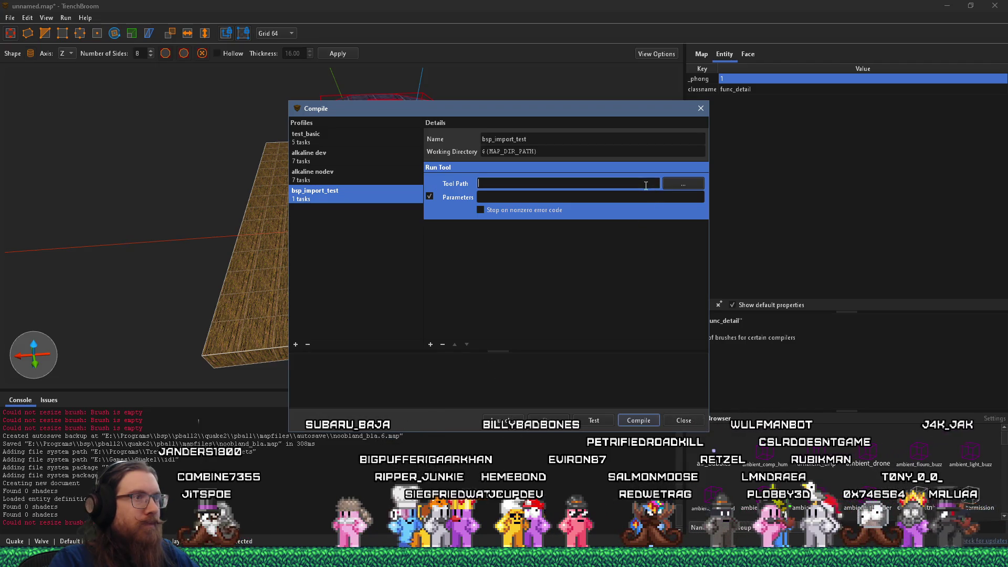
pyautogui.click(683, 183)
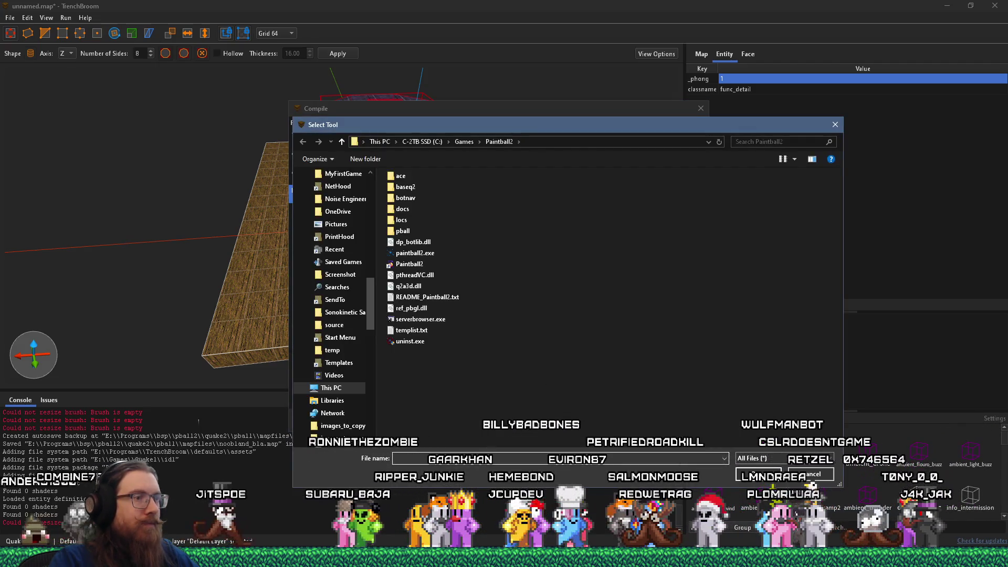
pyautogui.write('e:')
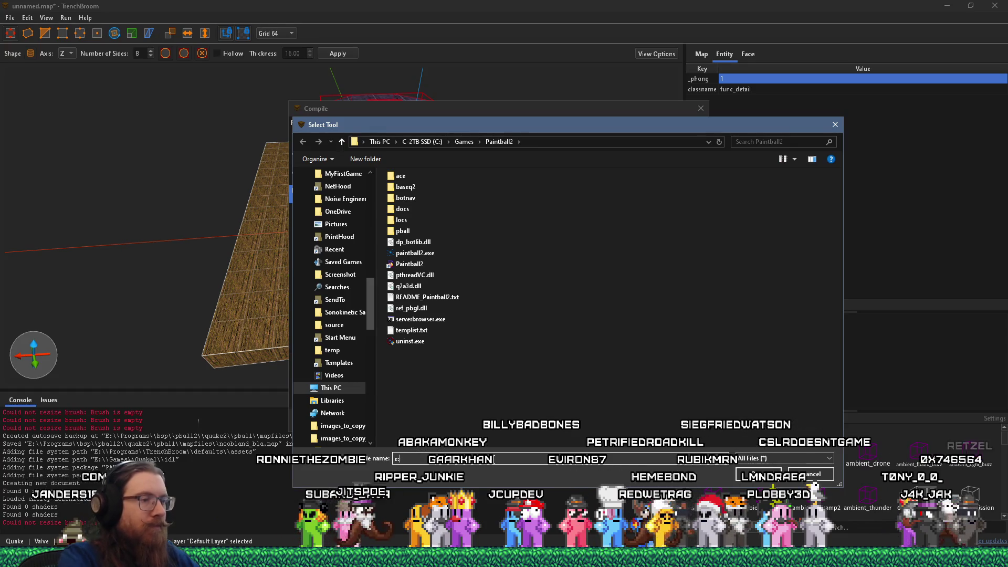
pyautogui.write('\\projects\\kook\\')
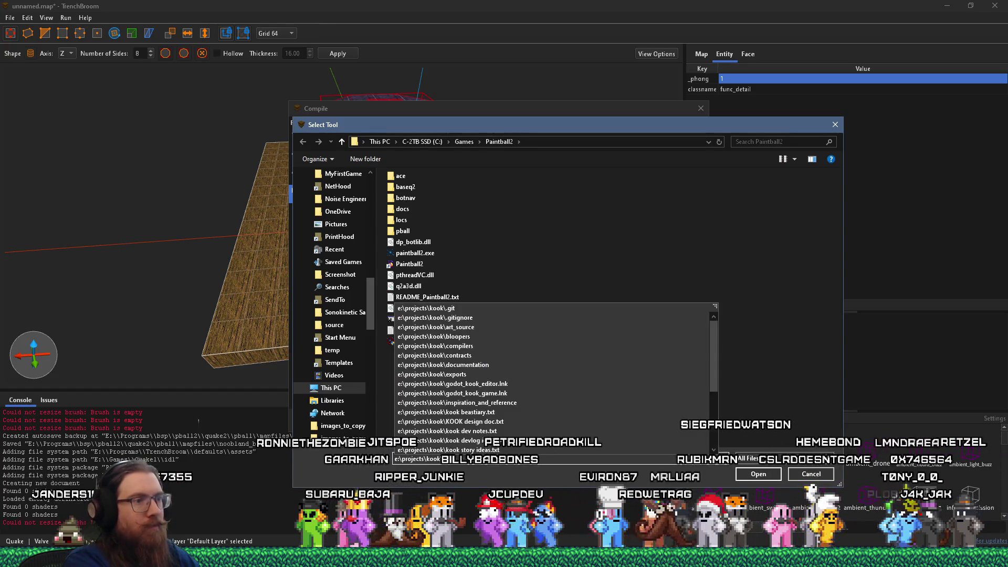
pyautogui.click(435, 327)
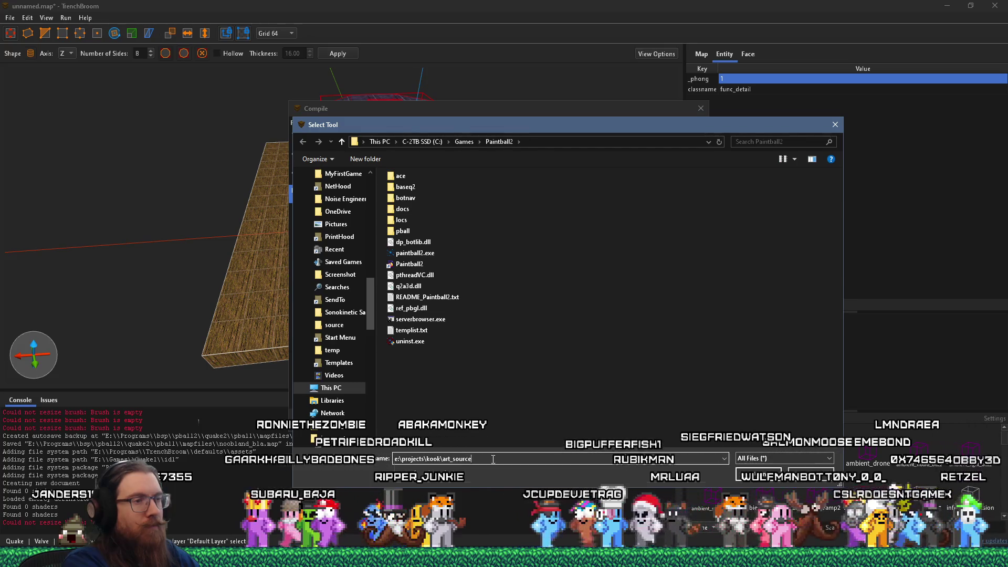
pyautogui.write('\\map_sources')
pyautogui.press('Return')
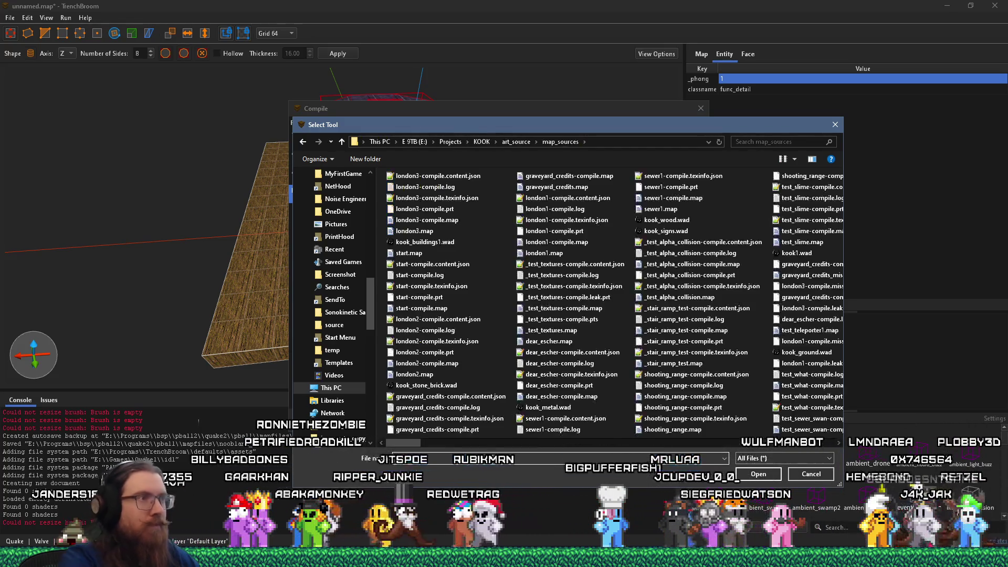
pyautogui.scroll(-3, 498, 392)
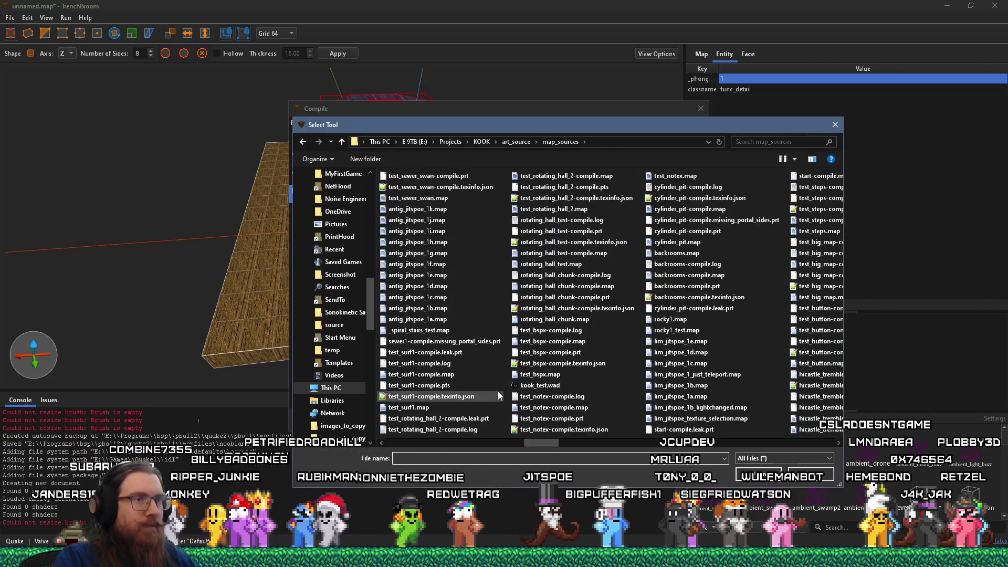
pyautogui.write('q')
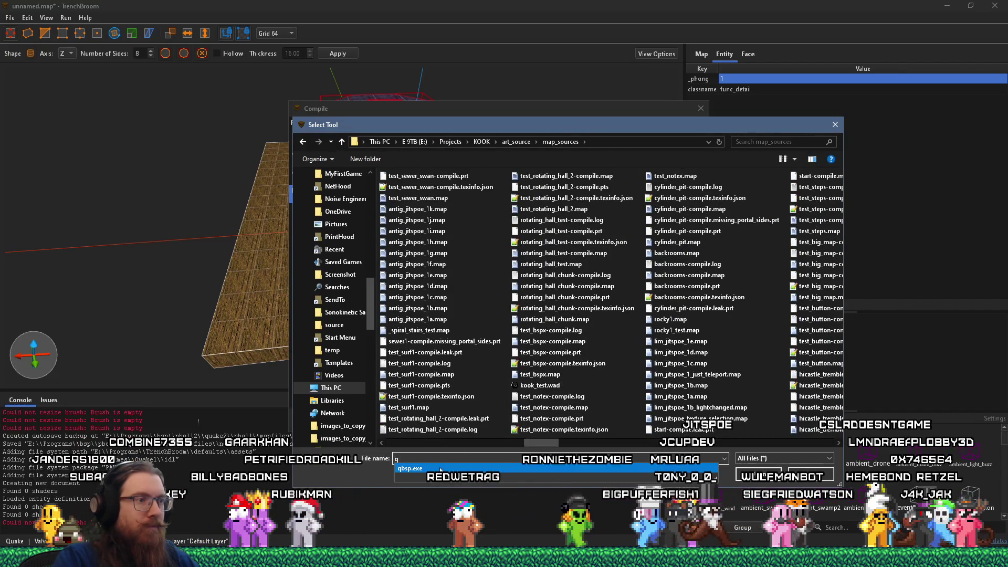
pyautogui.click(440, 468)
pyautogui.click(739, 475)
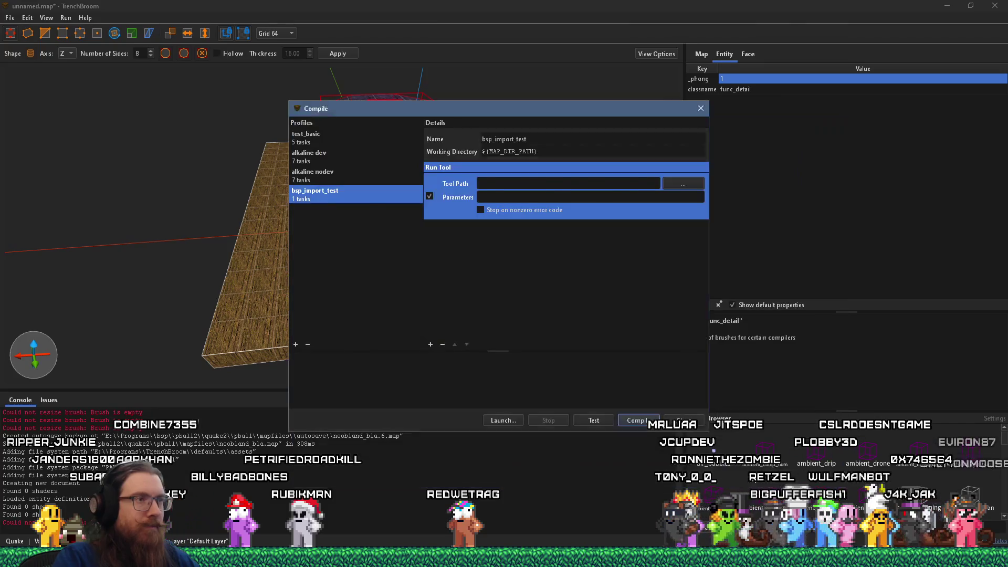
pyautogui.click(576, 197)
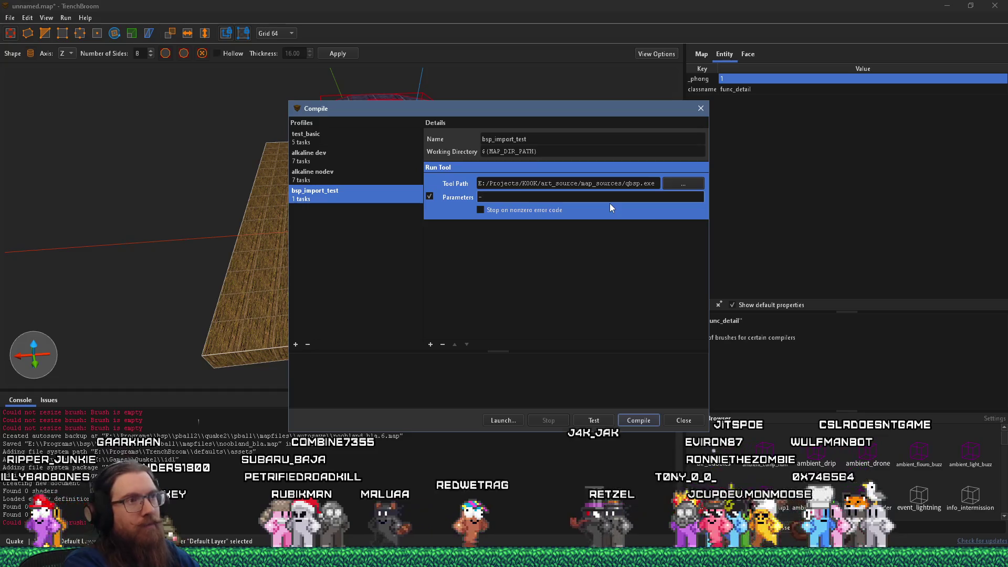
# - Enter '--wrbrusuhes -nosplit' as the qbsp task's parameters, checking the ericw-tools docs
pyautogui.write('-')
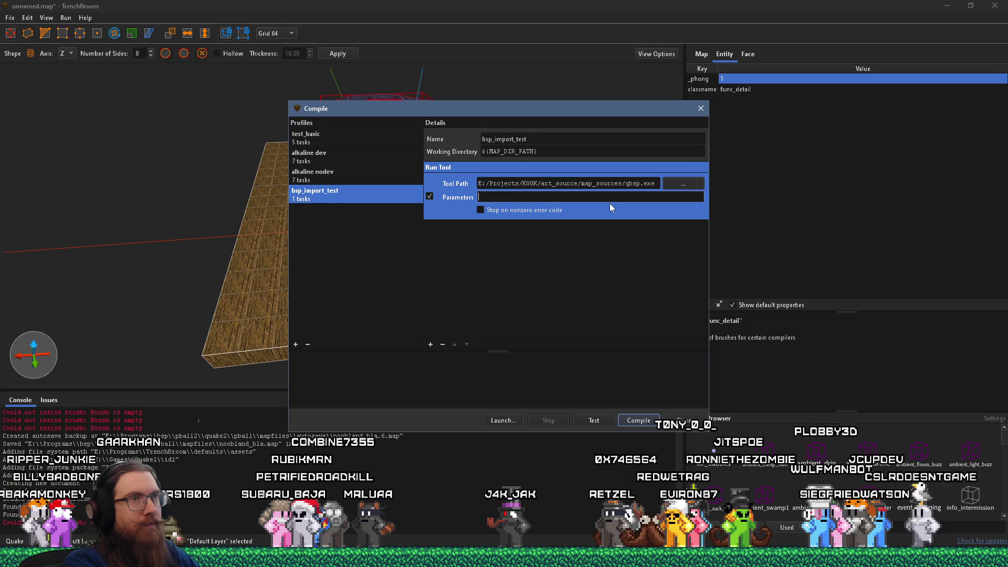
pyautogui.write('-wrbrusu')
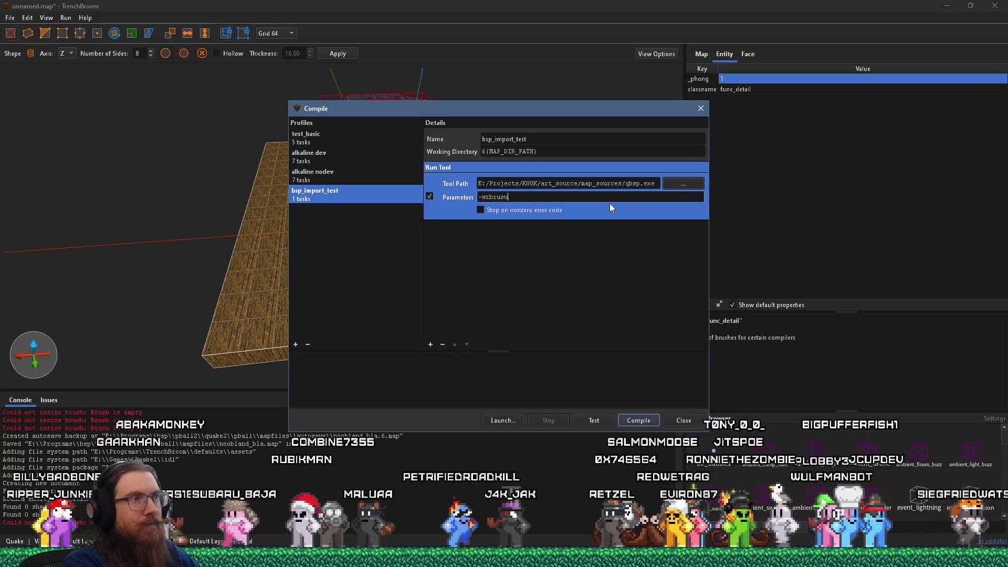
pyautogui.write('hes')
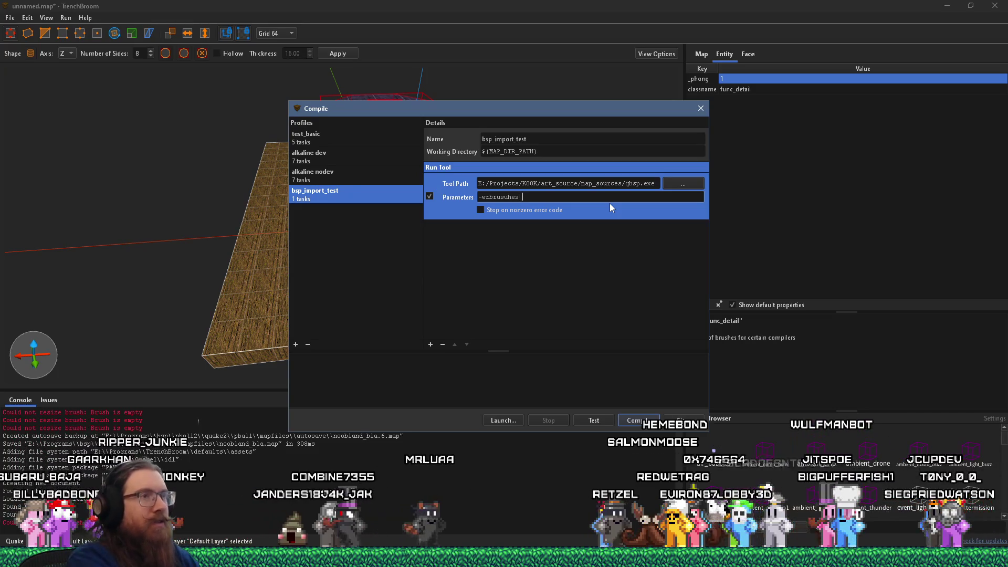
pyautogui.write(' -nosplit')
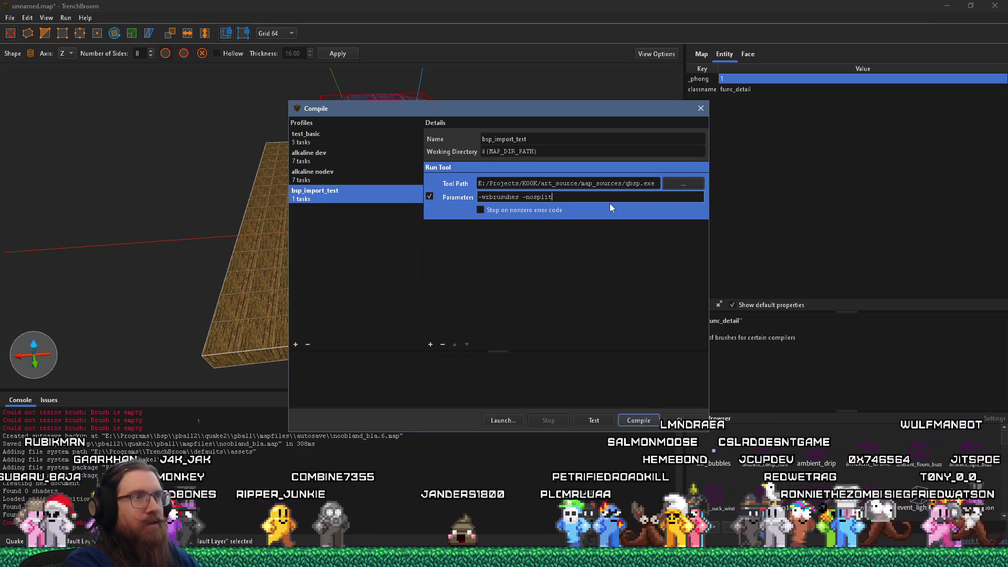
pyautogui.hotkey('alt', 'Tab')
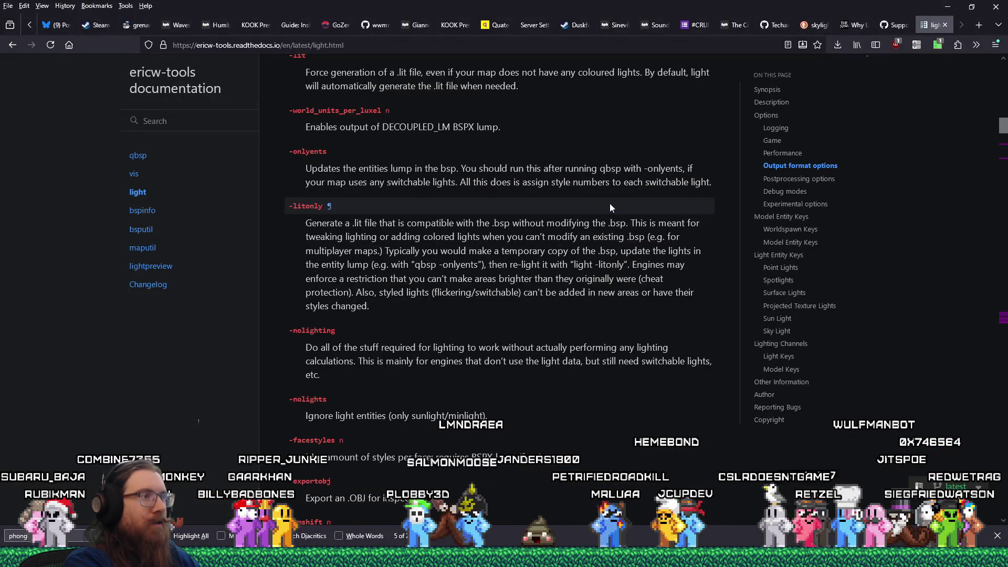
pyautogui.hotkey('alt', 'Tab')
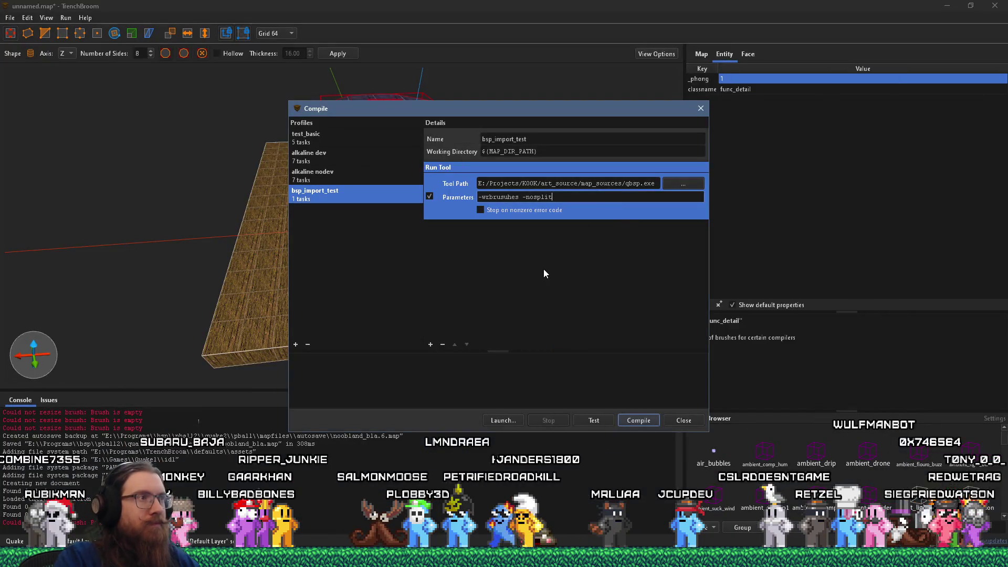
pyautogui.click(430, 345)
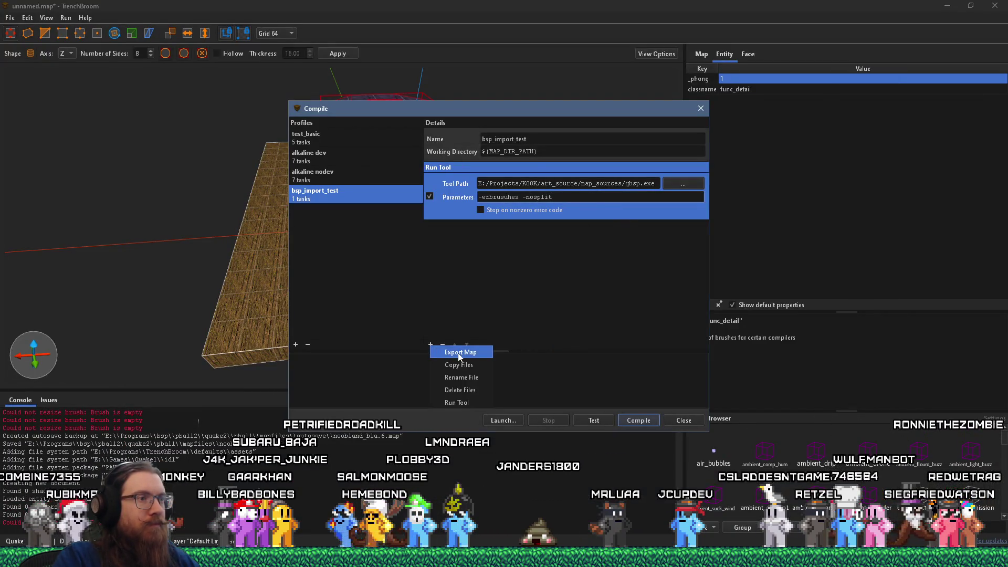
# - Add a second Run Tool task and start choosing its executable
pyautogui.click(456, 403)
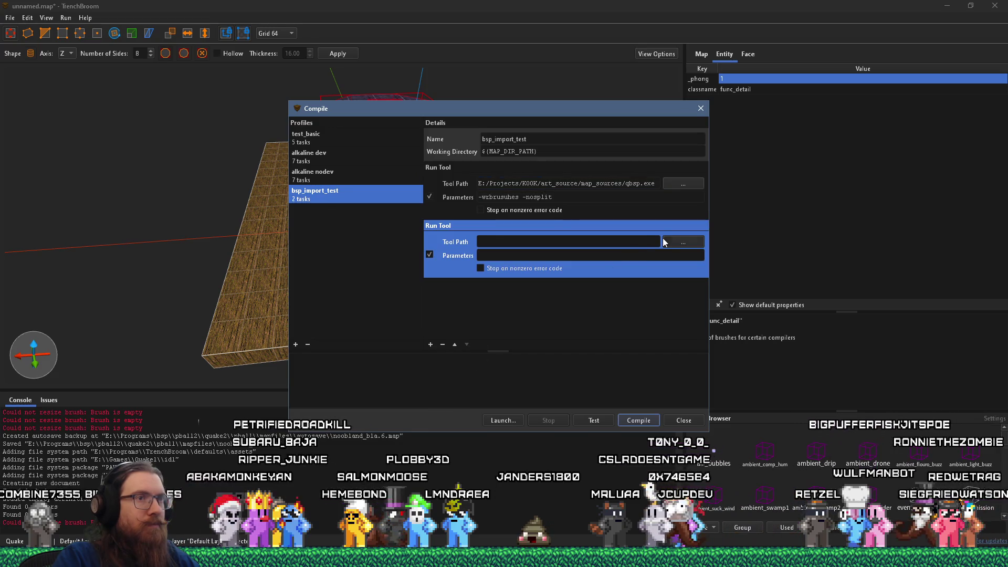
pyautogui.click(672, 242)
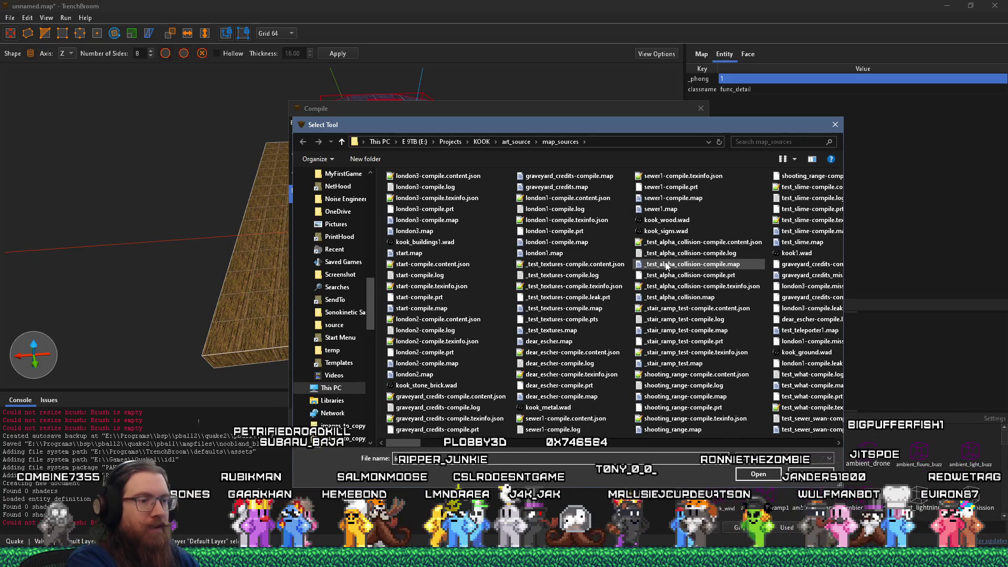
pyautogui.press('super+r')
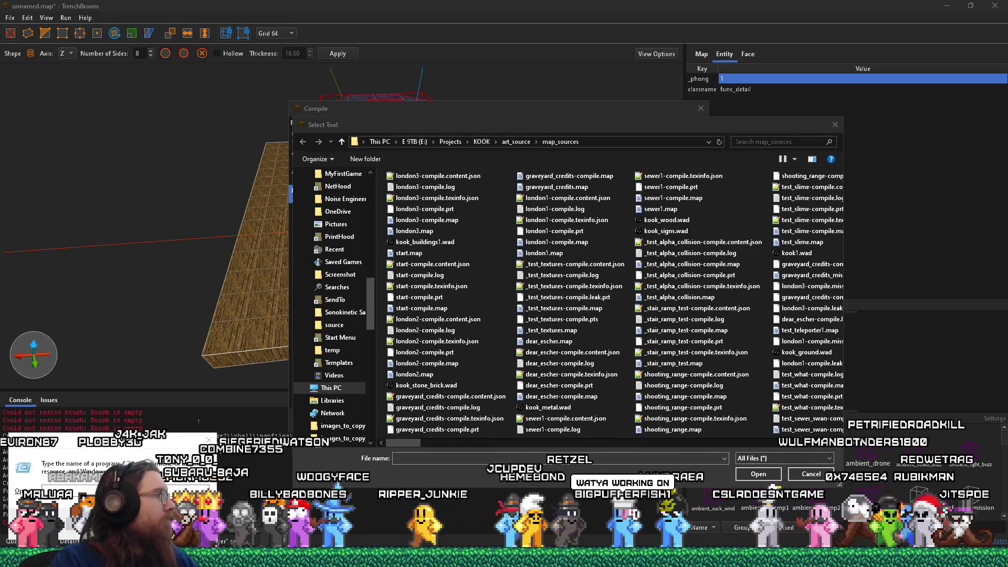
# - Arrange the quake2 util Explorer window beside the Select Tool file picker
pyautogui.hotkey('alt', 'Tab')
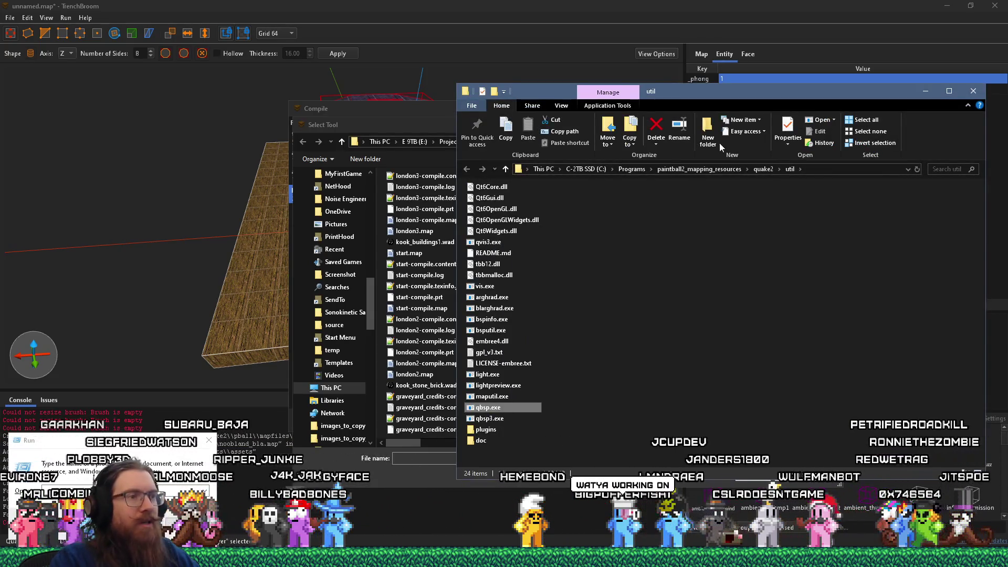
pyautogui.moveTo(687, 104); pyautogui.dragTo(766, 56)
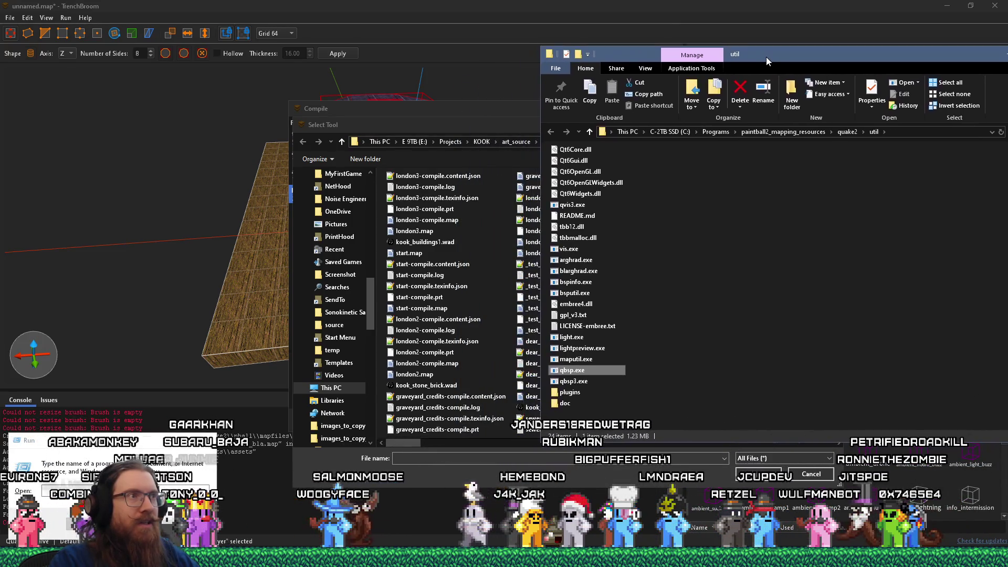
pyautogui.click(408, 112)
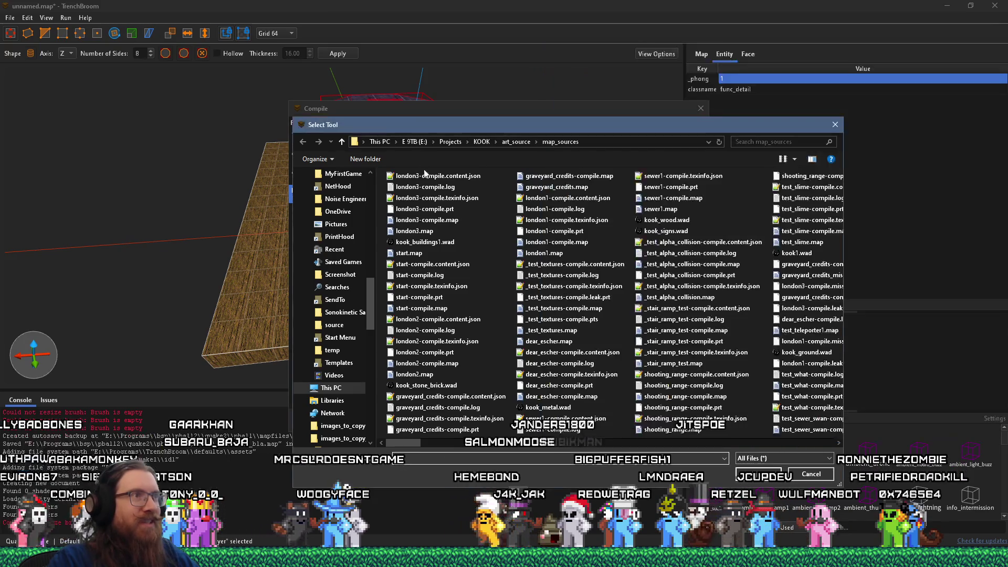
pyautogui.moveTo(502, 124)
pyautogui.mouseDown()
pyautogui.moveTo(509, 219)
pyautogui.moveTo(470, 113)
pyautogui.mouseUp()
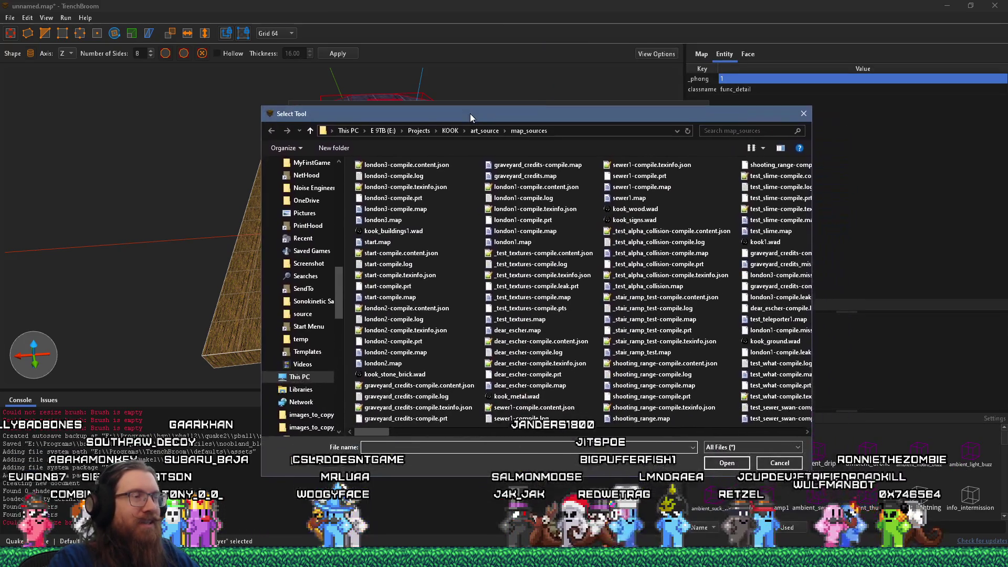
pyautogui.hotkey('alt', 'Tab')
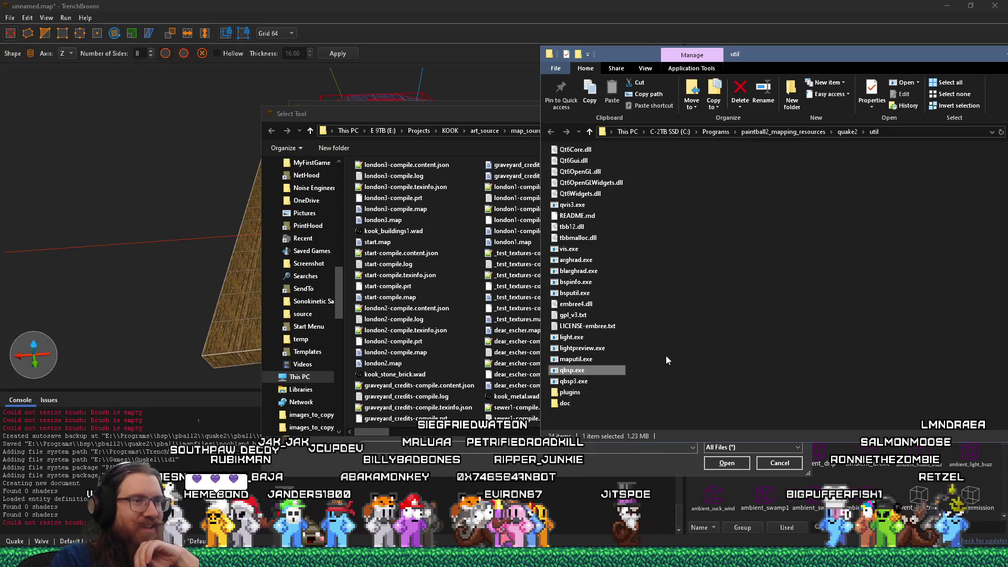
# - Copy light.exe from quake2\util into map_sources and set it as the second task's tool
pyautogui.click(574, 339)
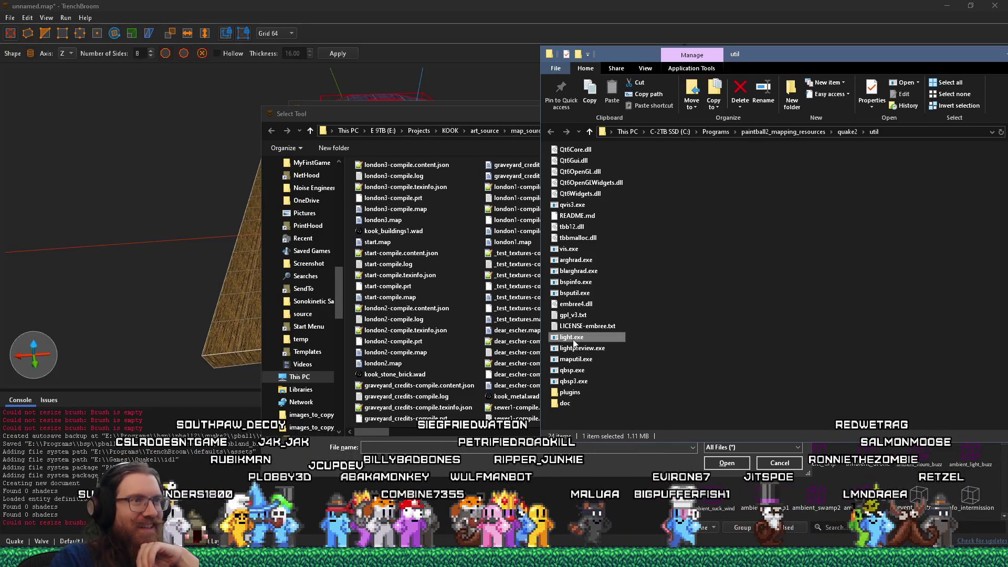
pyautogui.rightClick(573, 340)
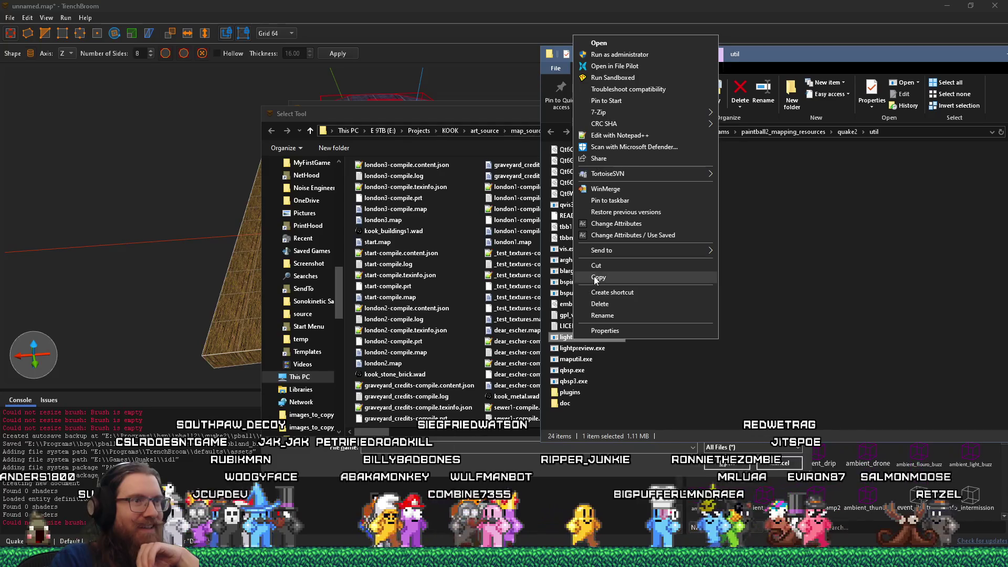
pyautogui.click(595, 278)
pyautogui.click(478, 281)
pyautogui.rightClick(479, 282)
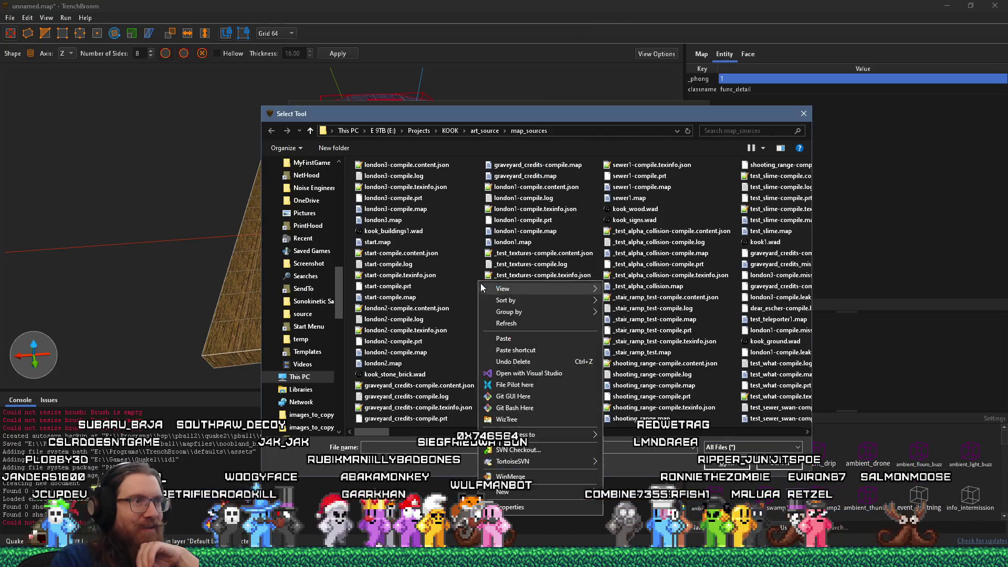
pyautogui.click(503, 338)
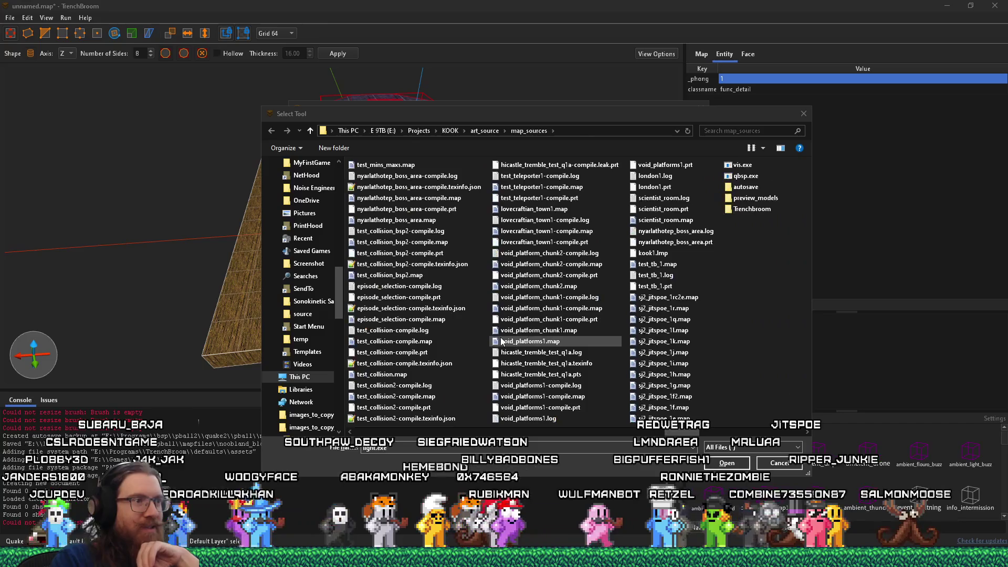
pyautogui.press('Return')
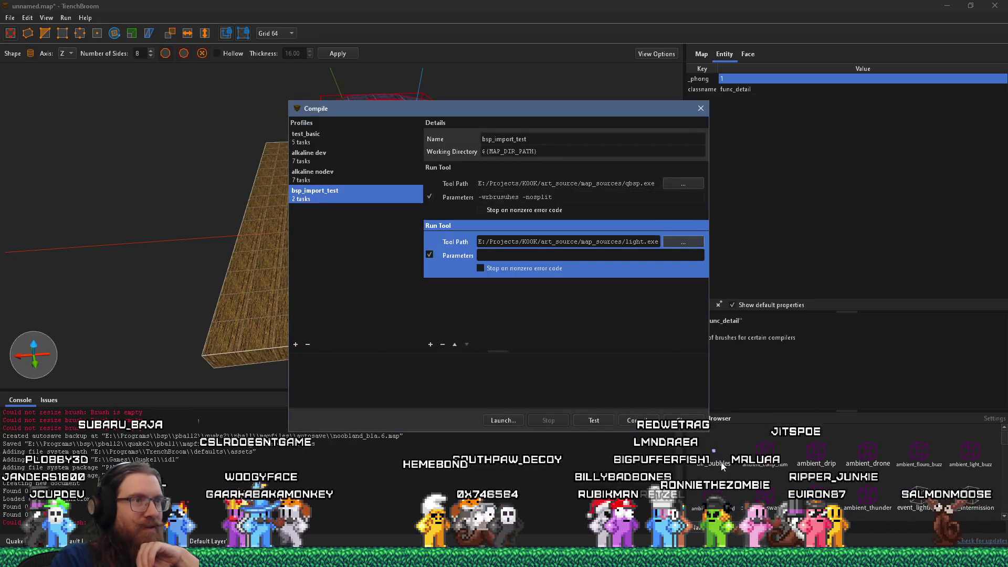
# - Give the light task parameters -nolight -wrnormals and fix the qbsp typo to -wrbrushes
pyautogui.press('Tab')
pyautogui.write('-')
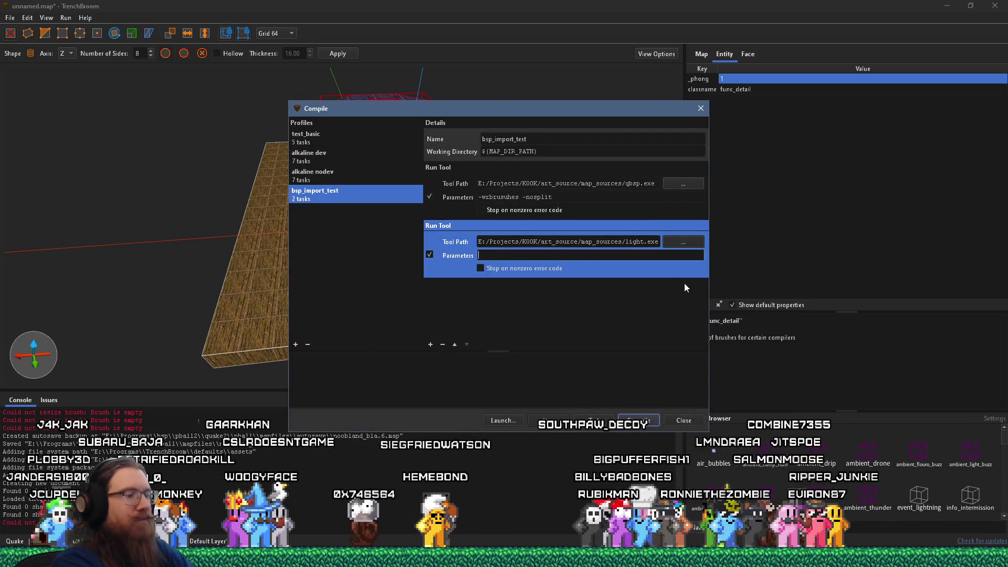
pyautogui.write('nolight -')
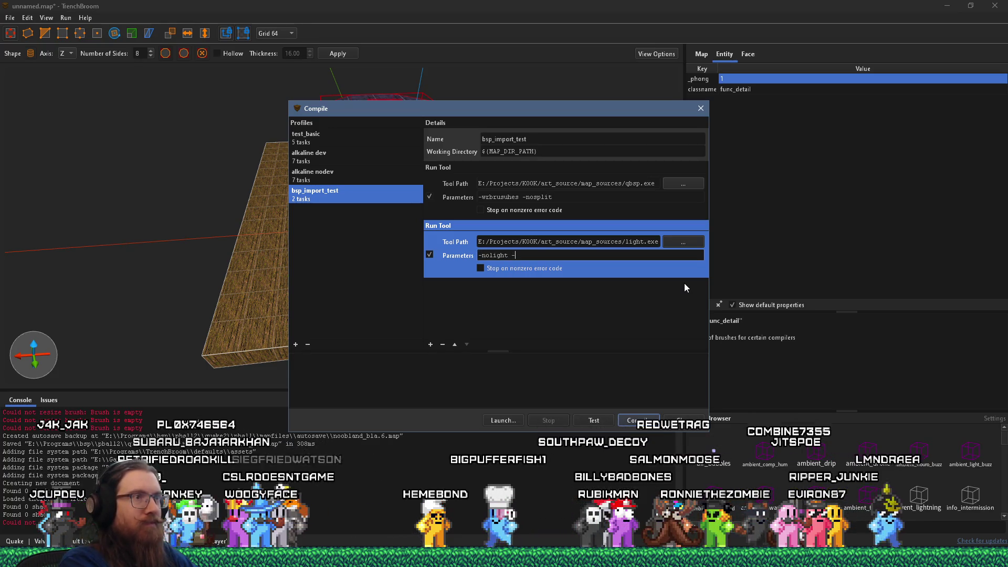
pyautogui.write('wrnormals')
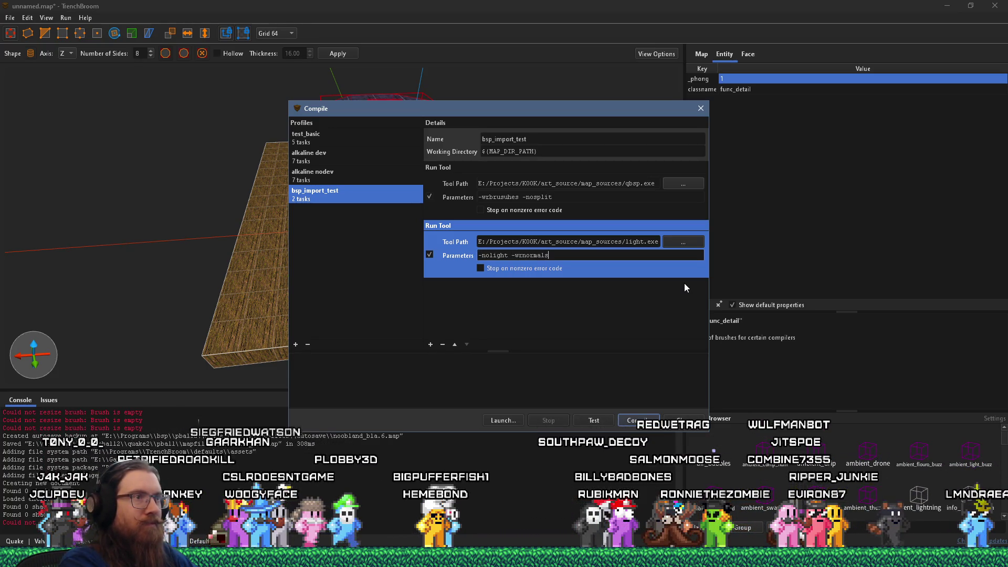
pyautogui.click(507, 197)
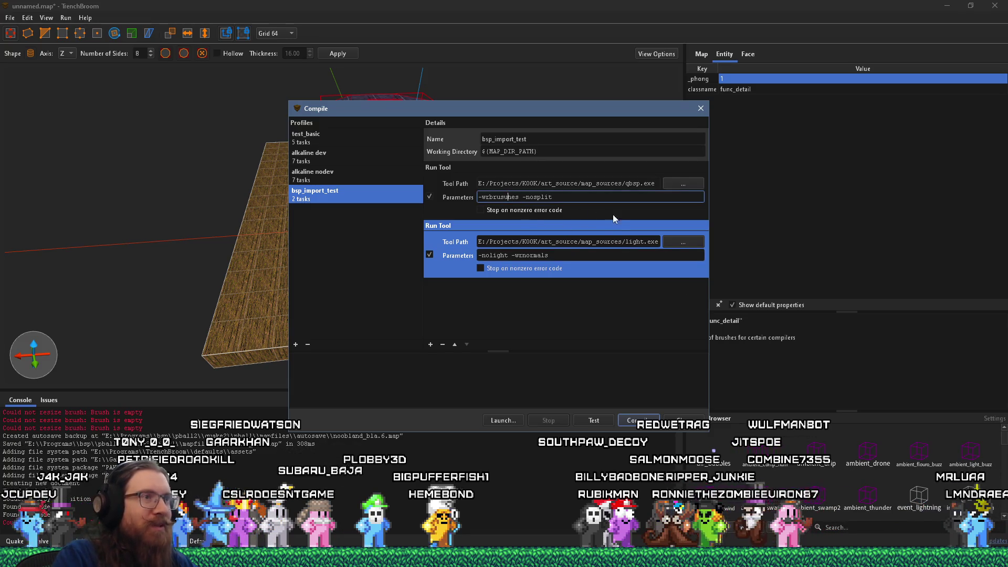
pyautogui.press('BackSpace')
pyautogui.write('h')
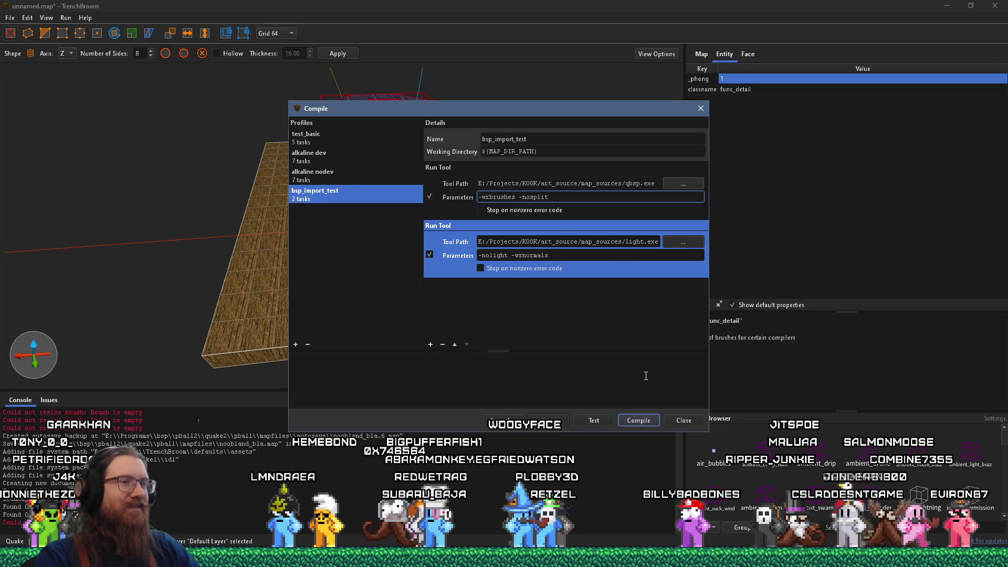
# - Run the two-task compile and resize the window and output log to read the errors
pyautogui.click(647, 421)
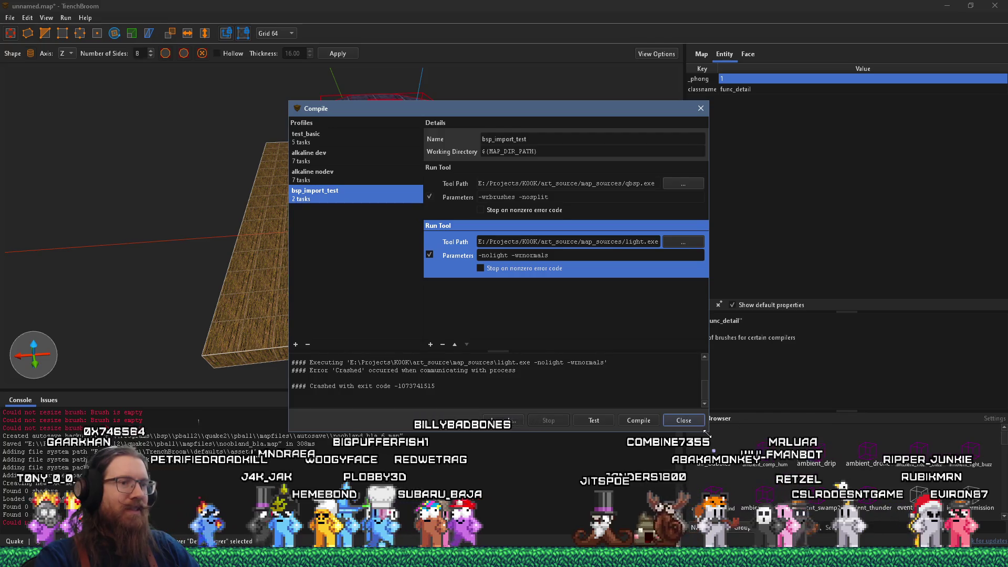
pyautogui.moveTo(709, 429); pyautogui.dragTo(774, 517)
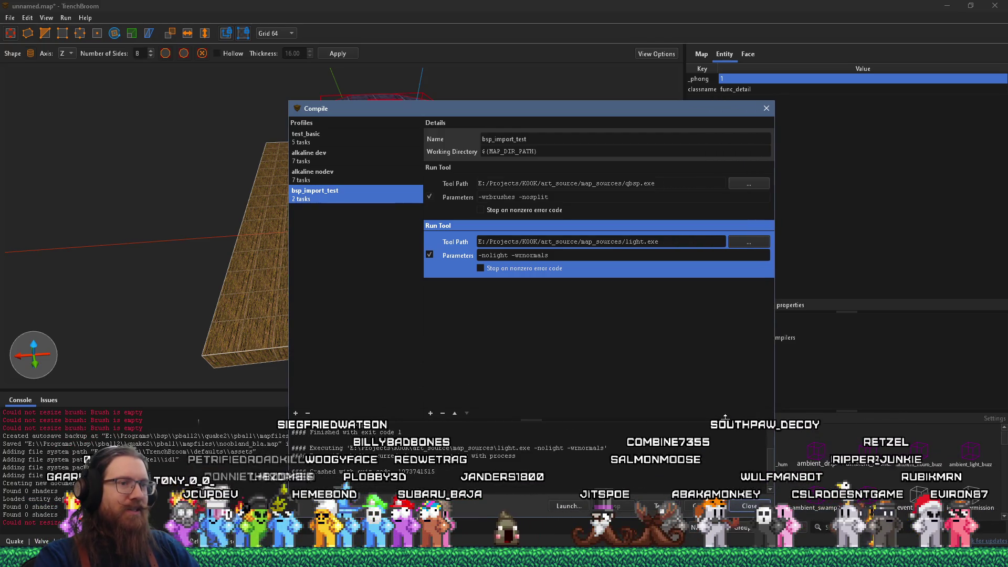
pyautogui.moveTo(725, 418); pyautogui.dragTo(722, 309)
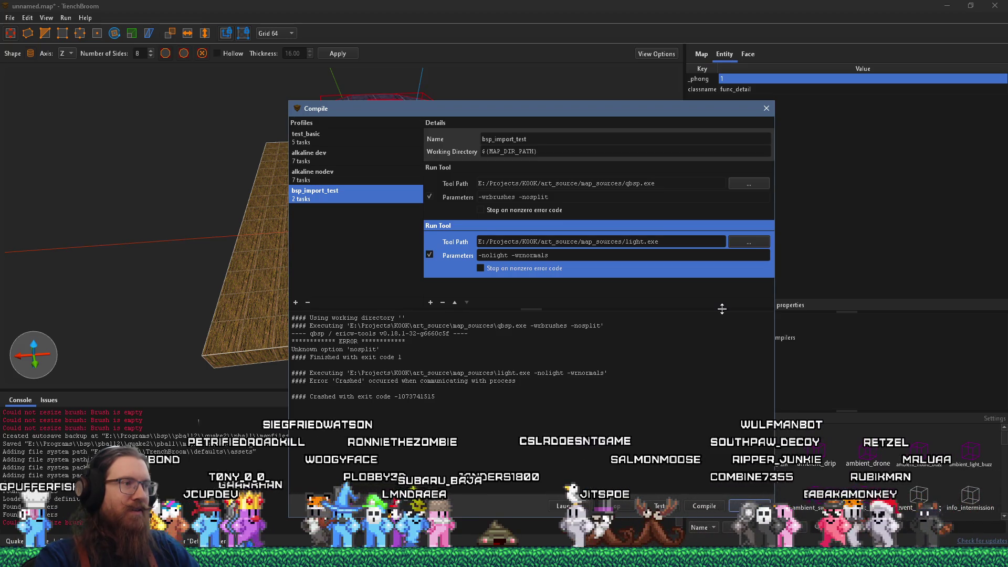
pyautogui.moveTo(722, 310); pyautogui.dragTo(732, 375)
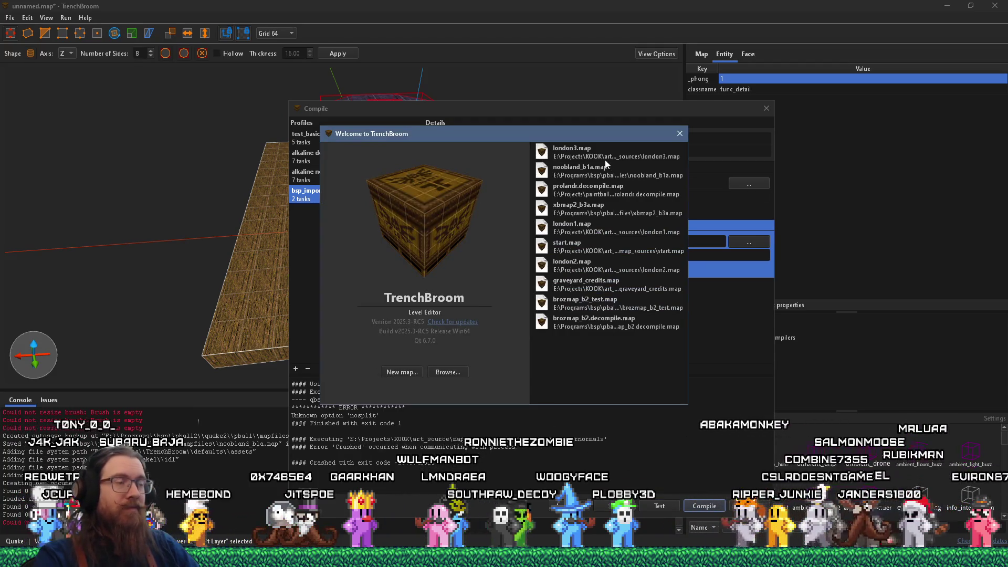
# - Open london3.map from the recent maps and bring up its compile settings
pyautogui.click(568, 153)
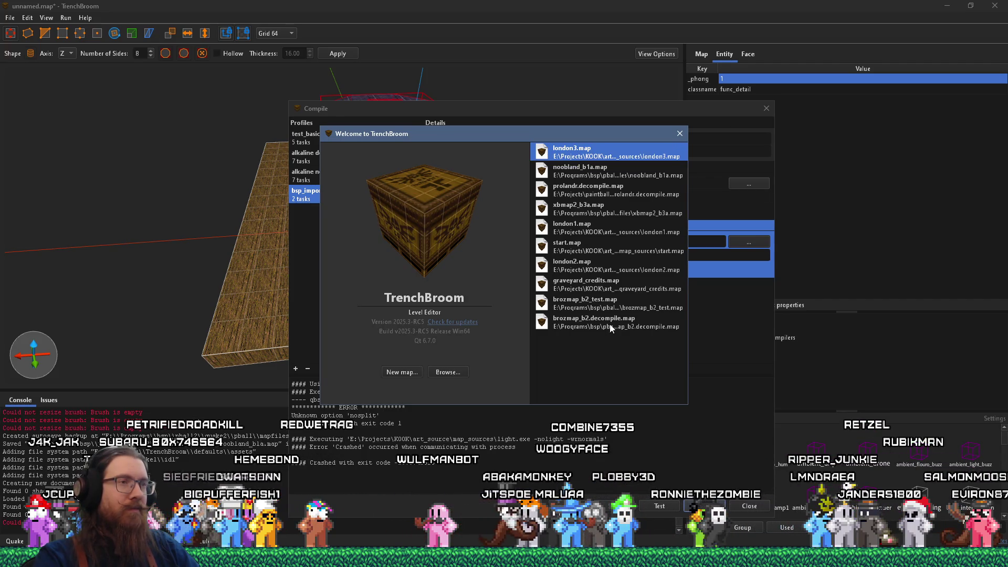
pyautogui.press('Return')
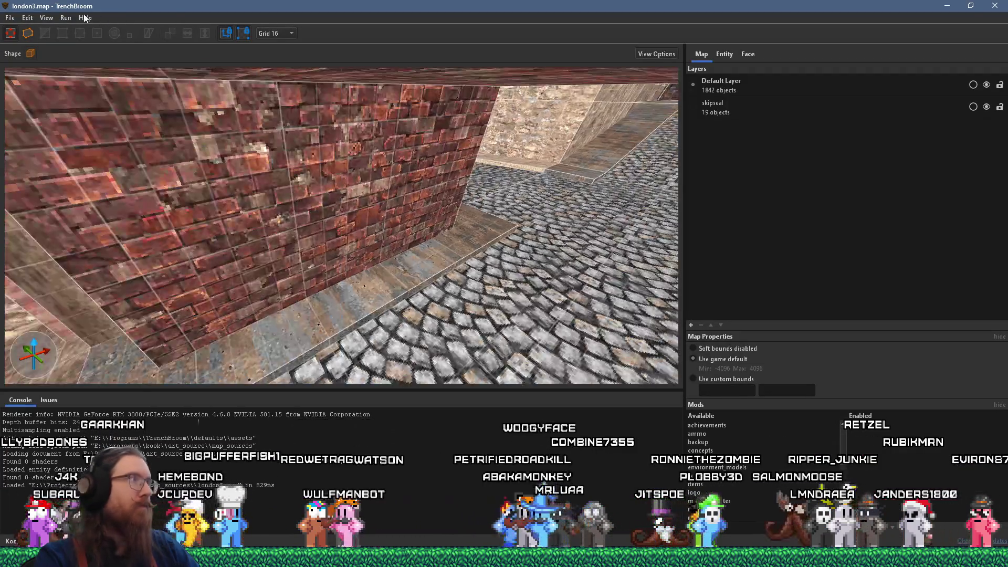
pyautogui.click(73, 29)
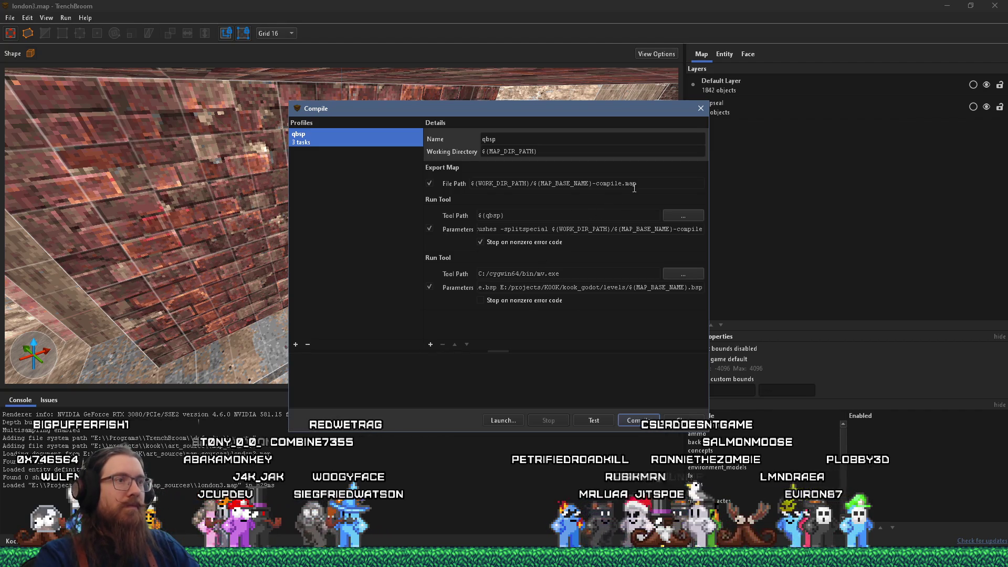
# - Inspect london3's Export Map path and qbsp parameters -subdivide 0 -wrbrushes -splitspecial
pyautogui.moveTo(622, 229); pyautogui.dragTo(702, 230)
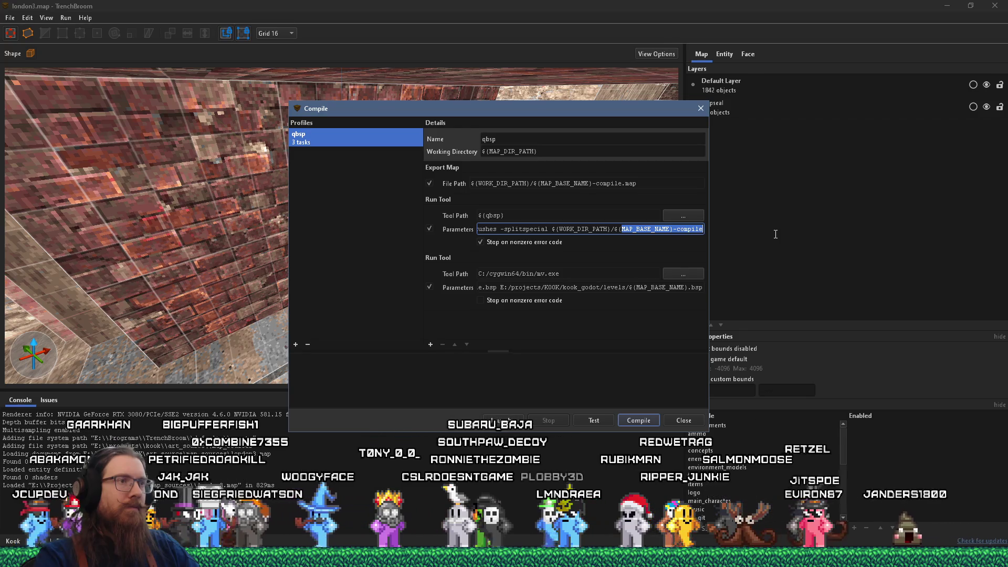
pyautogui.click(605, 188)
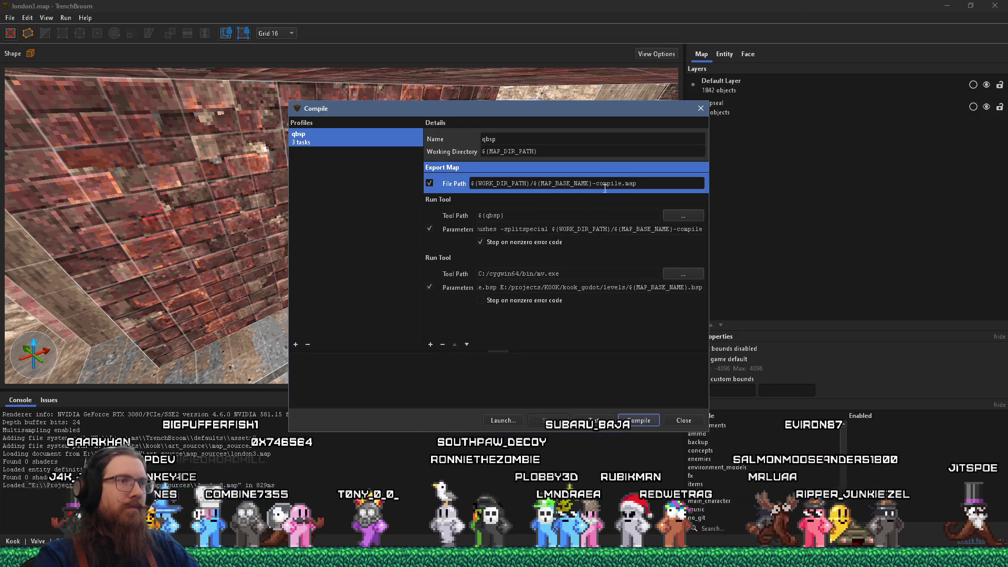
pyautogui.tripleClick(604, 185)
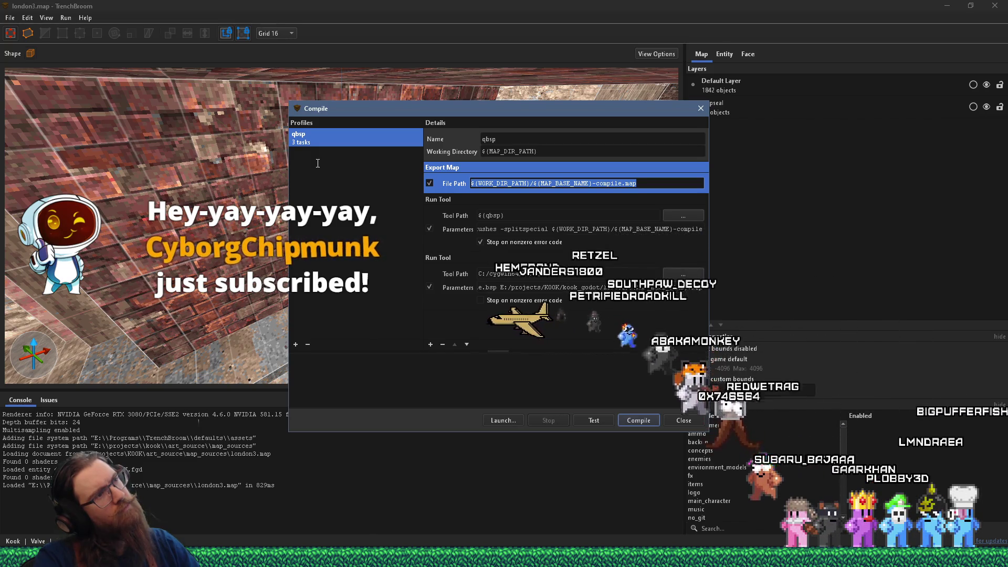
pyautogui.click(515, 226)
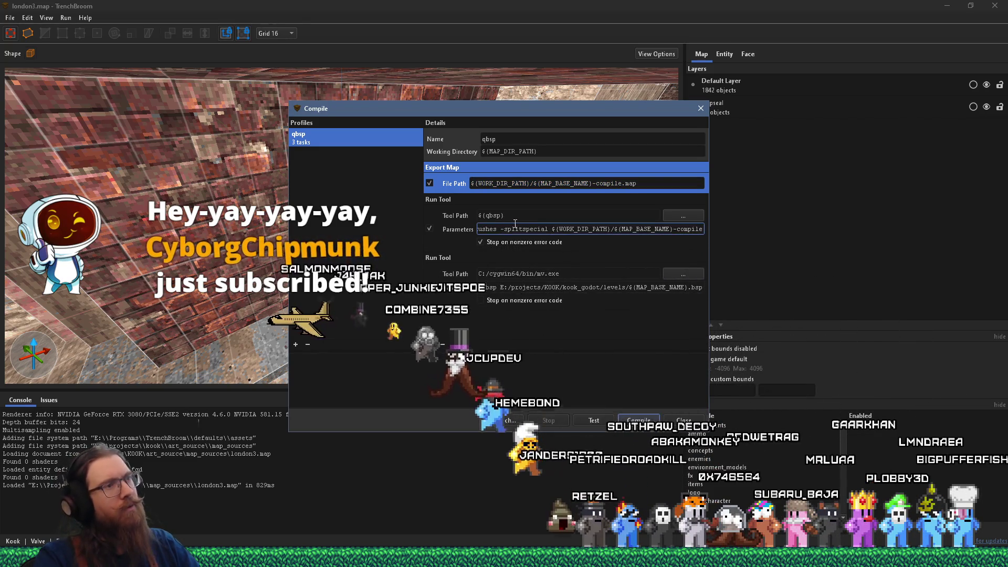
pyautogui.moveTo(515, 226); pyautogui.dragTo(446, 225)
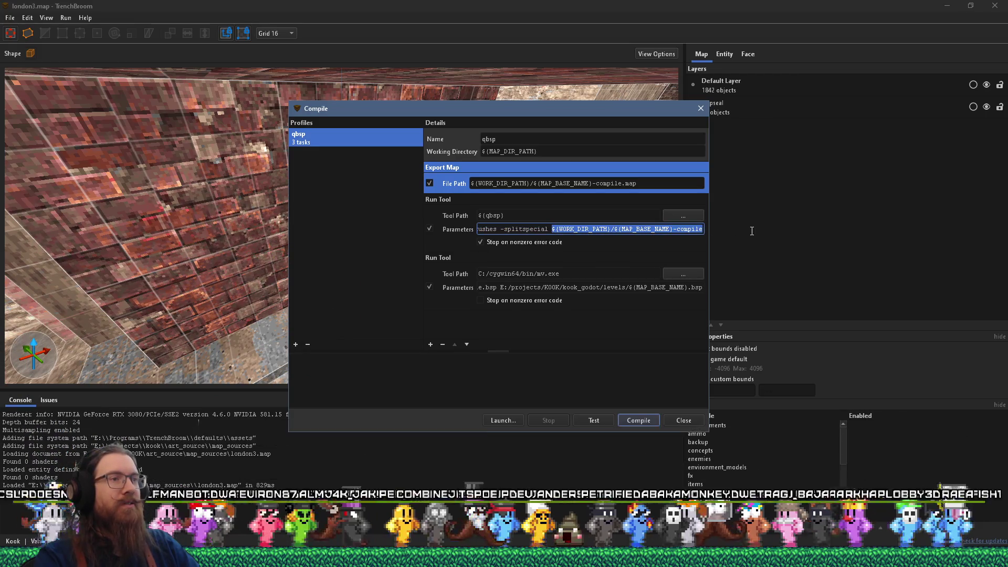
pyautogui.moveTo(551, 229); pyautogui.dragTo(353, 224)
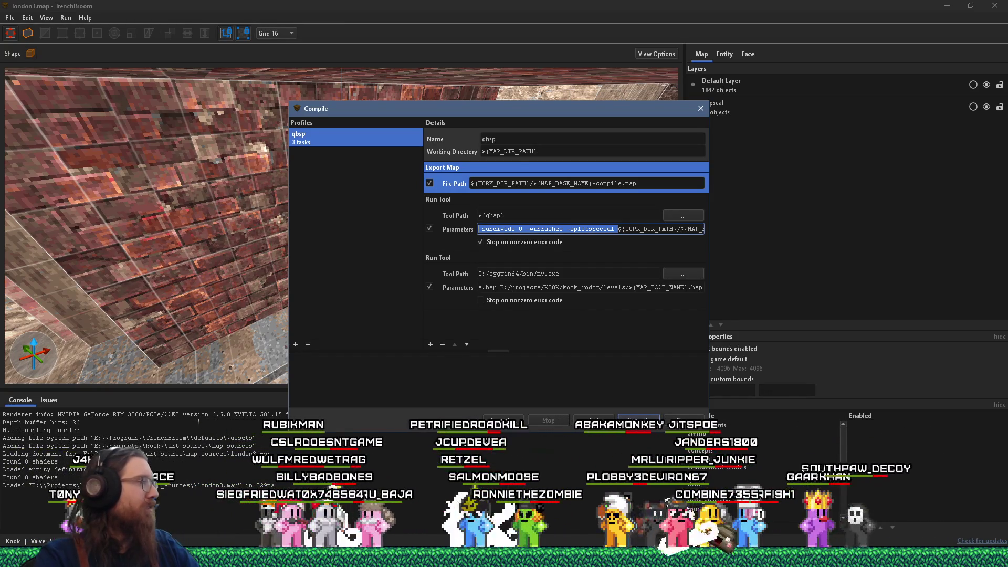
# - Copy london3's Export Map file path ${WORK_DIR_PATH}/${MAP_BASE_NAME}-compile.map
pyautogui.hotkey('alt', 'Tab')
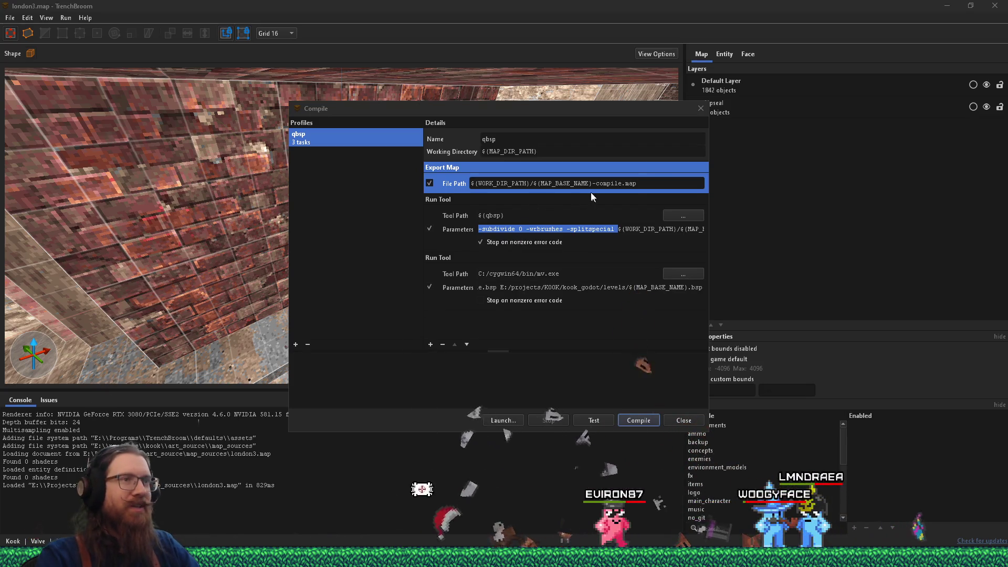
pyautogui.click(386, 185)
pyautogui.rightClick(604, 186)
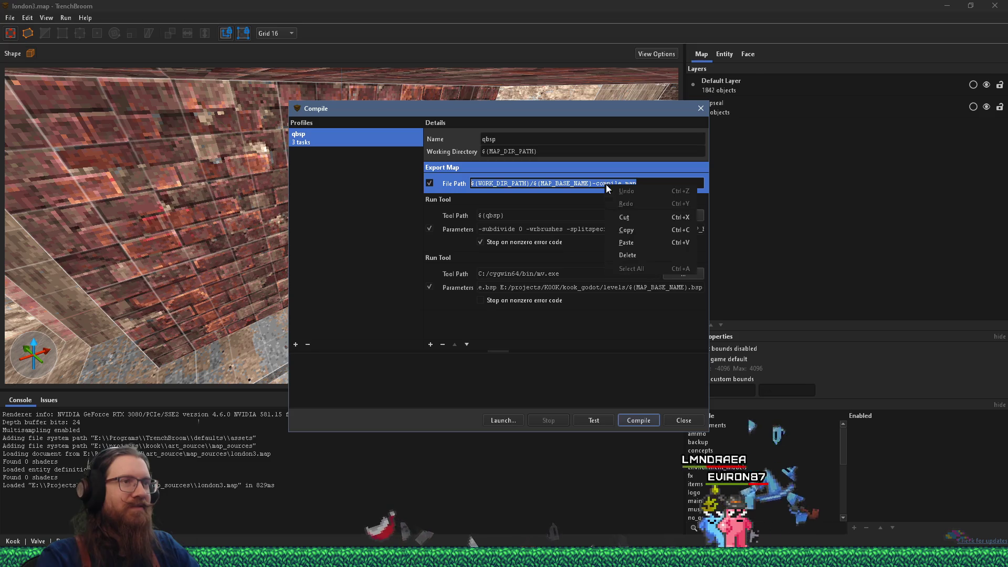
pyautogui.click(642, 234)
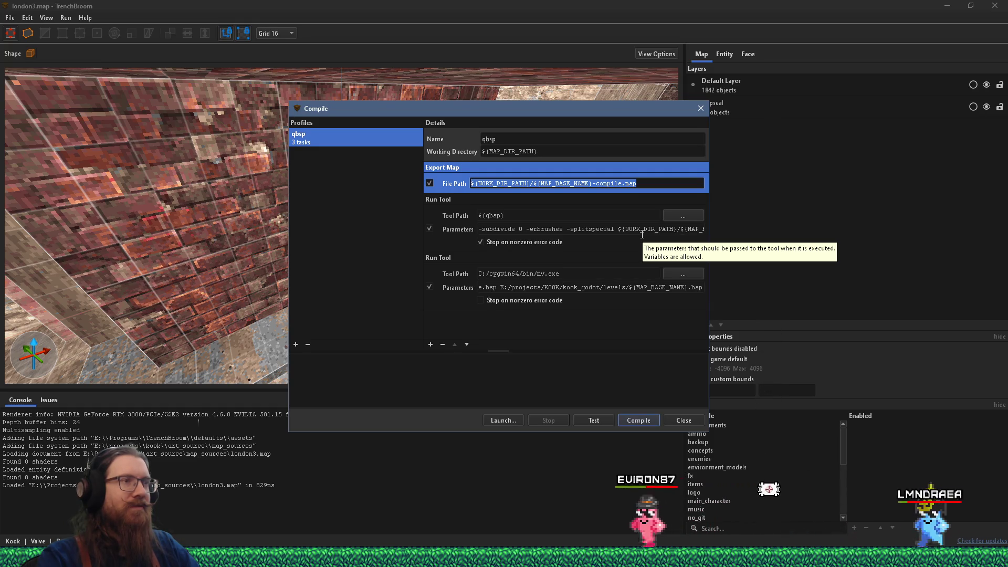
pyautogui.hotkey('alt', 'Tab')
pyautogui.hotkey('alt', 'Tab')
pyautogui.hotkey('alt', 'Tab')
pyautogui.hotkey('alt', 'Tab')
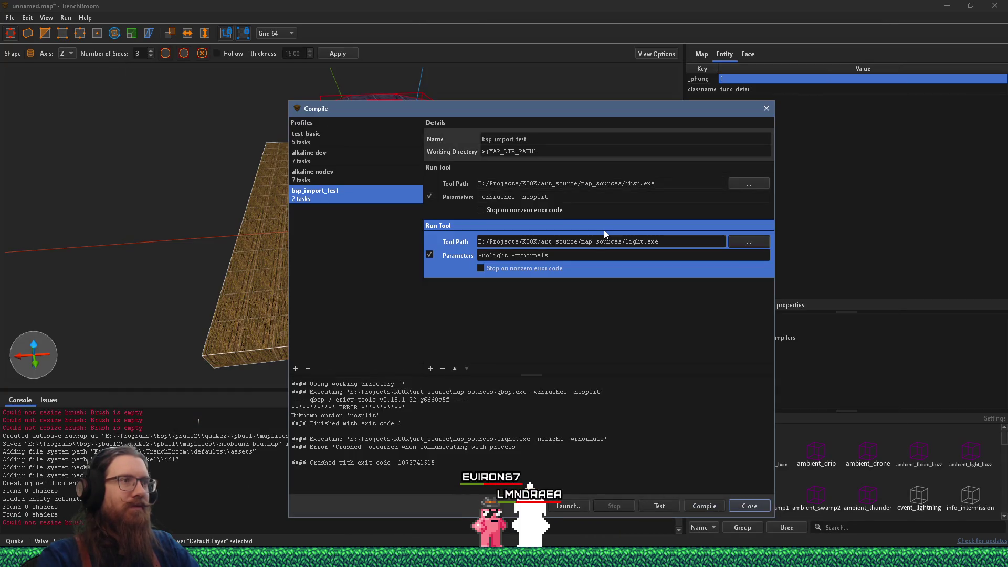
pyautogui.hotkey('alt', 'Tab')
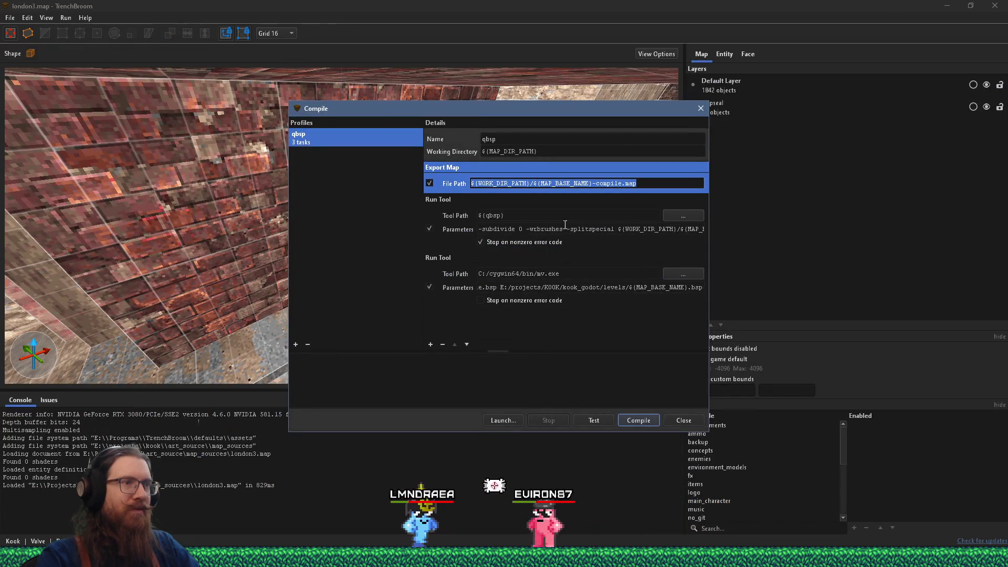
# - Replace bsp_import_test's qbsp parameters with london3's -subdivide 0 -wrbrushes -splitspecial
pyautogui.moveTo(619, 227); pyautogui.dragTo(403, 225)
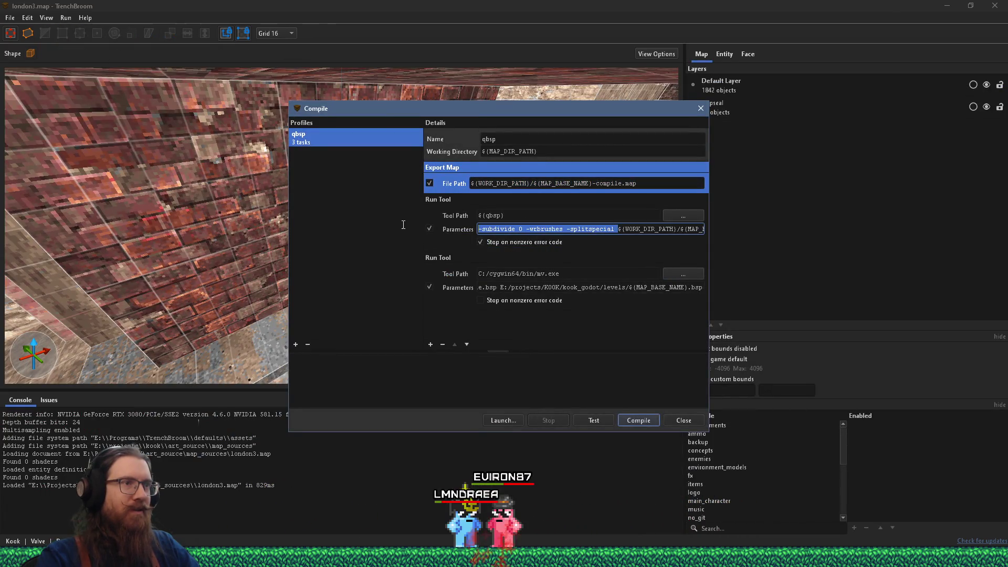
pyautogui.rightClick(538, 229)
pyautogui.click(564, 271)
pyautogui.hotkey('alt', 'Tab')
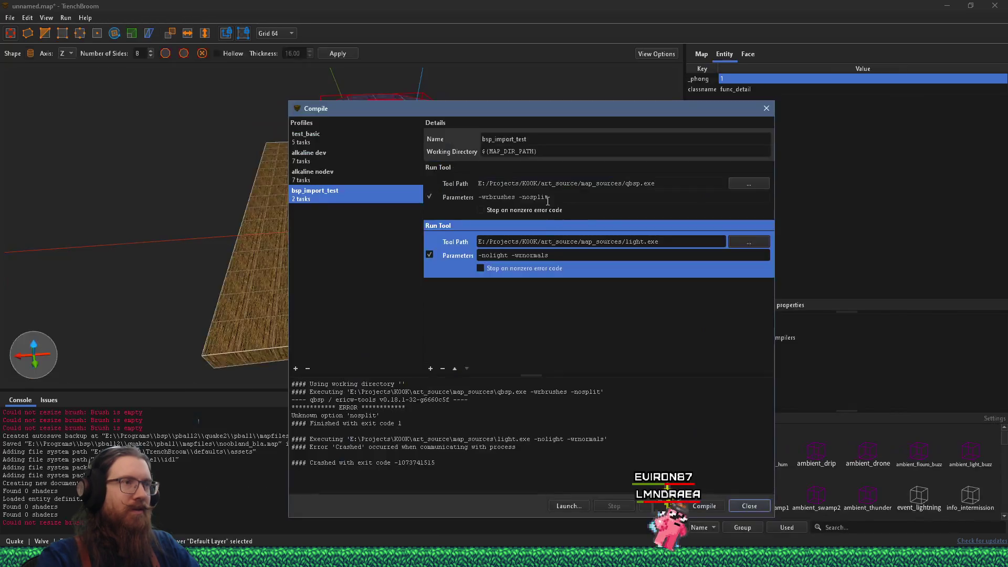
pyautogui.hotkey('ctrl', 'v')
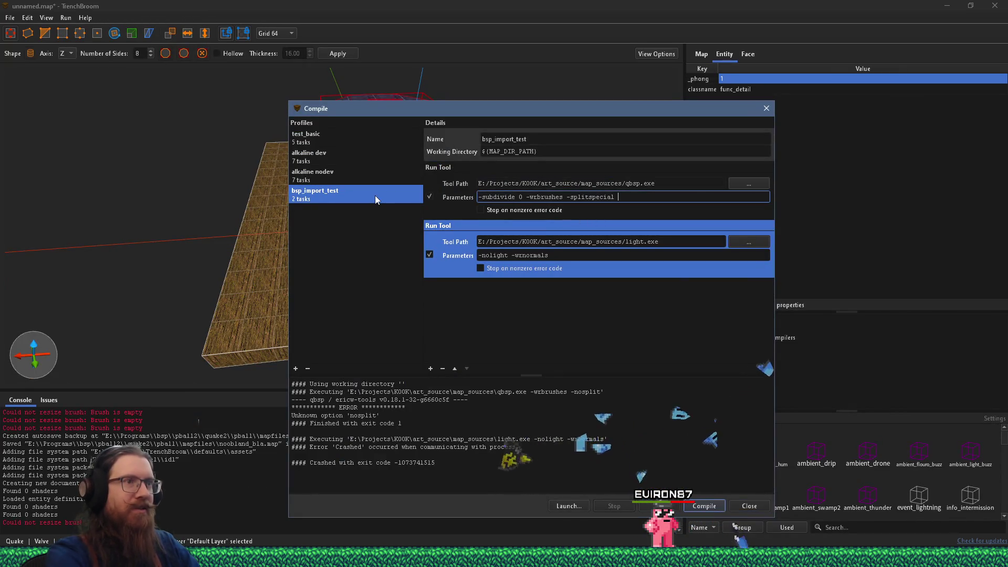
# - Append the ${WORK_DIR_PATH}/${MAP_BASE_NAME}-compile path to the qbsp parameters
pyautogui.hotkey('alt', 'Tab')
pyautogui.click(621, 230)
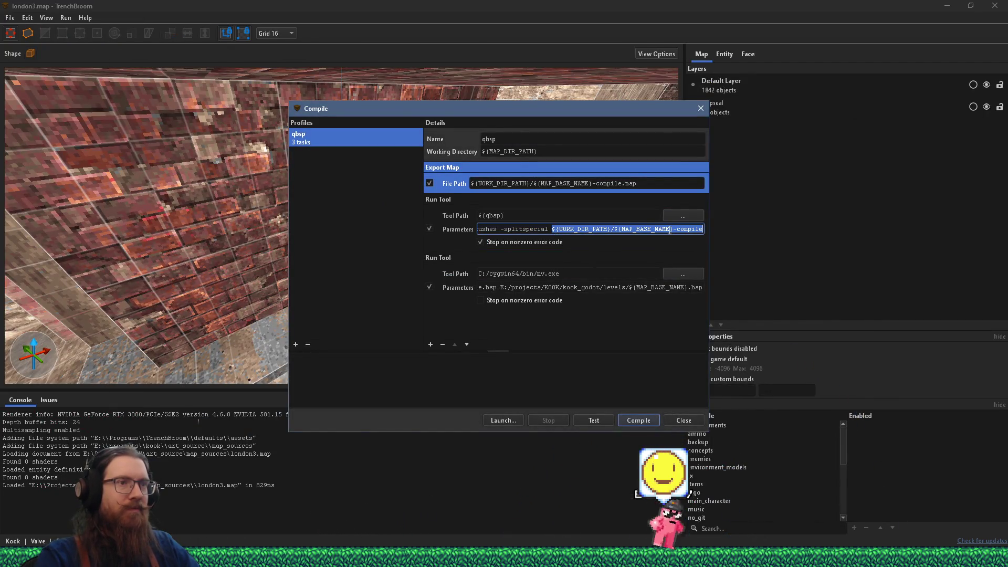
pyautogui.rightClick(670, 232)
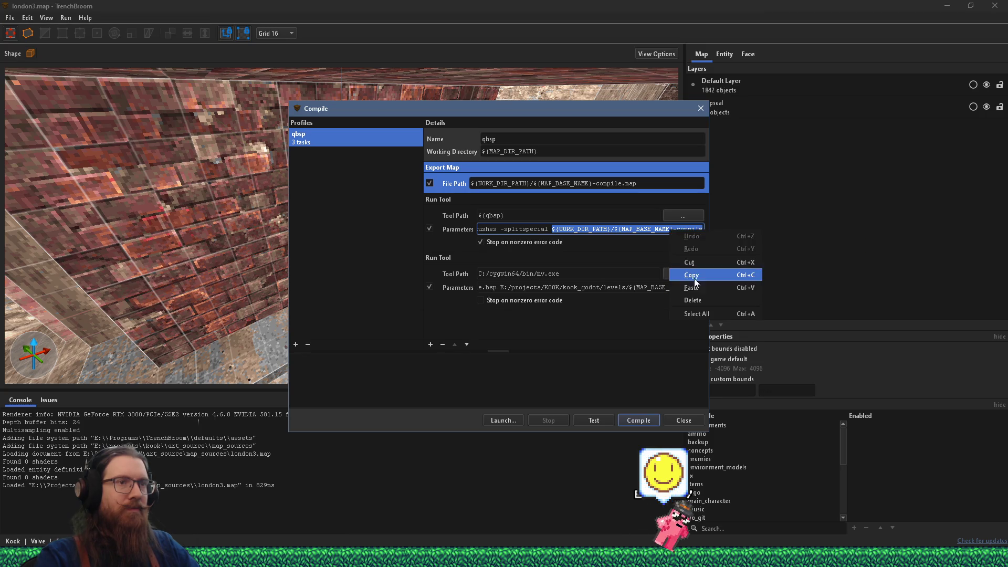
pyautogui.hotkey('alt', 'Tab')
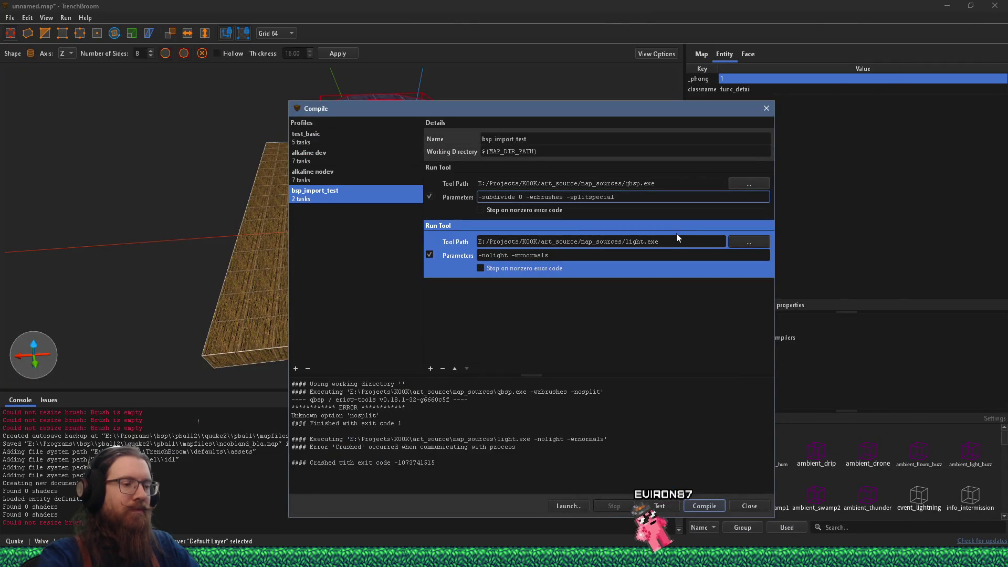
pyautogui.hotkey('ctrl', 'v')
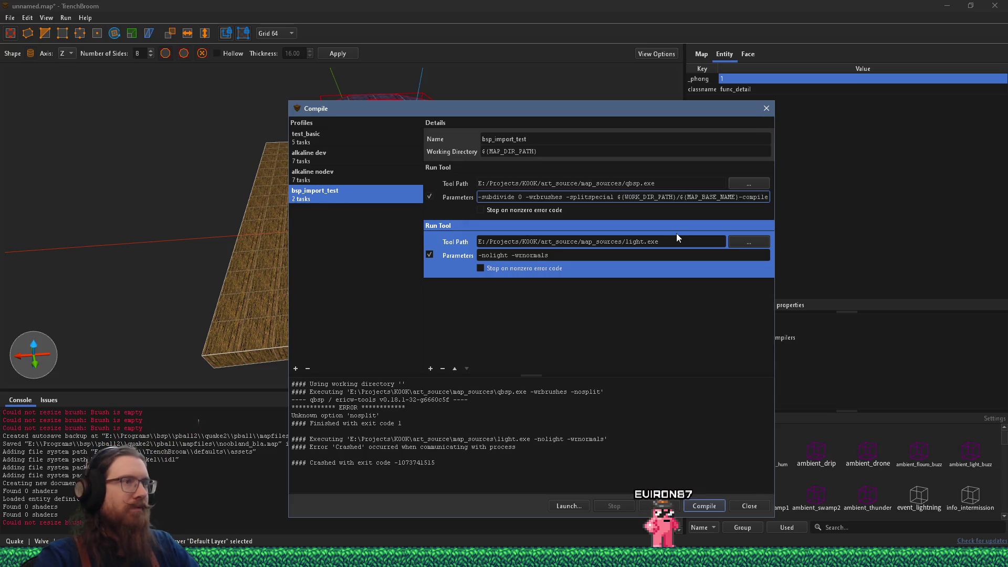
# - Add an Export Map task to bsp_import_test and move it to the top of the task list
pyautogui.click(430, 369)
pyautogui.click(446, 374)
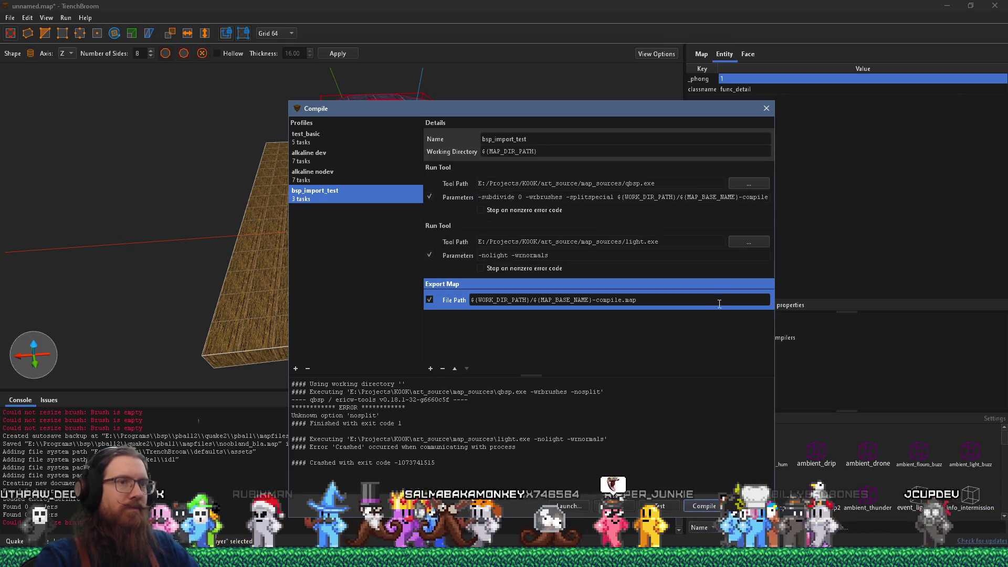
pyautogui.click(438, 231)
pyautogui.click(438, 173)
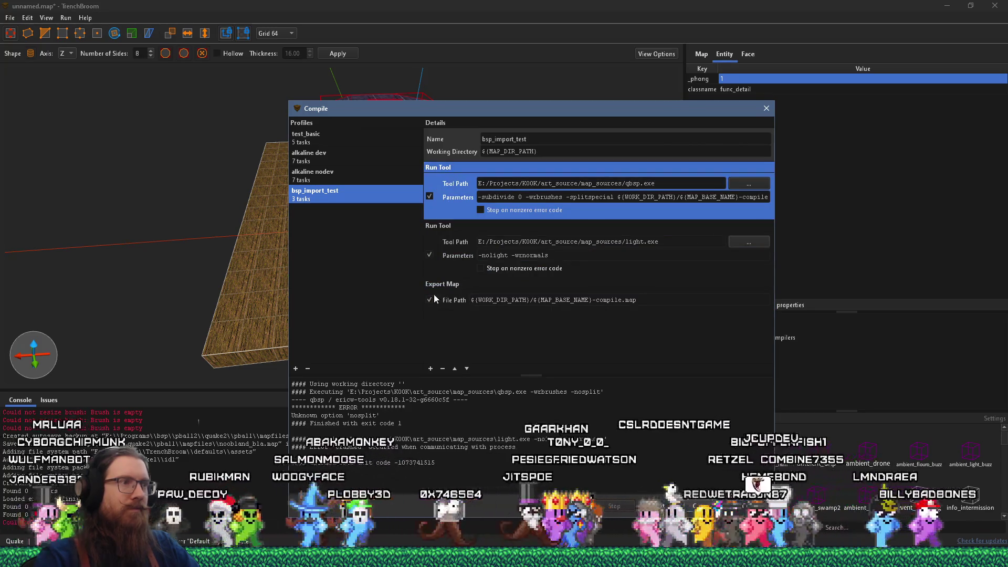
pyautogui.click(436, 288)
pyautogui.click(454, 369)
pyautogui.click(455, 369)
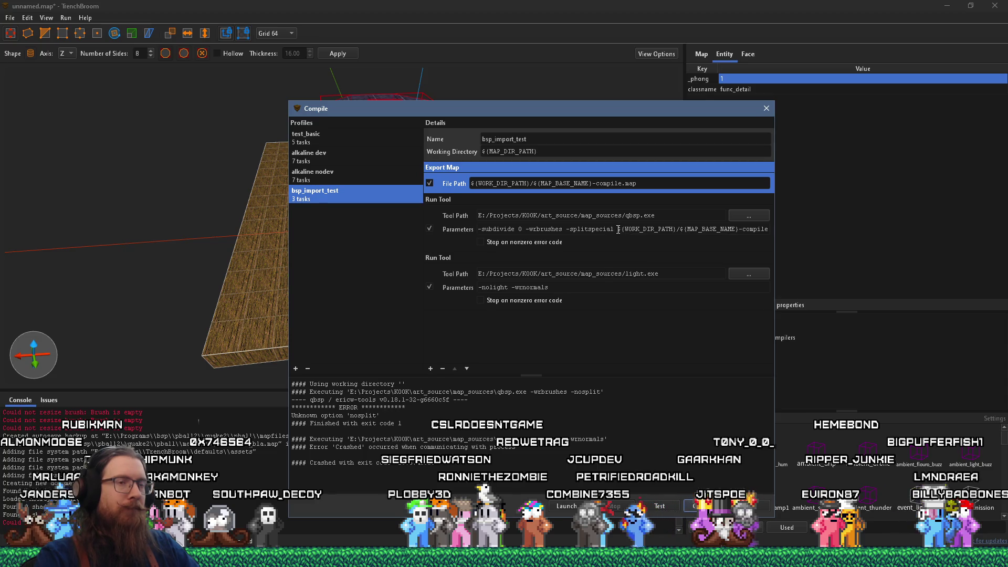
# - Copy the qbsp compile path into the light task's parameters and recompile, enlarging the output log
pyautogui.moveTo(619, 229); pyautogui.dragTo(779, 235)
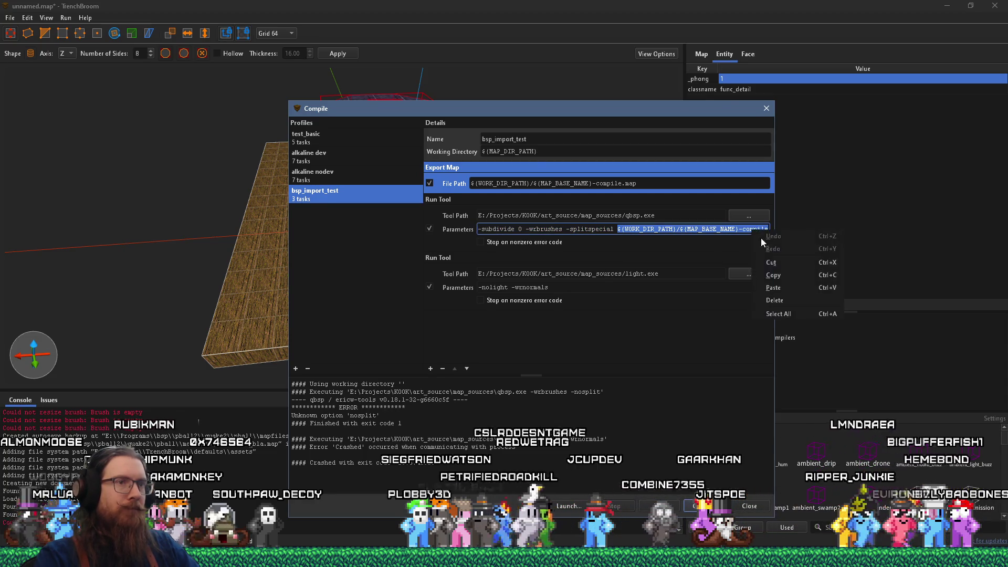
pyautogui.click(773, 275)
pyautogui.click(570, 289)
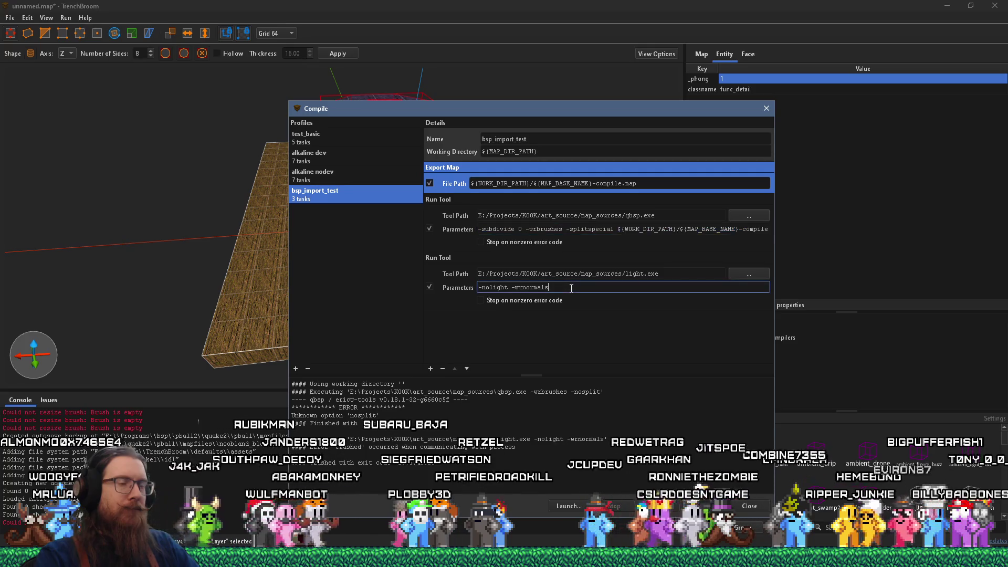
pyautogui.rightClick(573, 287)
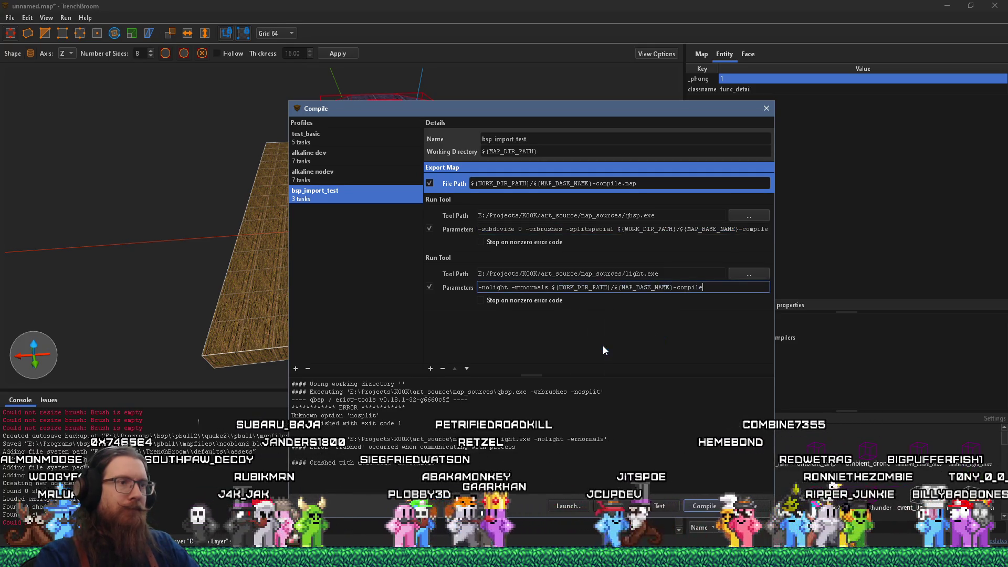
pyautogui.click(703, 505)
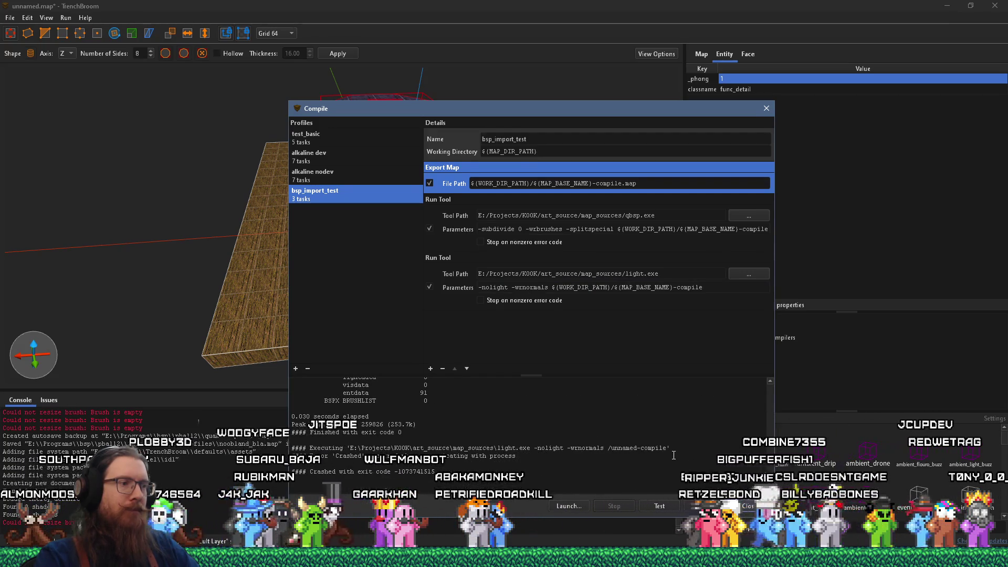
pyautogui.moveTo(580, 376); pyautogui.dragTo(580, 310)
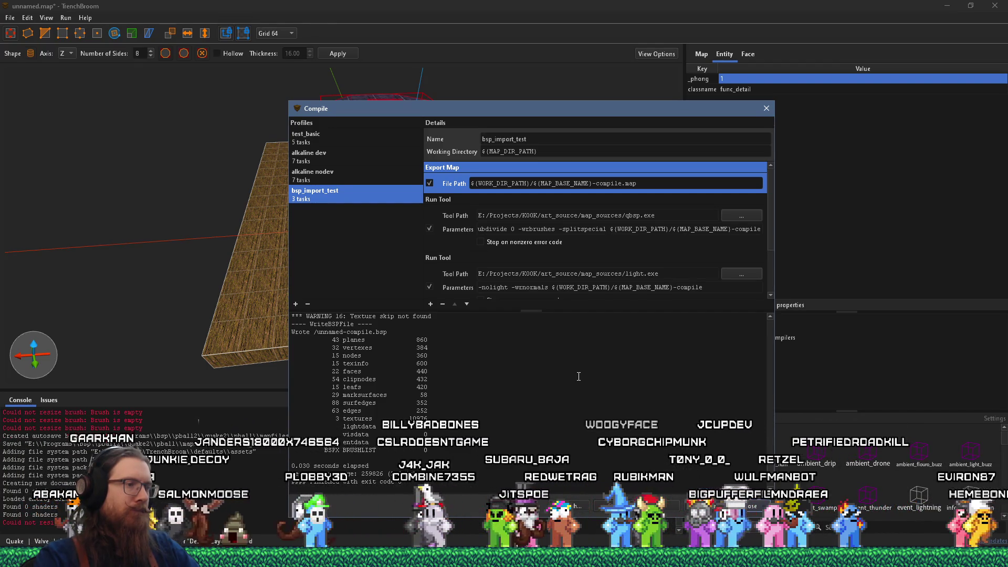
# - Scroll the compile log to read qbsp's exit code 0 and the light.exe crash
pyautogui.scroll(3, 579, 376)
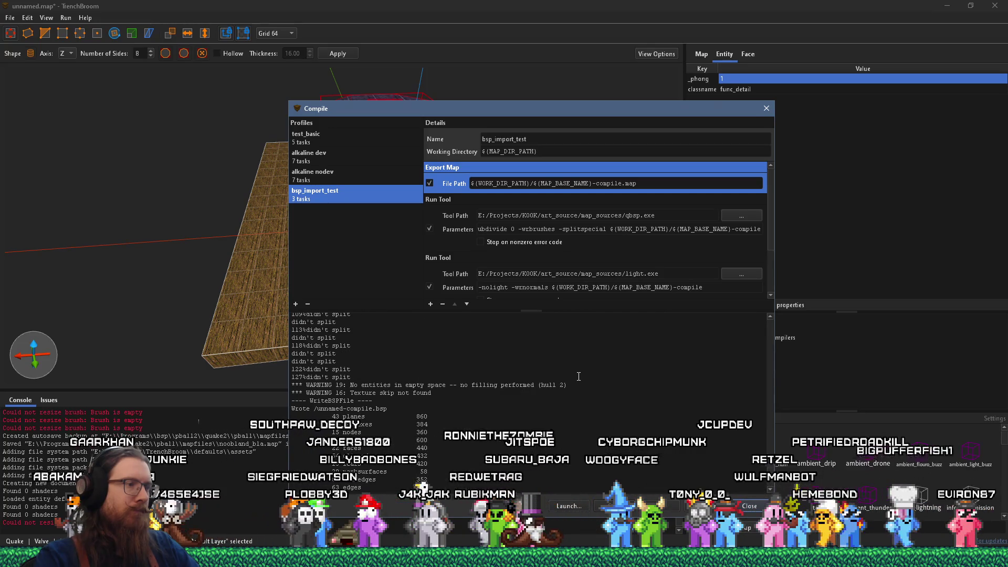
pyautogui.scroll(-1, 578, 376)
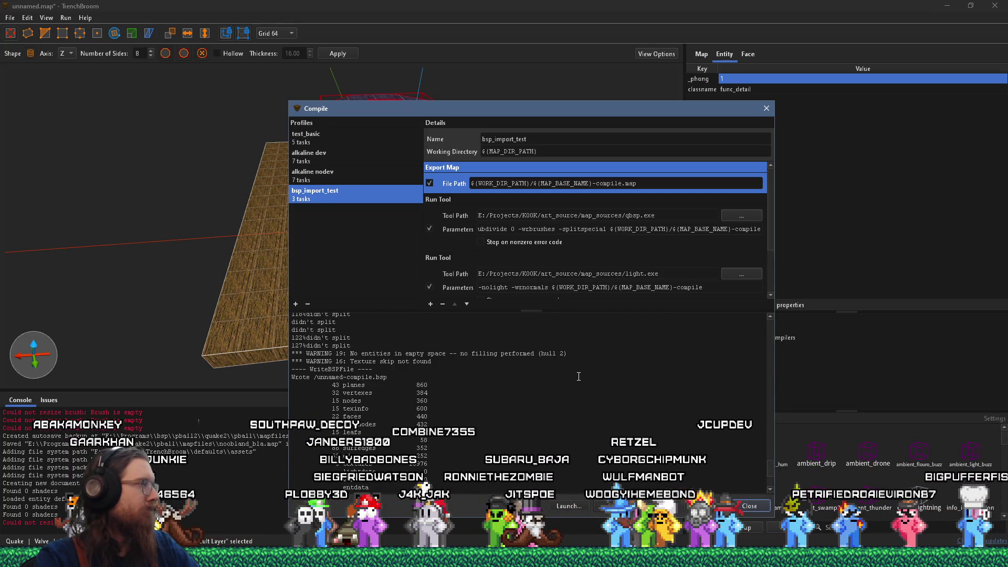
pyautogui.scroll(-4, 578, 377)
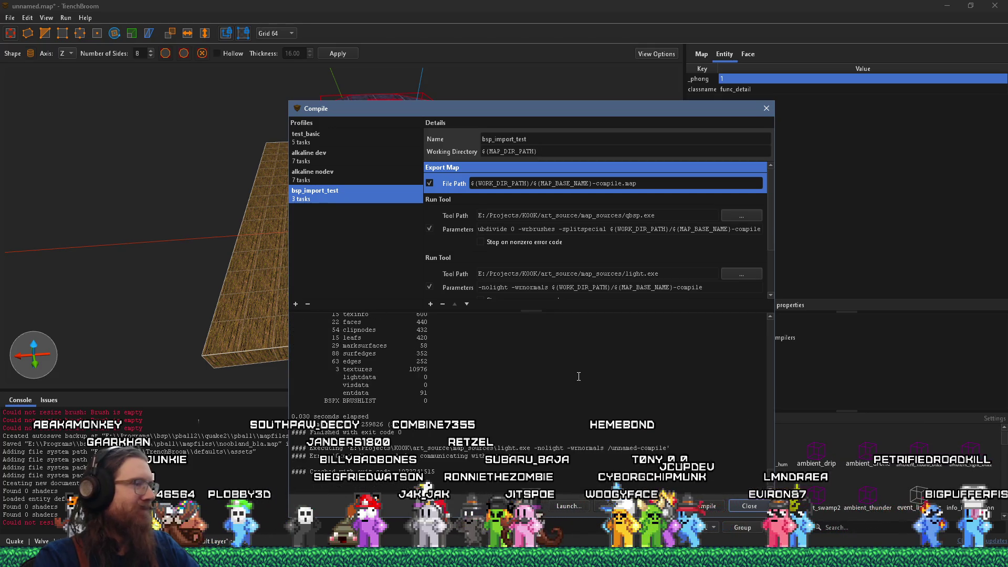
pyautogui.hotkey('alt', 'Tab')
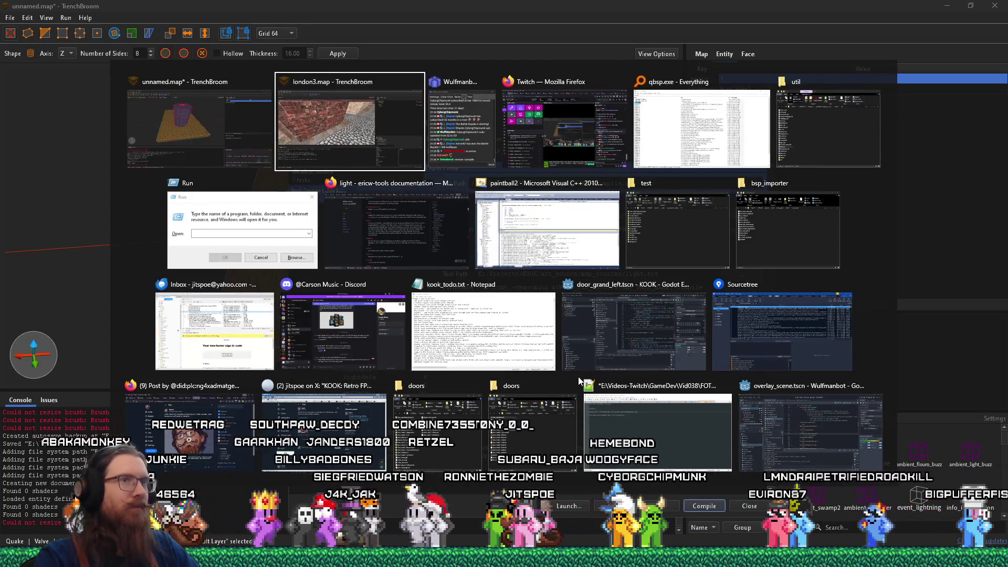
# - Open the kook art_source map_sources folder in a new Explorer window via Win+R
pyautogui.hotkey('alt', 'Tab')
pyautogui.hotkey('alt', 'Tab')
pyautogui.hotkey('alt', 'Tab')
pyautogui.hotkey('alt', 'Tab')
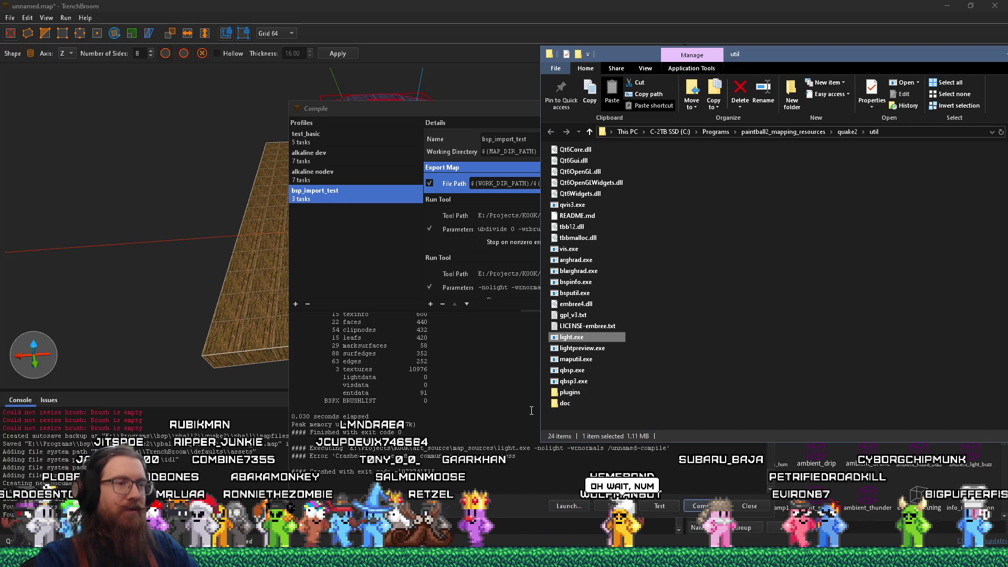
pyautogui.hotkey('alt', 'Tab')
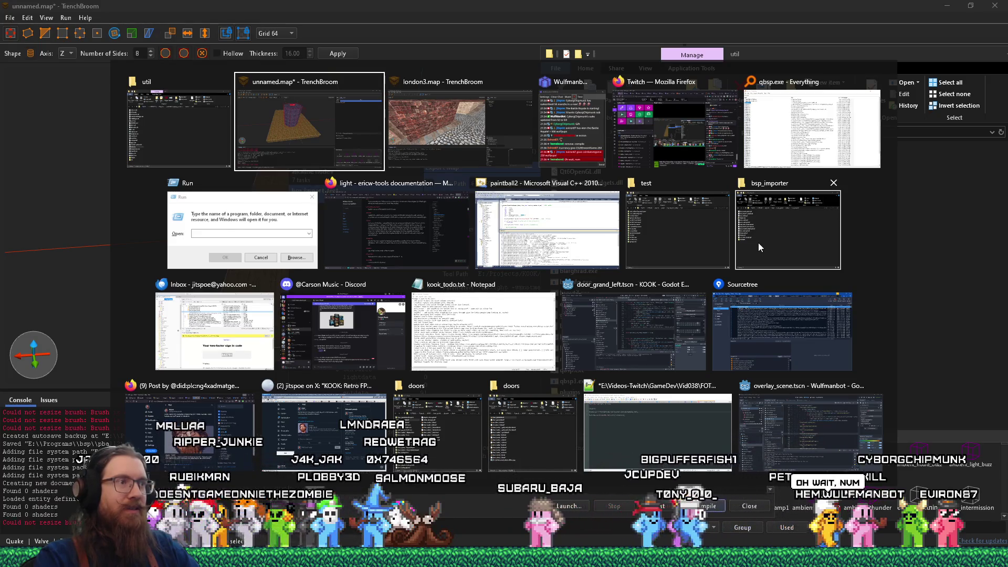
pyautogui.press('Escape')
pyautogui.press('super+r')
pyautogui.write('e:\\')
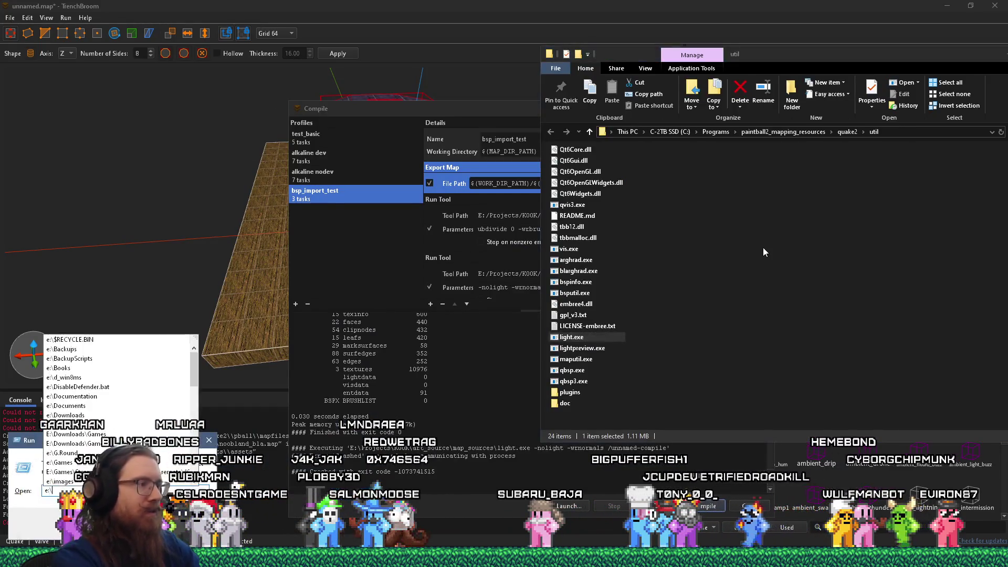
pyautogui.write('proje')
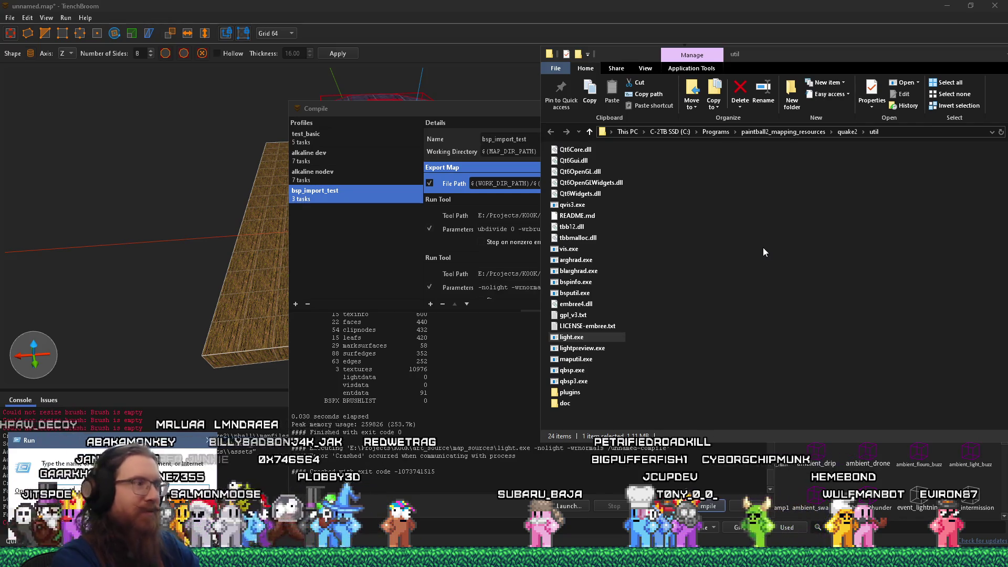
pyautogui.write('cts')
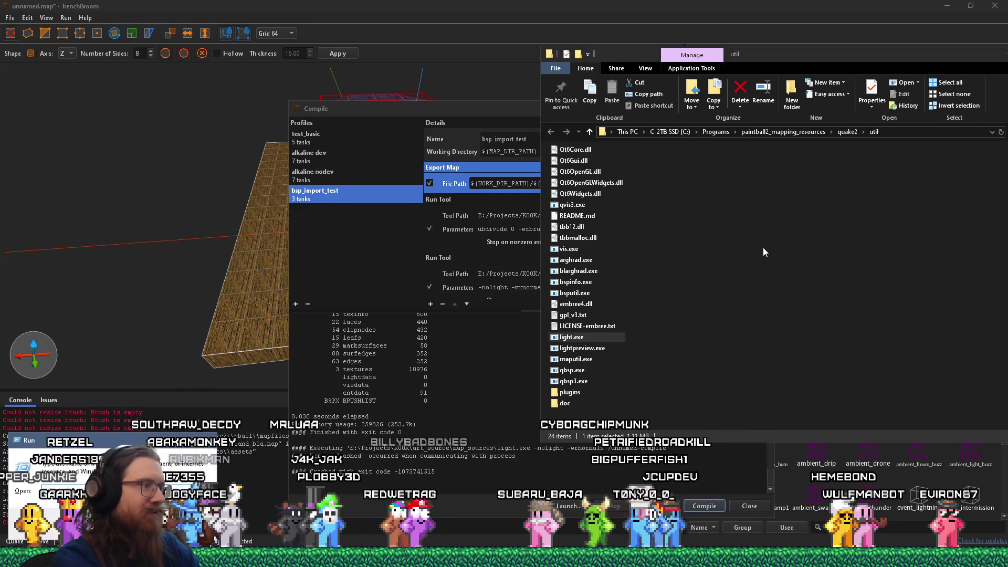
pyautogui.write('\\kook\\k')
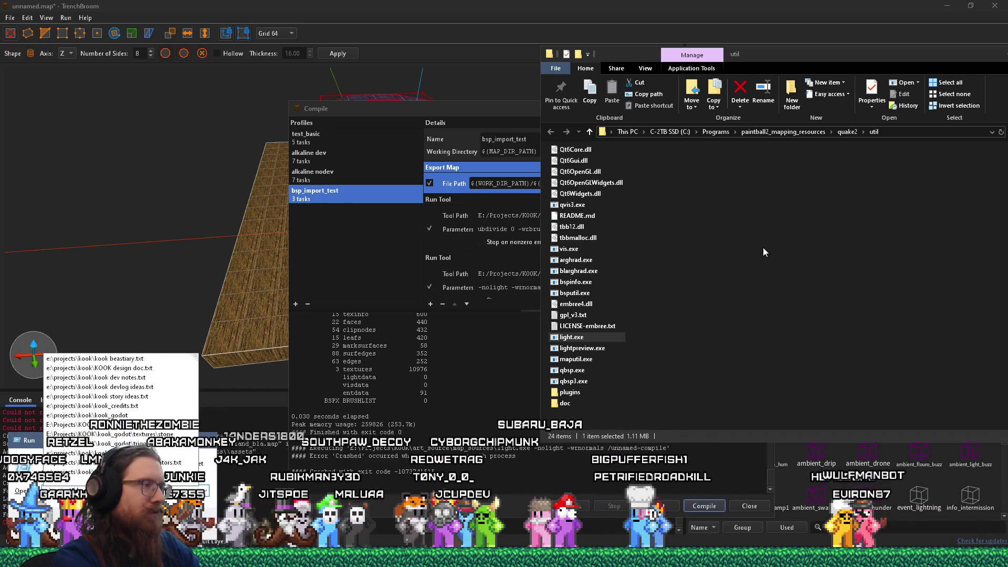
pyautogui.press('Escape')
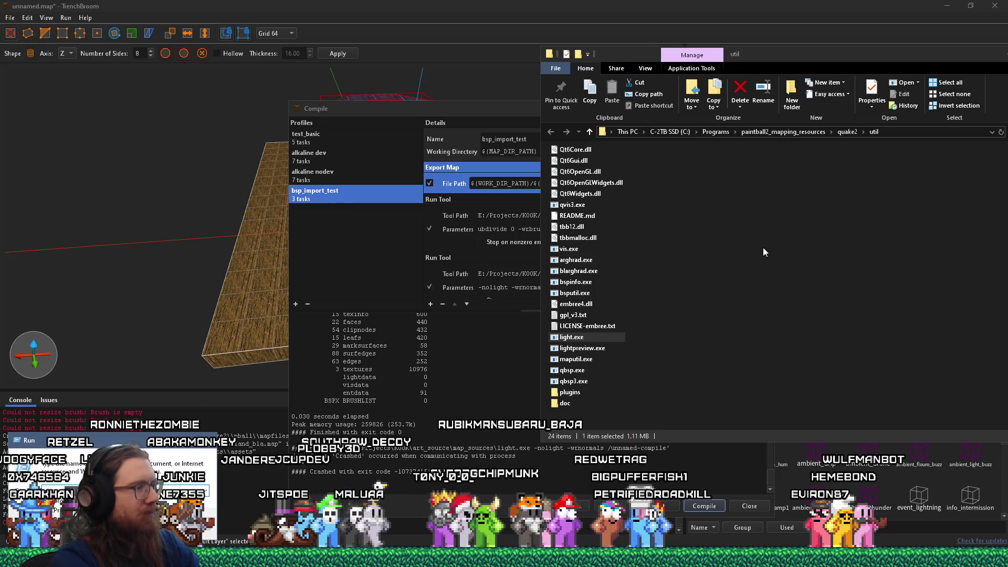
pyautogui.press('Escape')
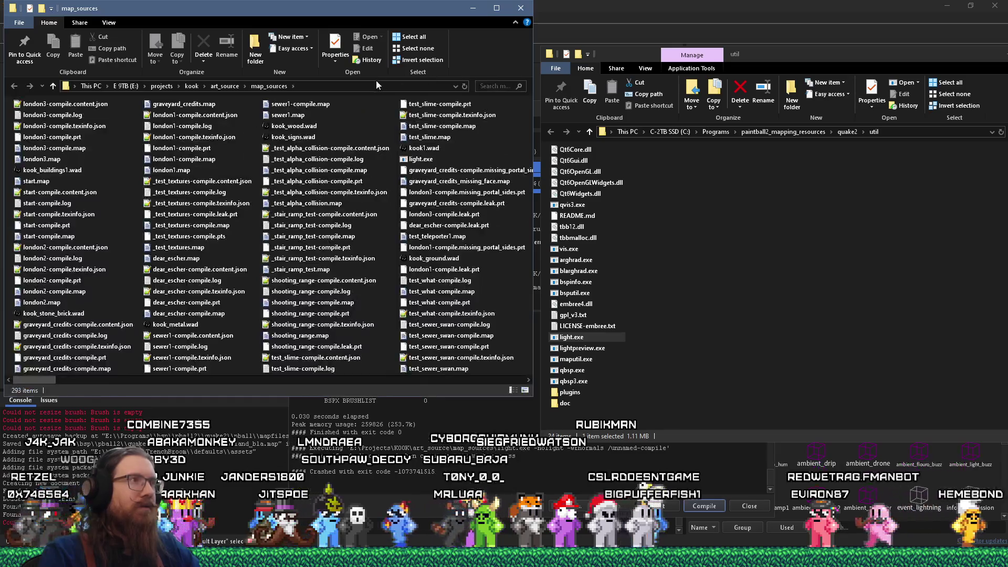
pyautogui.click(381, 86)
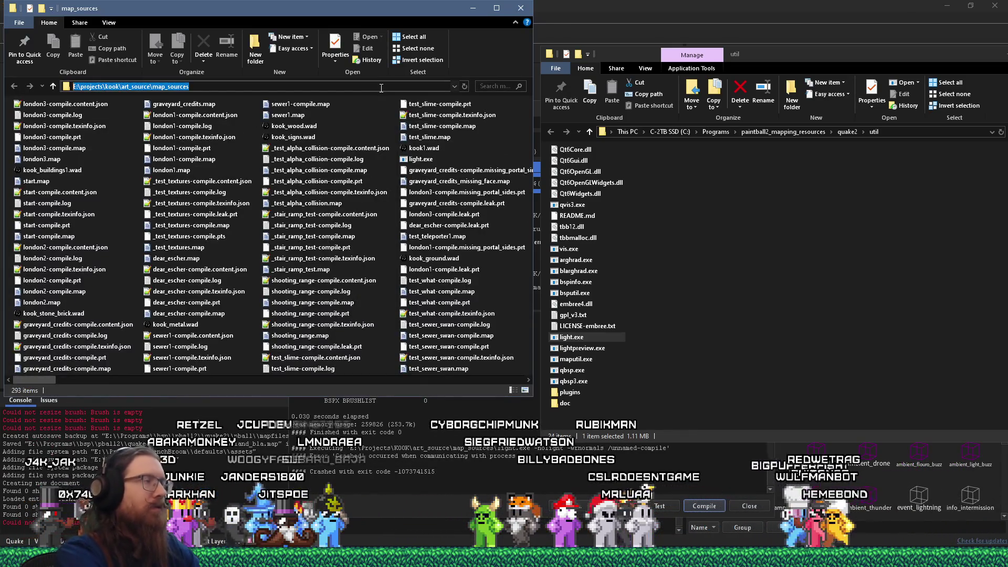
# - Run light from a command prompt in map_sources, revealing the missing tbbmalloc.dll error
pyautogui.write('cmd')
pyautogui.press('Return')
pyautogui.write('light')
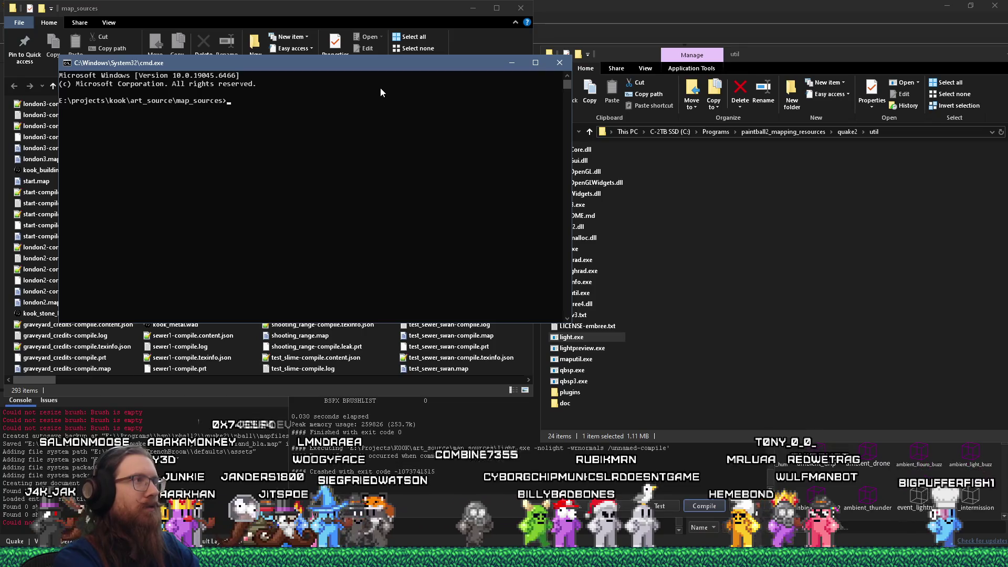
pyautogui.press('Return')
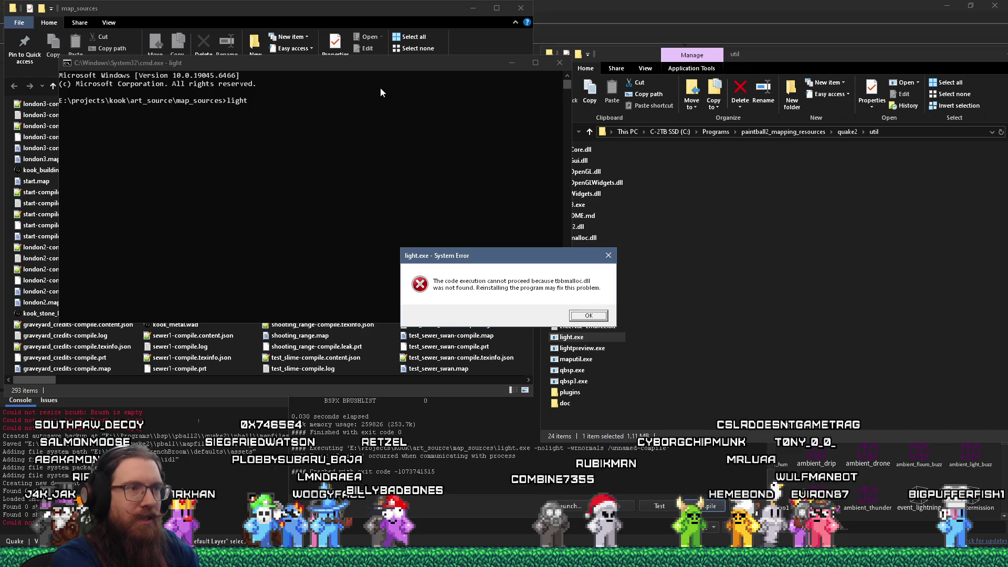
pyautogui.press('Return')
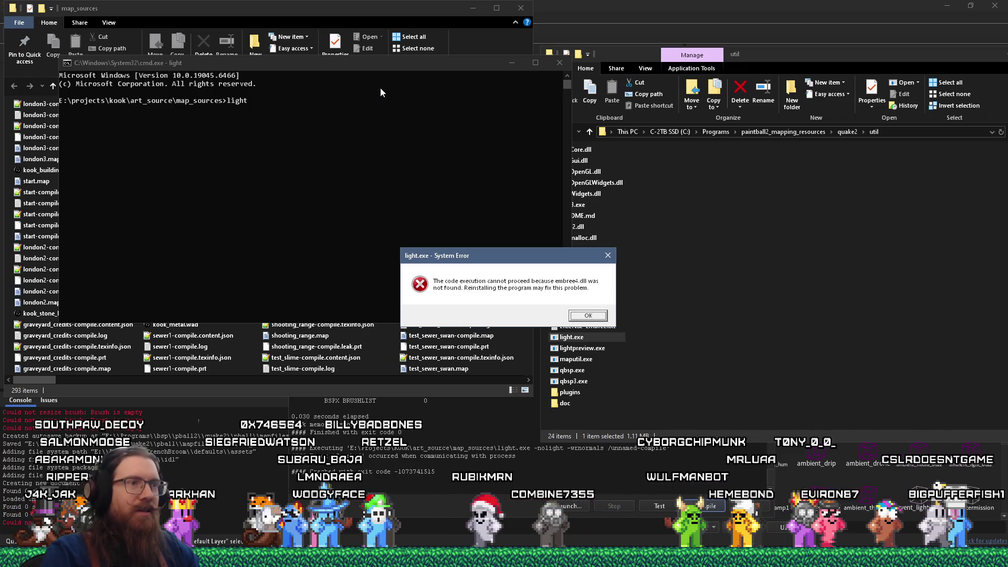
# - Copy tbb12.dll, tbbmalloc.dll and embree4.dll from the util folder
pyautogui.click(715, 234)
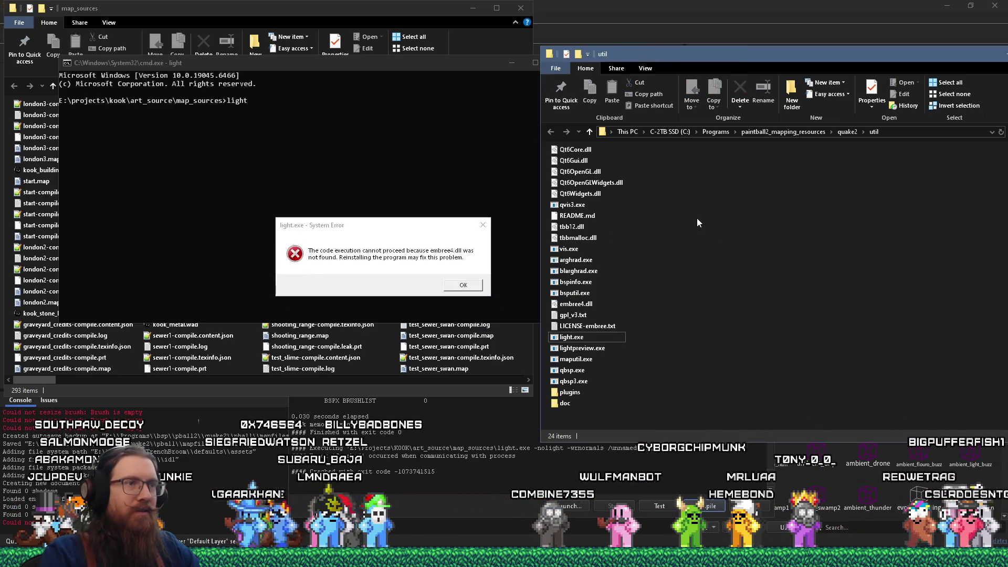
pyautogui.click(577, 227)
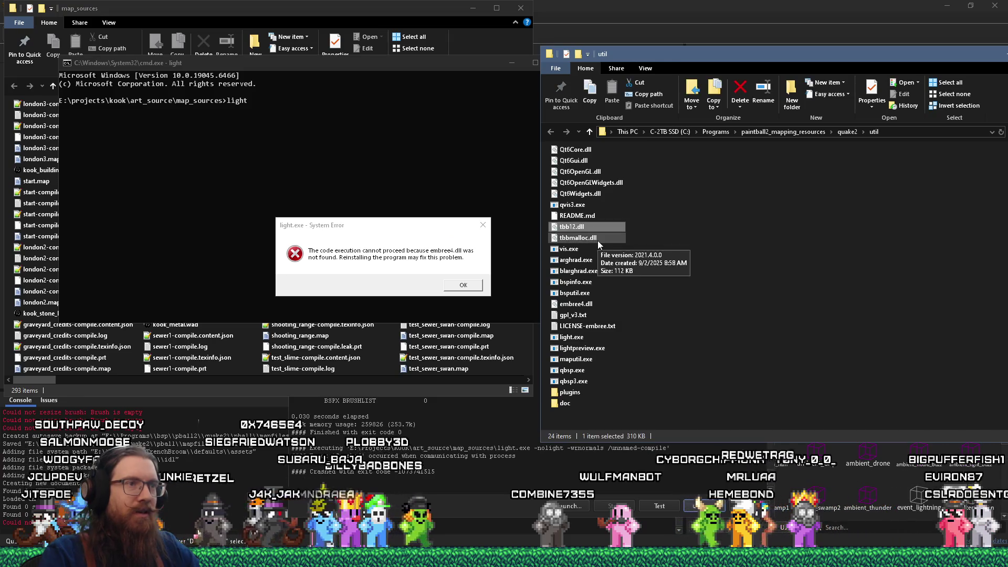
pyautogui.click(598, 238)
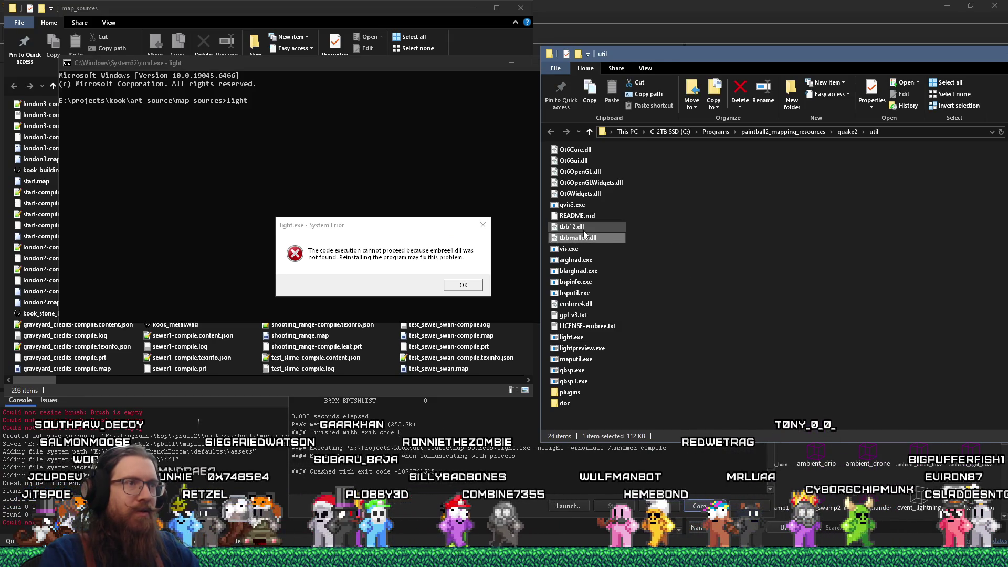
pyautogui.keyDown('ctrl'); pyautogui.click(584, 229); pyautogui.keyUp('ctrl')
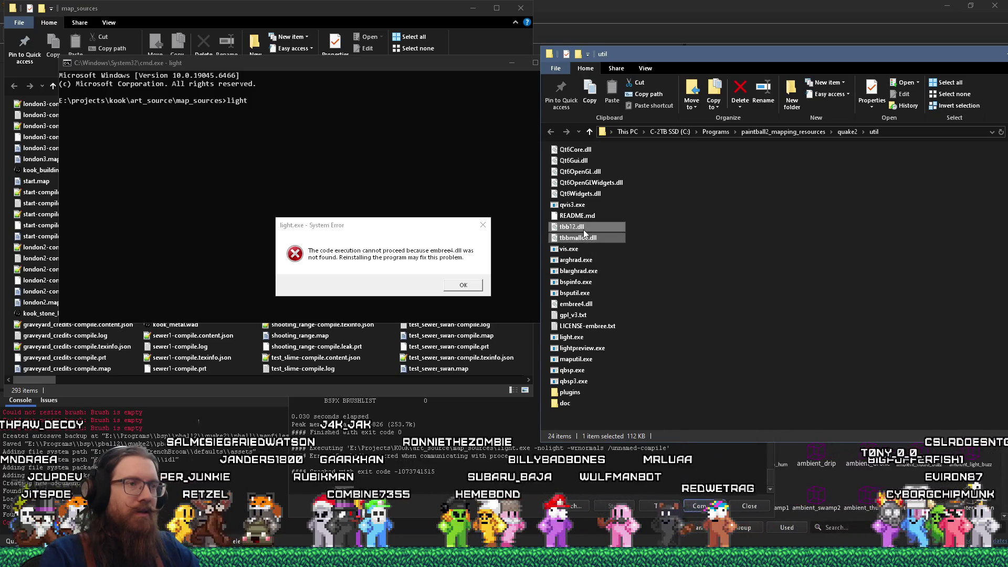
pyautogui.keyDown('ctrl'); pyautogui.click(577, 304); pyautogui.keyUp('ctrl')
pyautogui.rightClick(581, 306)
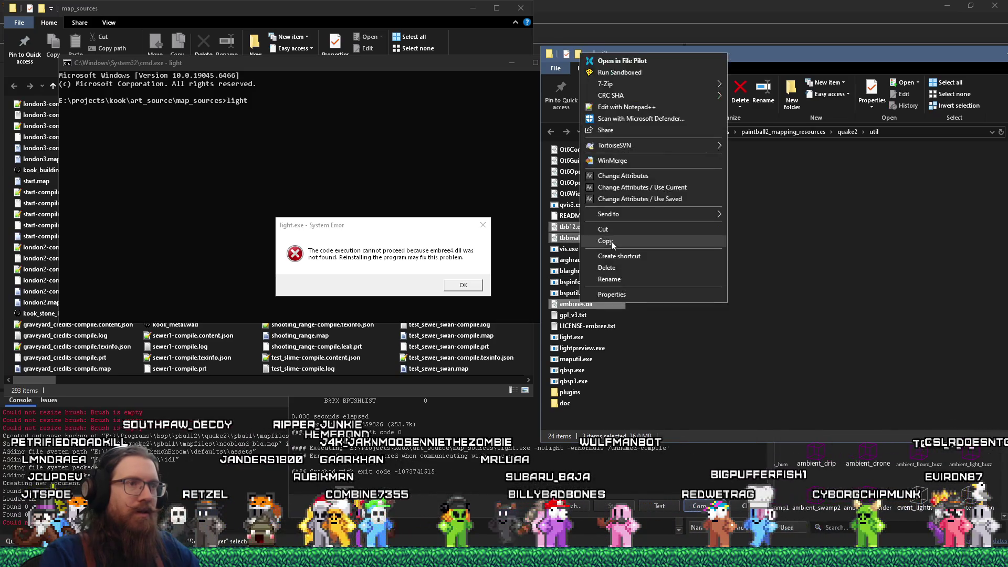
pyautogui.click(613, 243)
# - Paste the three DLLs into map_sources and dismiss the remaining missing-DLL errors
pyautogui.press('super+Tab')
pyautogui.press('Escape')
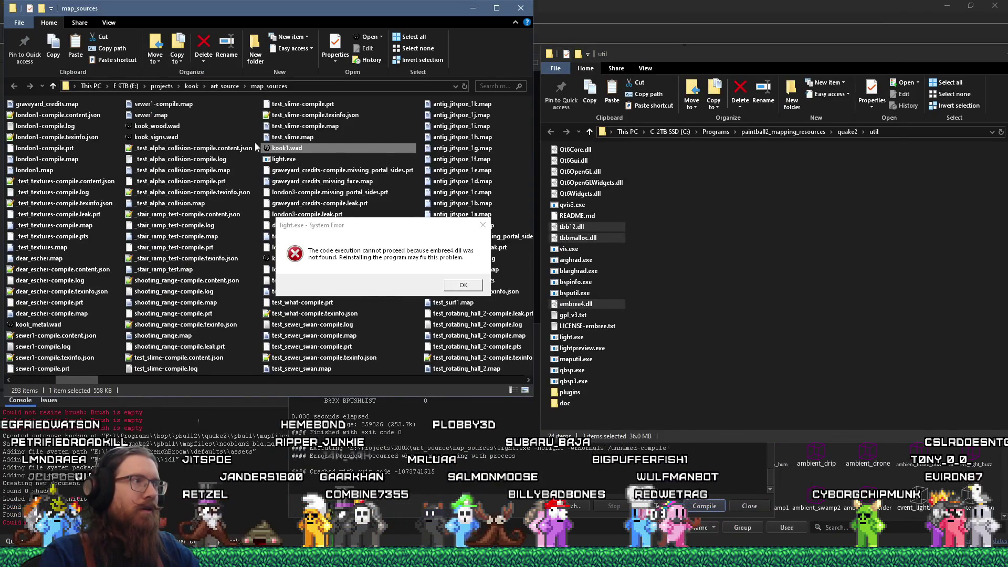
pyautogui.rightClick(254, 143)
pyautogui.click(278, 214)
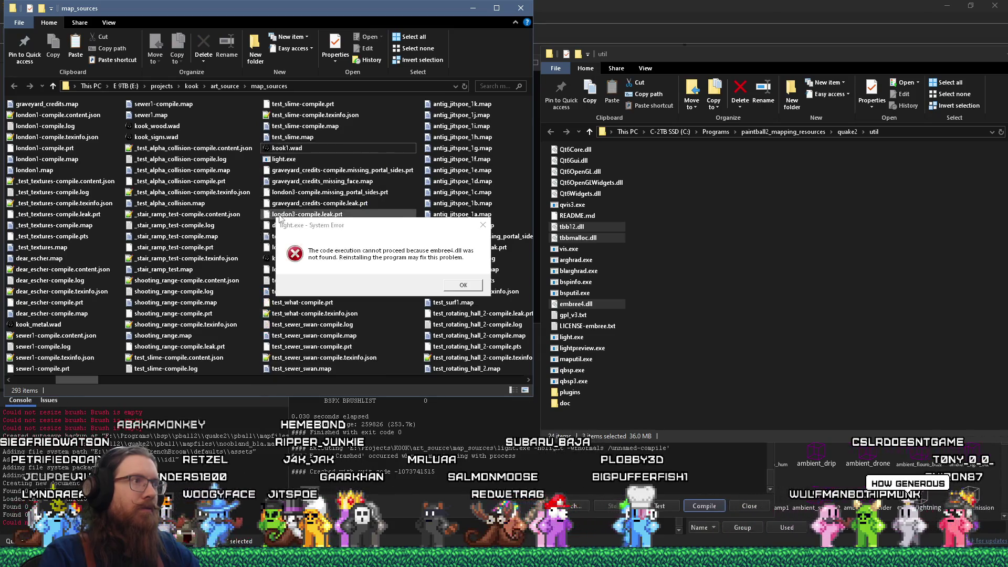
pyautogui.click(460, 284)
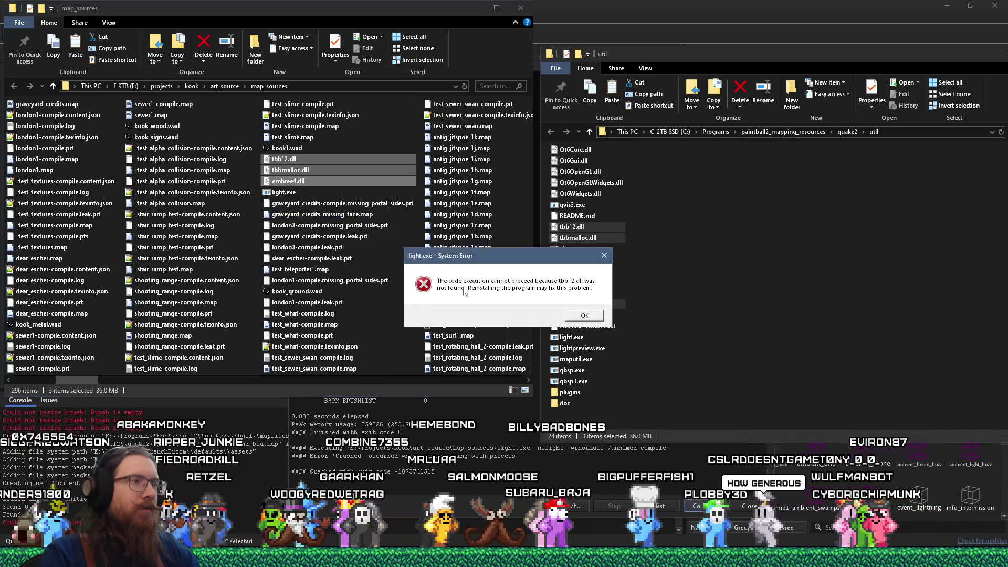
pyautogui.click(589, 315)
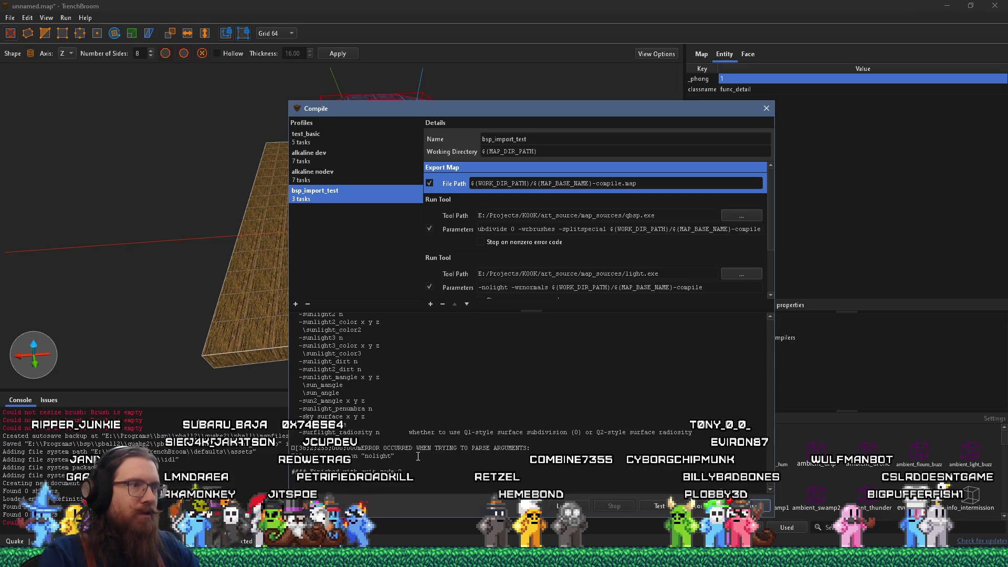
# - After checking the ericw-tools light docs, change -nolight to -nolighting and recompile
pyautogui.hotkey('alt', 'Tab')
pyautogui.hotkey('alt', 'Tab')
pyautogui.hotkey('alt', 'Tab')
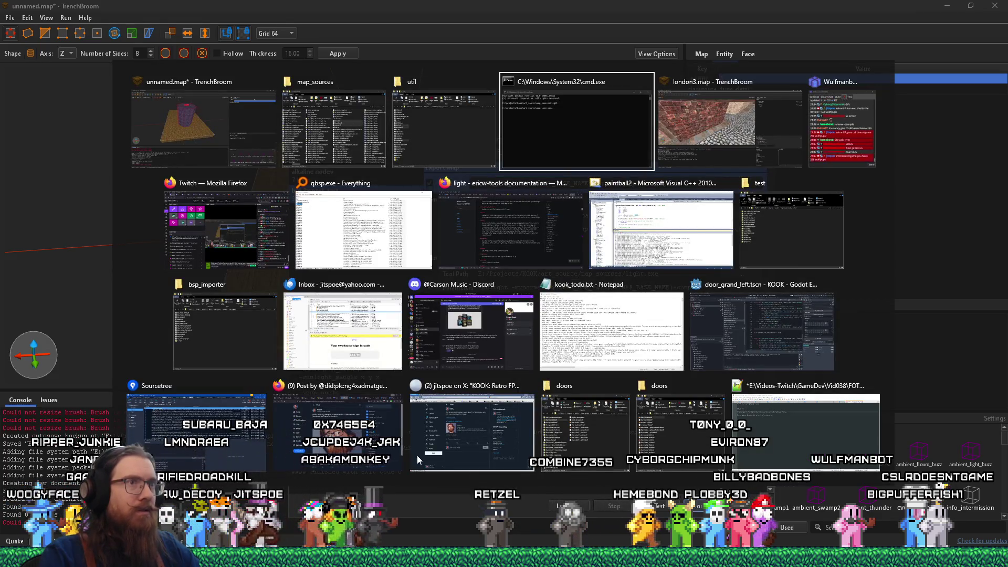
pyautogui.click(511, 244)
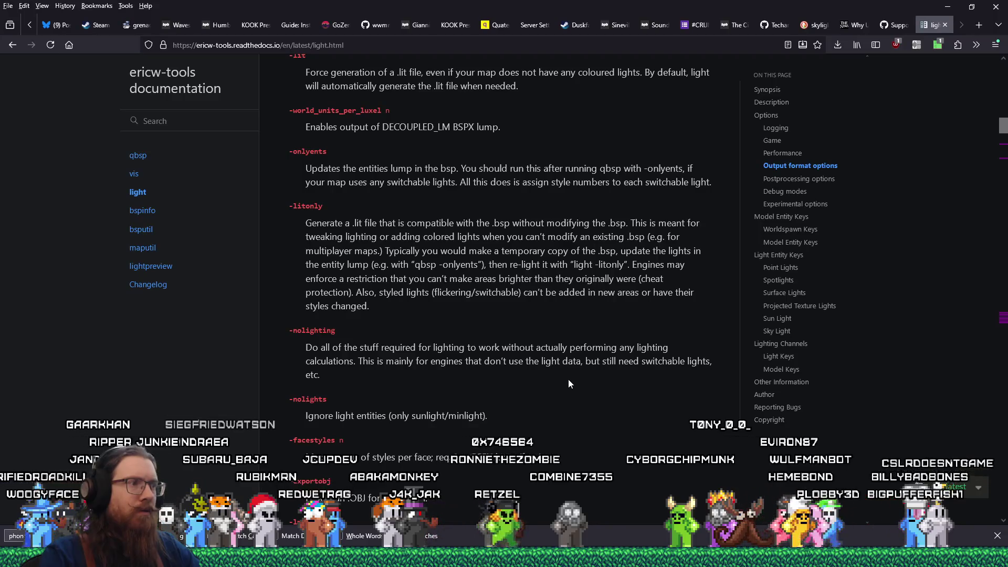
pyautogui.hotkey('alt', 'Tab')
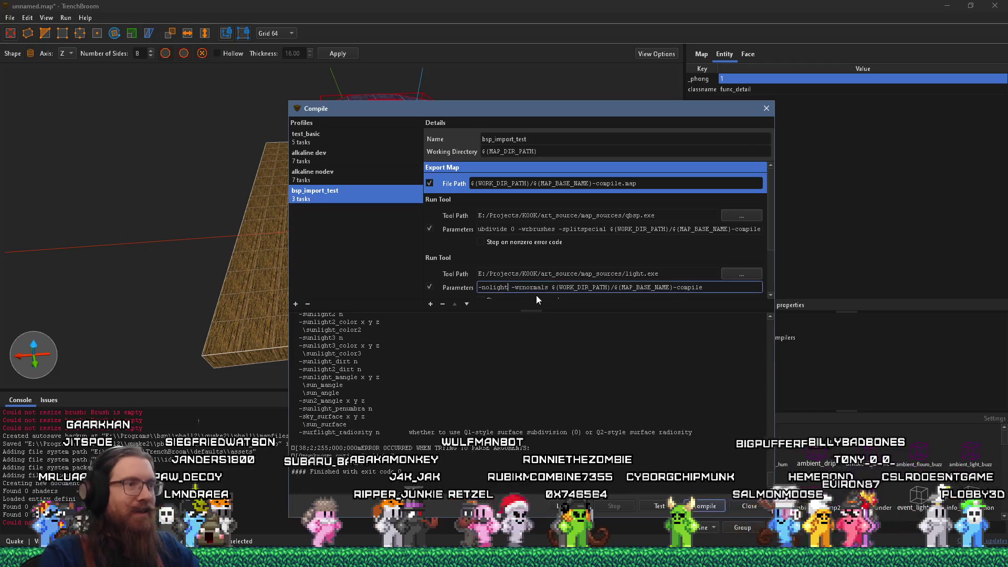
pyautogui.click(537, 291)
pyautogui.write('ing')
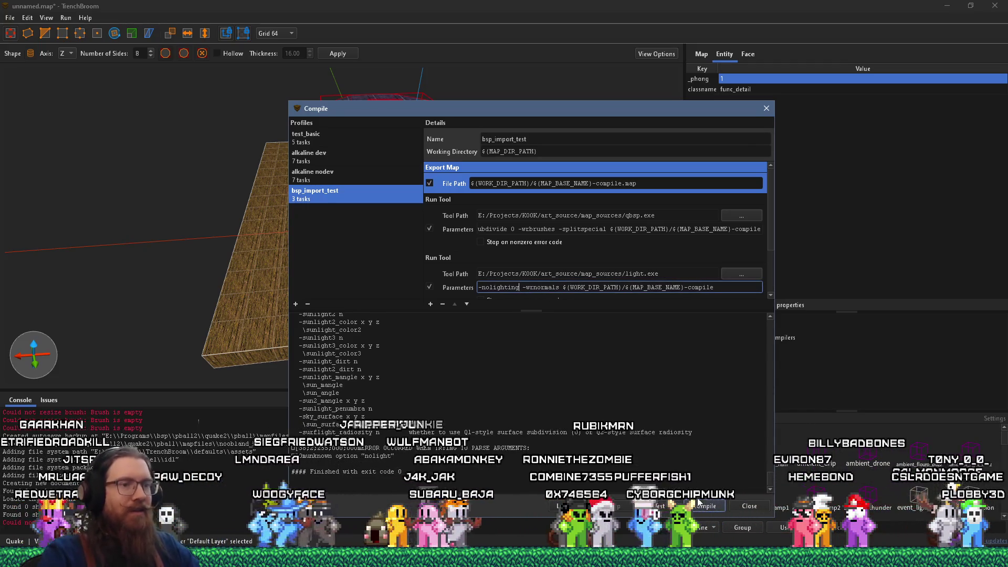
pyautogui.press('Return')
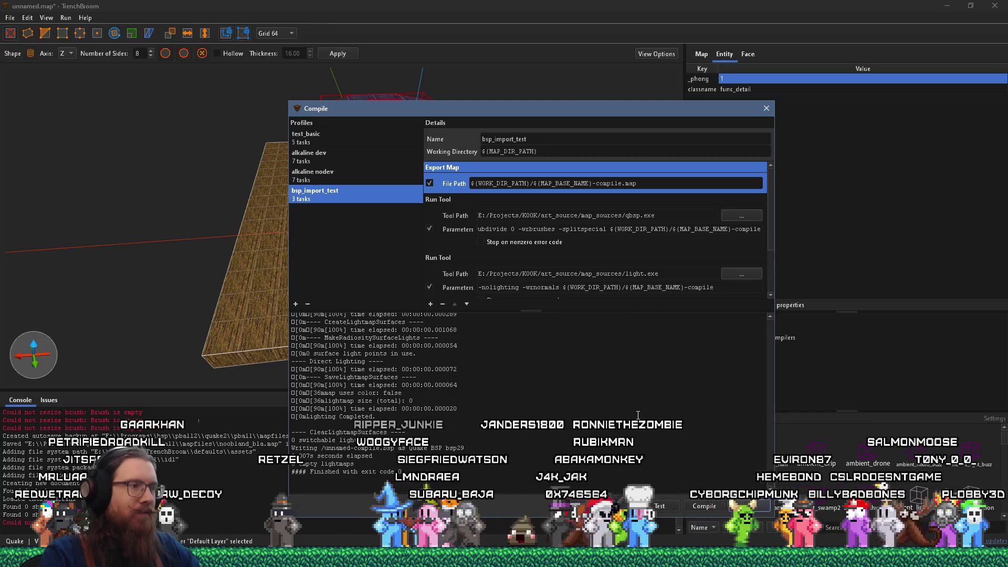
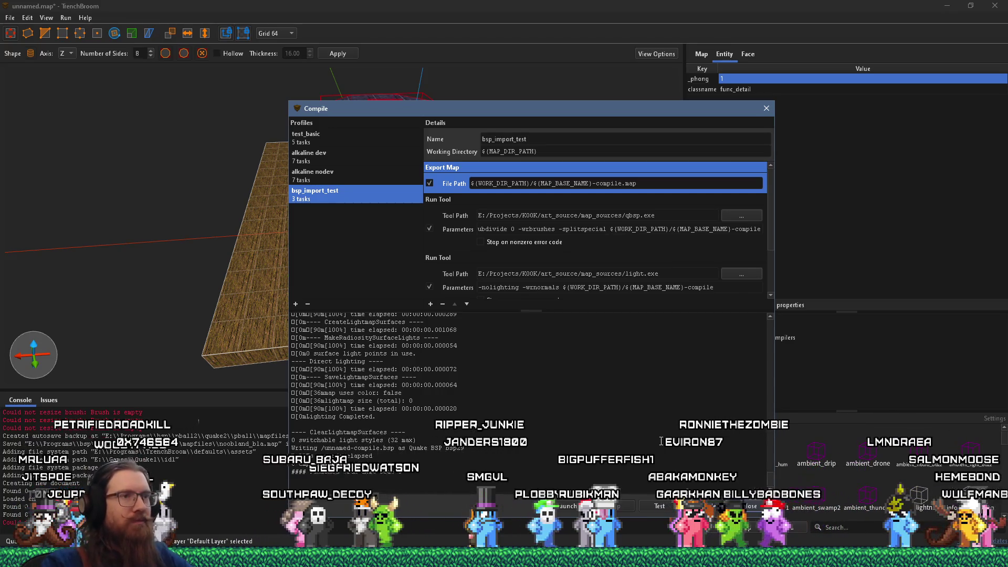
# - Add an empty Run Tool task to the bsp_import_test profile and move it to the end
pyautogui.moveTo(664, 309); pyautogui.dragTo(656, 383)
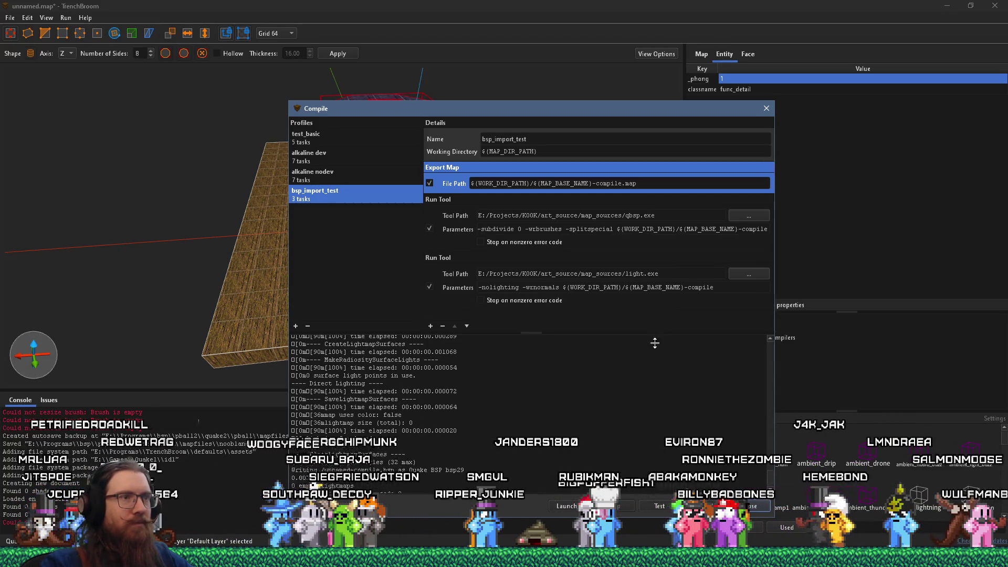
pyautogui.click(430, 377)
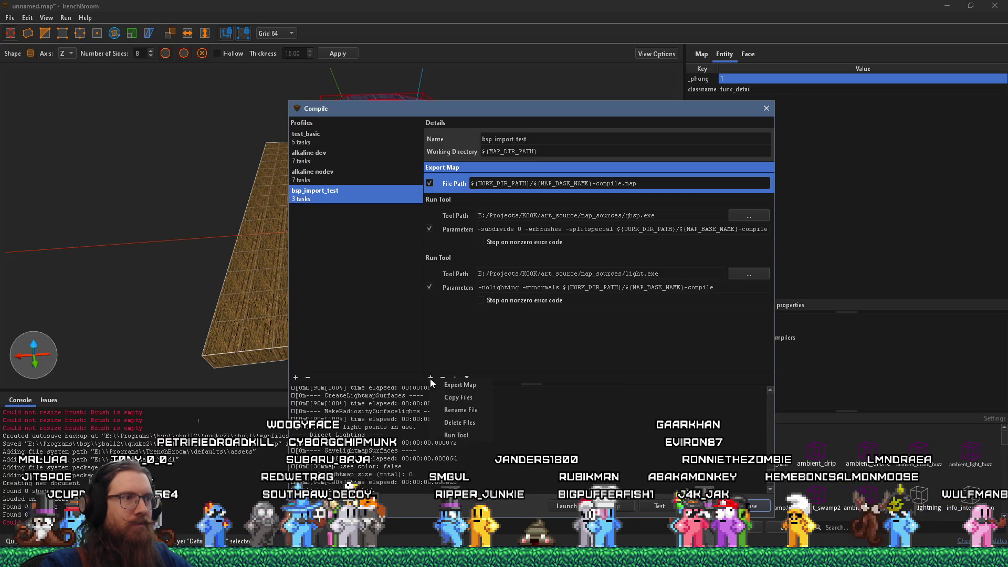
pyautogui.click(477, 435)
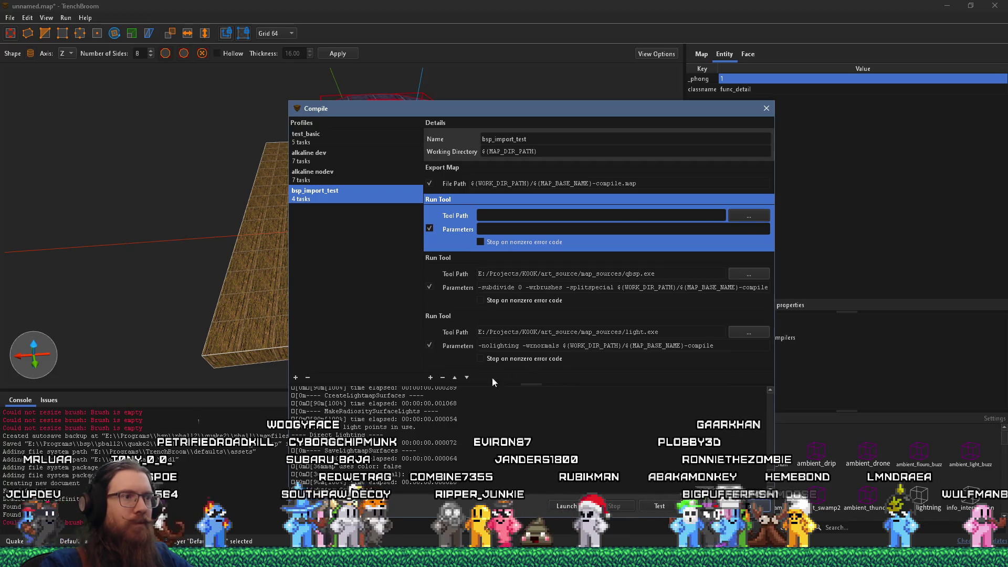
pyautogui.click(466, 378)
pyautogui.click(467, 377)
pyautogui.click(512, 332)
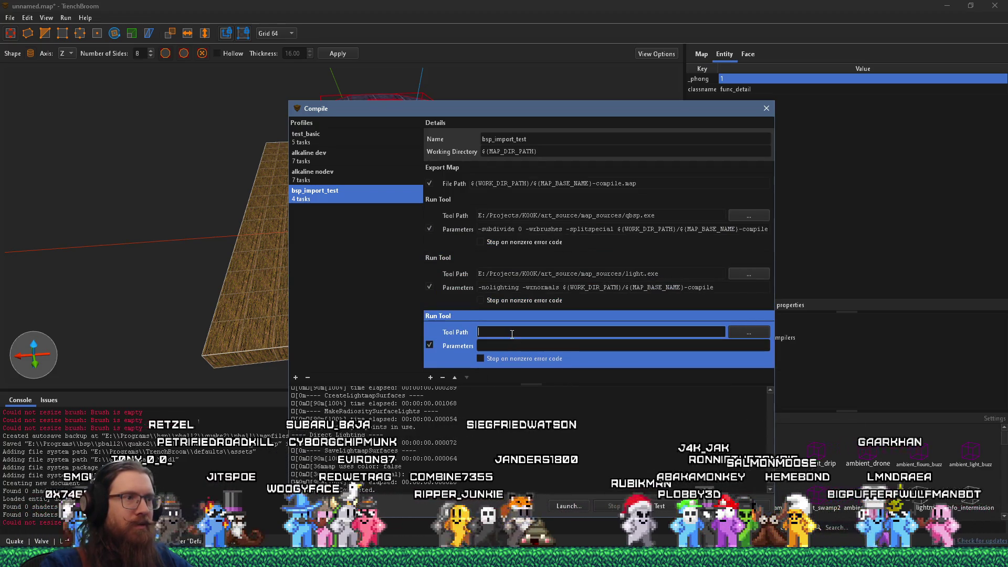
pyautogui.hotkey('alt', 'Tab')
pyautogui.hotkey('alt', 'Tab')
pyautogui.hotkey('alt', 'Tab')
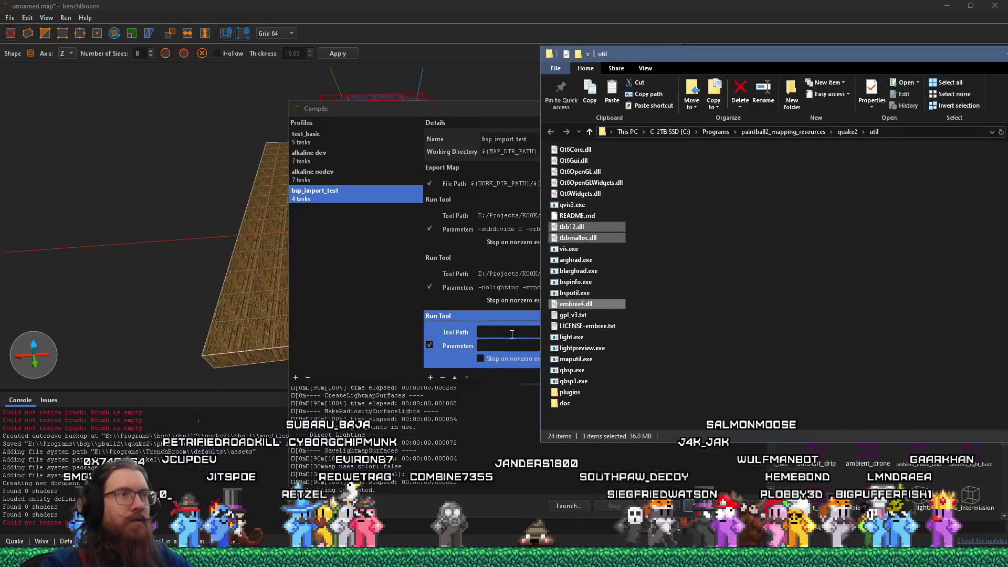
# - Copy the test folder's full path from the File Explorer address bar
pyautogui.hotkey('alt', 'Tab')
pyautogui.hotkey('alt', 'Tab')
pyautogui.hotkey('alt', 'Tab')
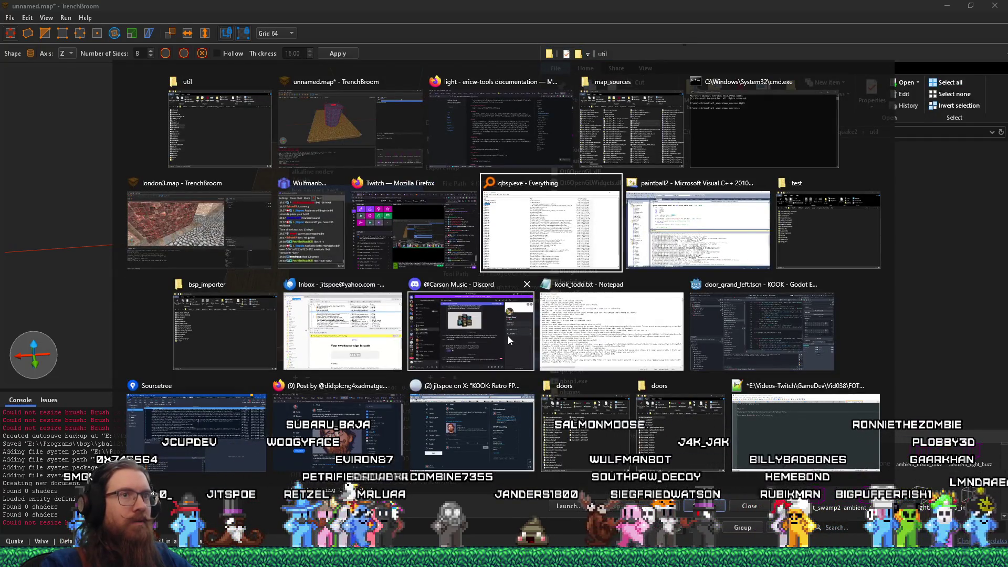
pyautogui.hotkey('alt', 'Tab')
pyautogui.hotkey('alt', 'Tab')
pyautogui.click(749, 157)
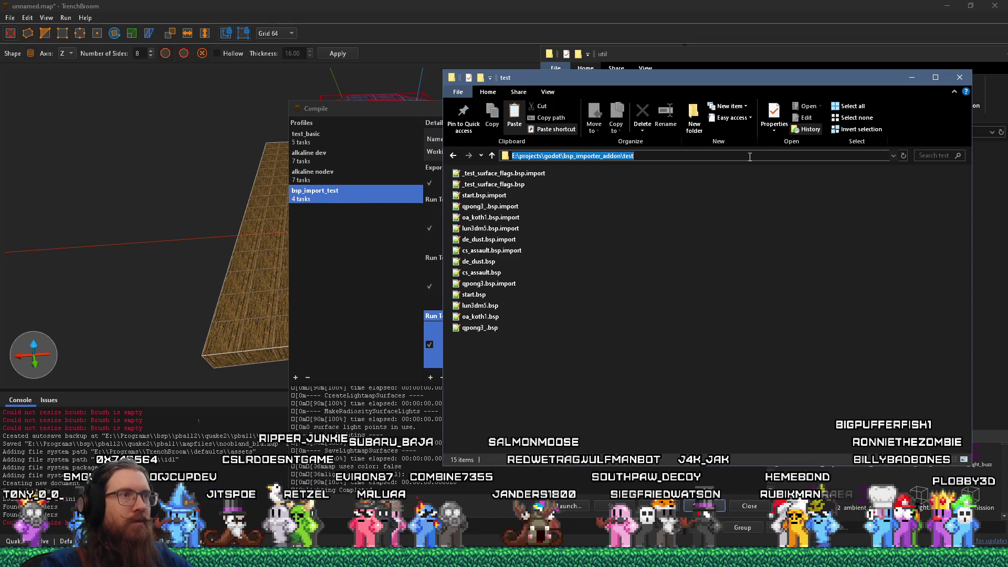
pyautogui.rightClick(750, 156)
pyautogui.click(751, 190)
# - Return to TrenchBroom's Compile dialog and edit the new Run Tool task's parameters field
pyautogui.hotkey('alt', 'Tab')
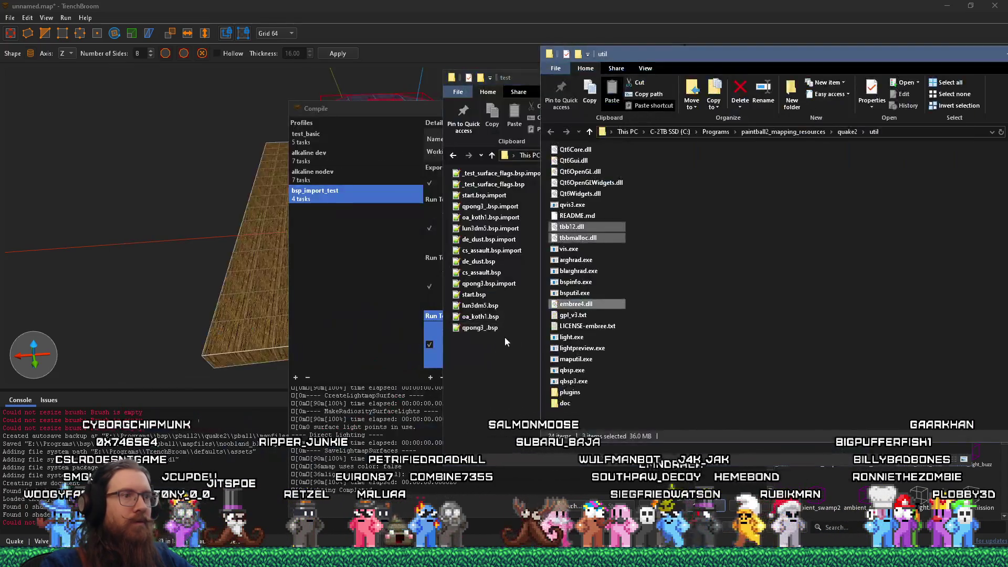
pyautogui.click(378, 306)
pyautogui.click(521, 331)
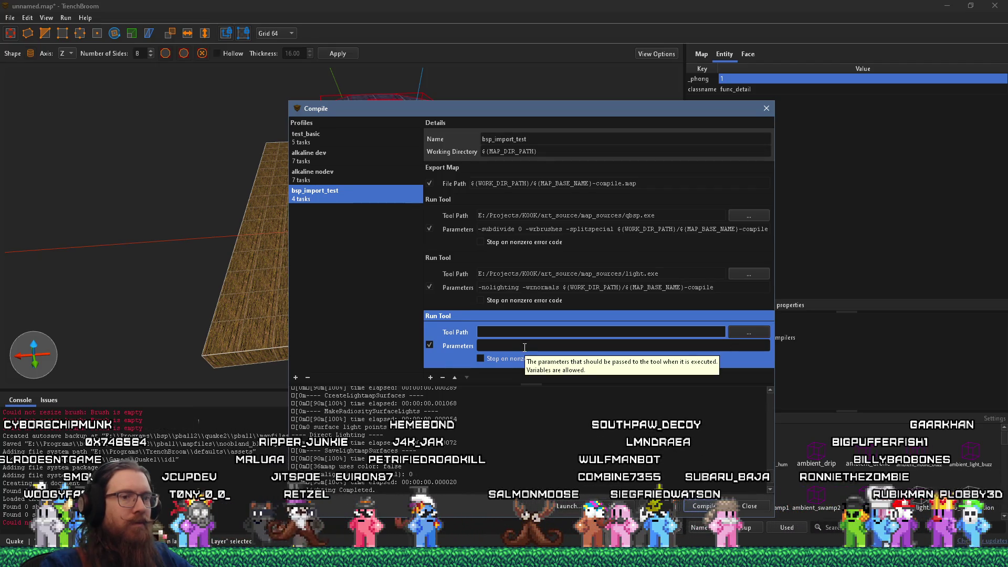
pyautogui.rightClick(524, 348)
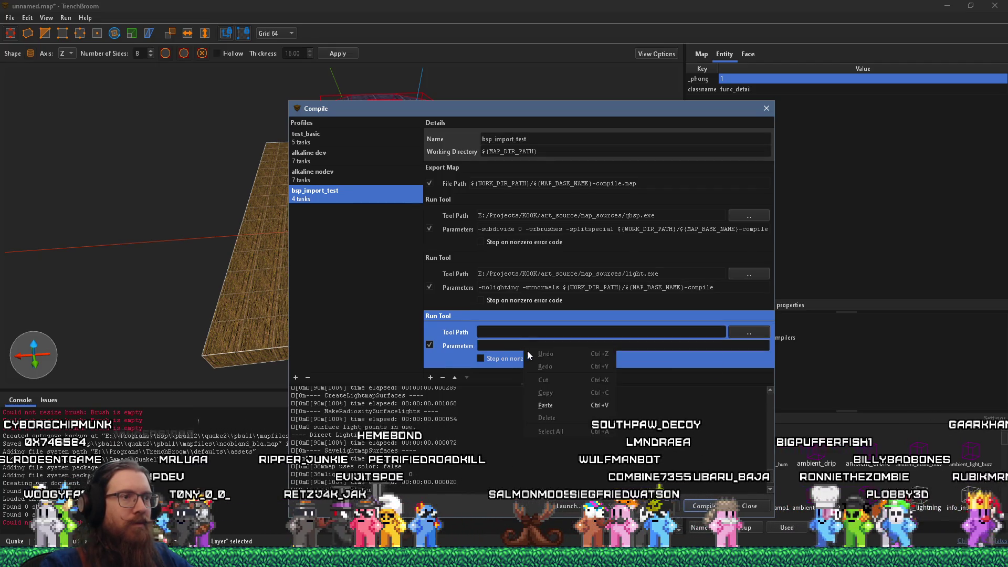
# - Fill the new task's parameters with ${WORK_DIR_PATH}/${MAP_BASE_NAME}-compile.bsp, the test folder path and ${MAP_BASE_NAME}
pyautogui.click(545, 405)
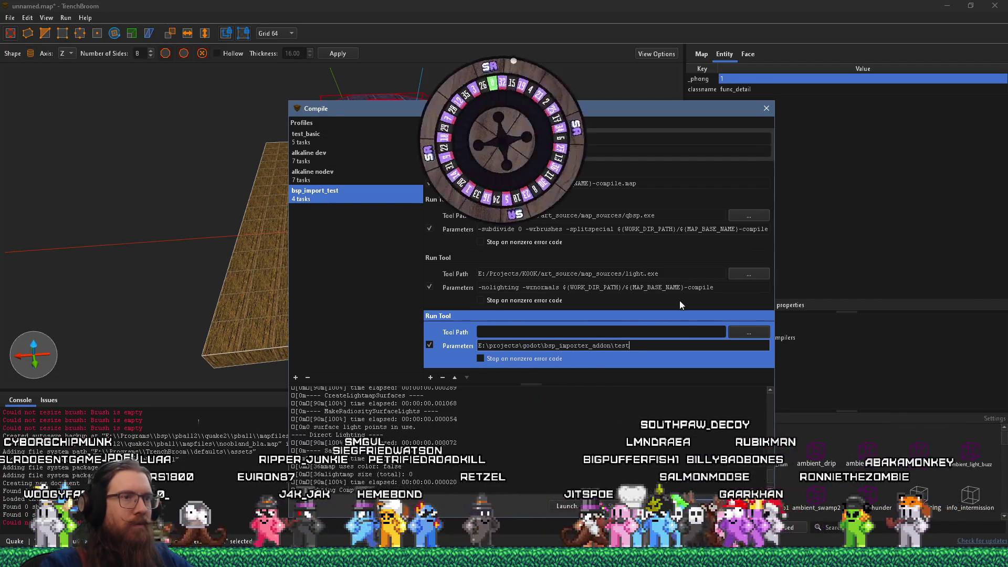
pyautogui.moveTo(714, 287); pyautogui.dragTo(563, 287)
pyautogui.rightClick(575, 287)
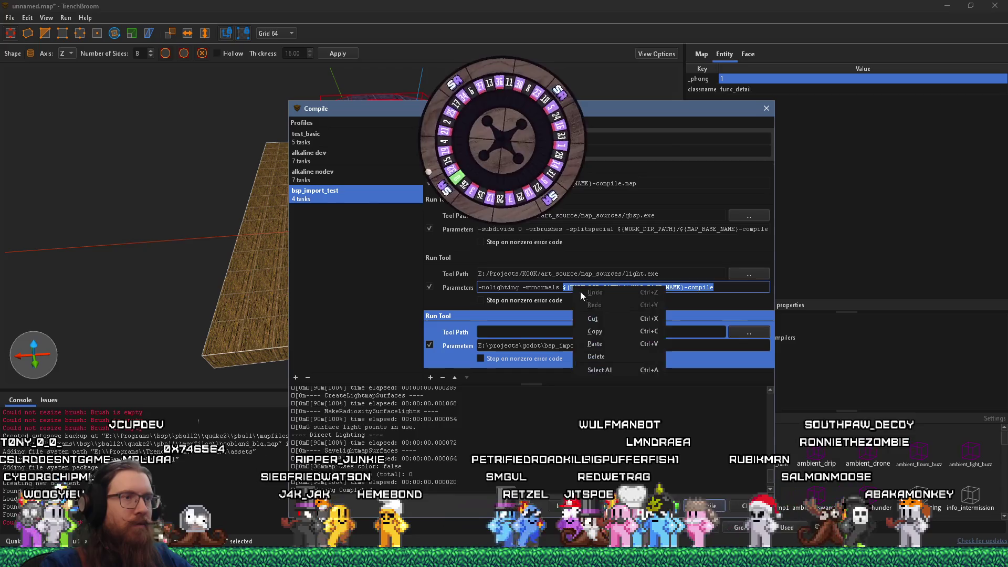
pyautogui.click(595, 332)
pyautogui.click(512, 346)
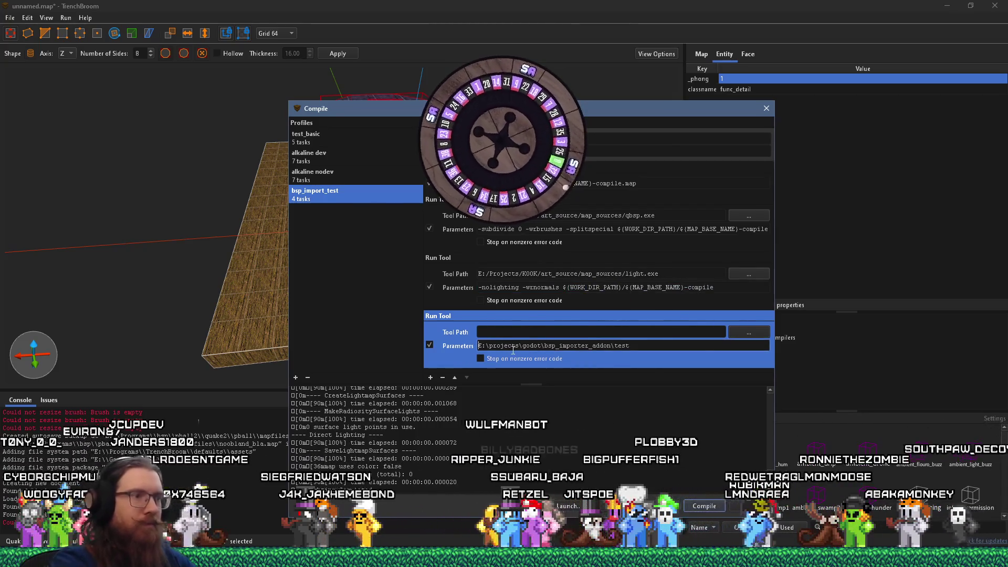
pyautogui.hotkey('ctrl', 'v')
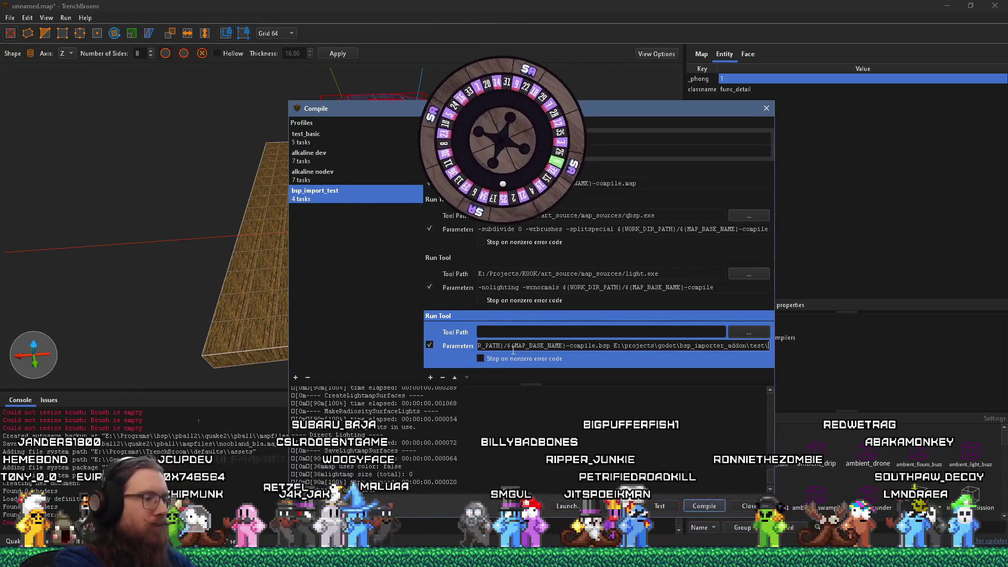
pyautogui.write('$')
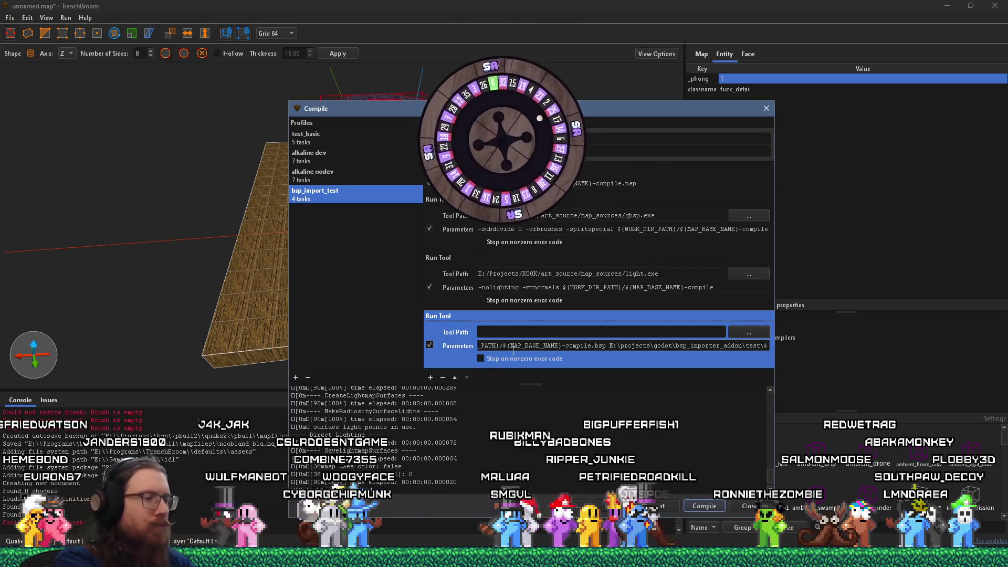
pyautogui.write('{MAP')
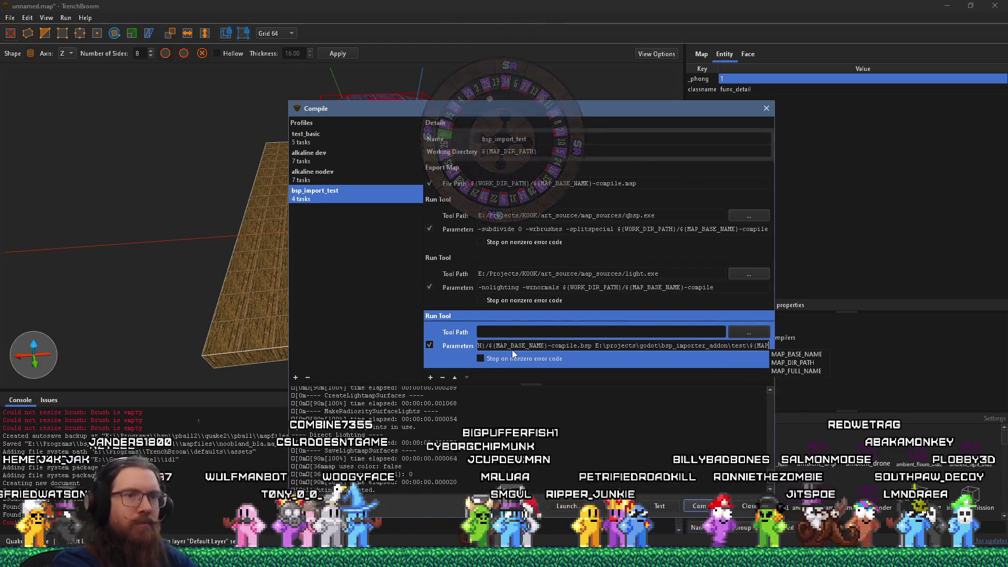
pyautogui.write('_BASE_NAME}.bsp')
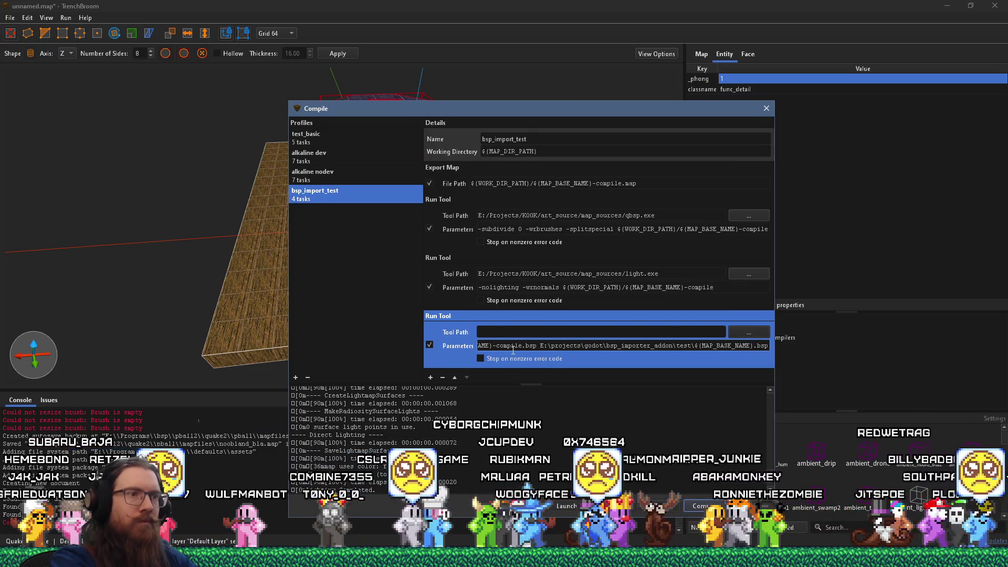
pyautogui.press('Return')
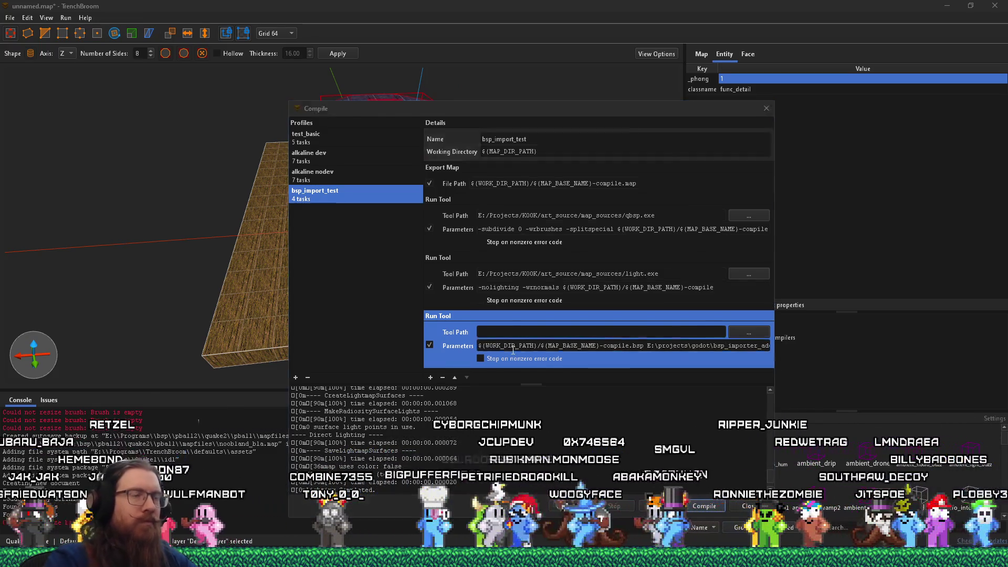
pyautogui.hotkey('alt', 'Tab')
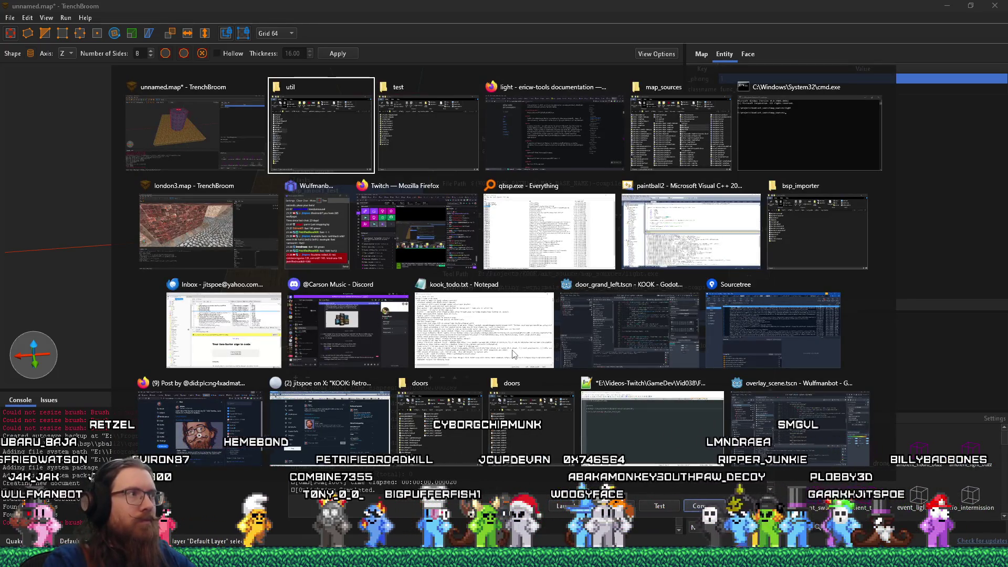
pyautogui.click(200, 233)
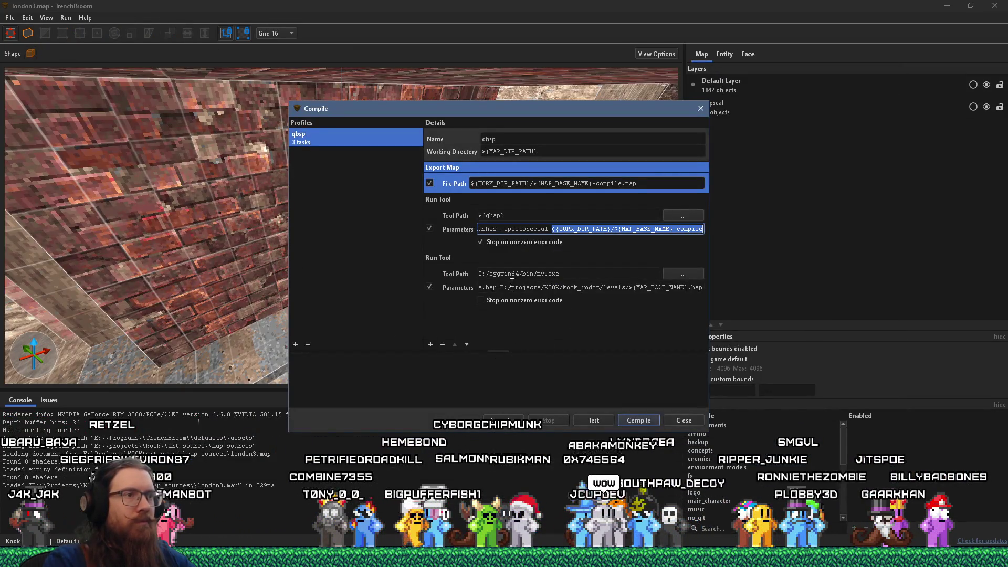
# - Copy C:/cygwin64/bin/mv.exe from london3.map's profile into the new task's Tool Path and compile
pyautogui.tripleClick(561, 275)
pyautogui.rightClick(558, 272)
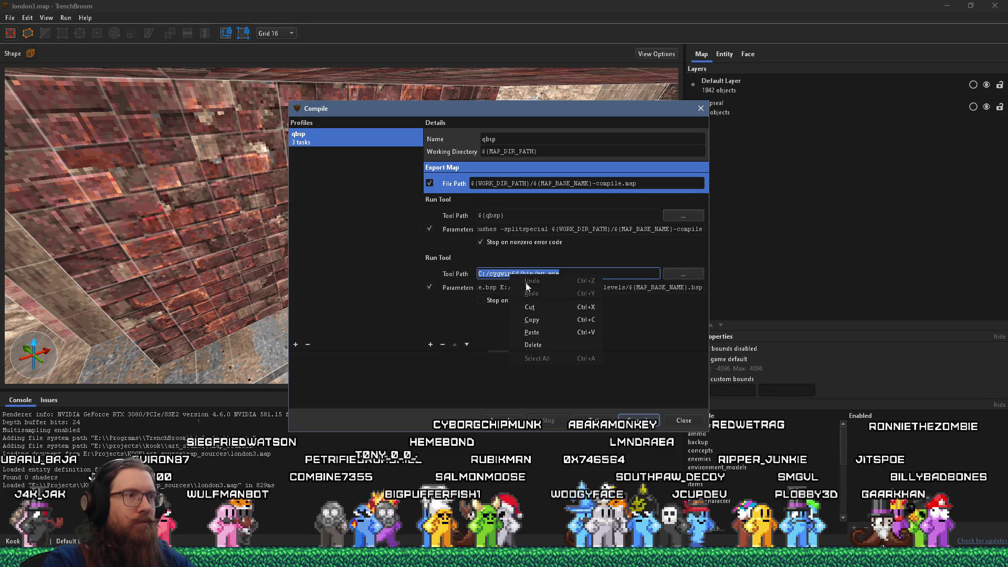
pyautogui.click(553, 319)
pyautogui.hotkey('alt', 'Tab')
pyautogui.rightClick(583, 332)
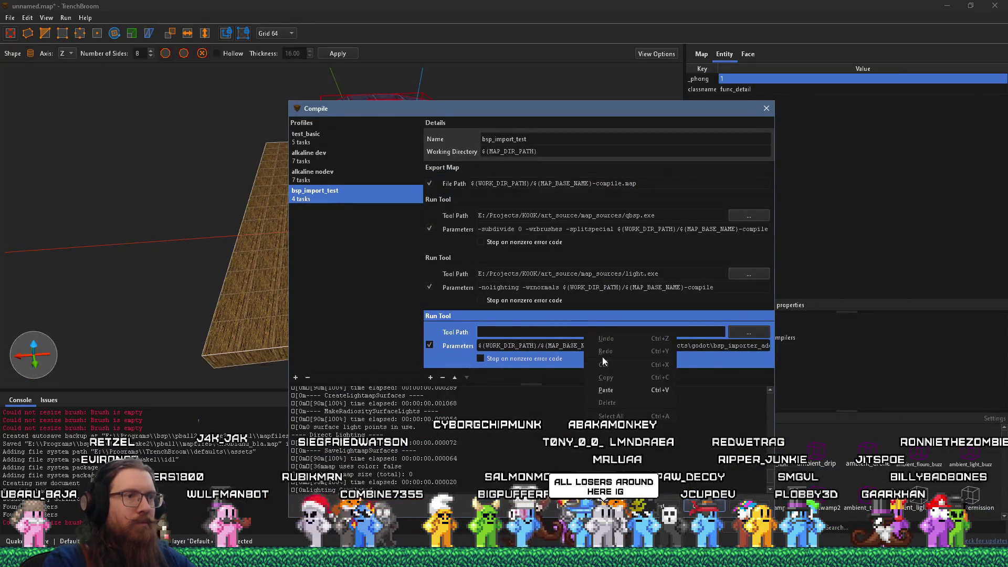
pyautogui.click(606, 390)
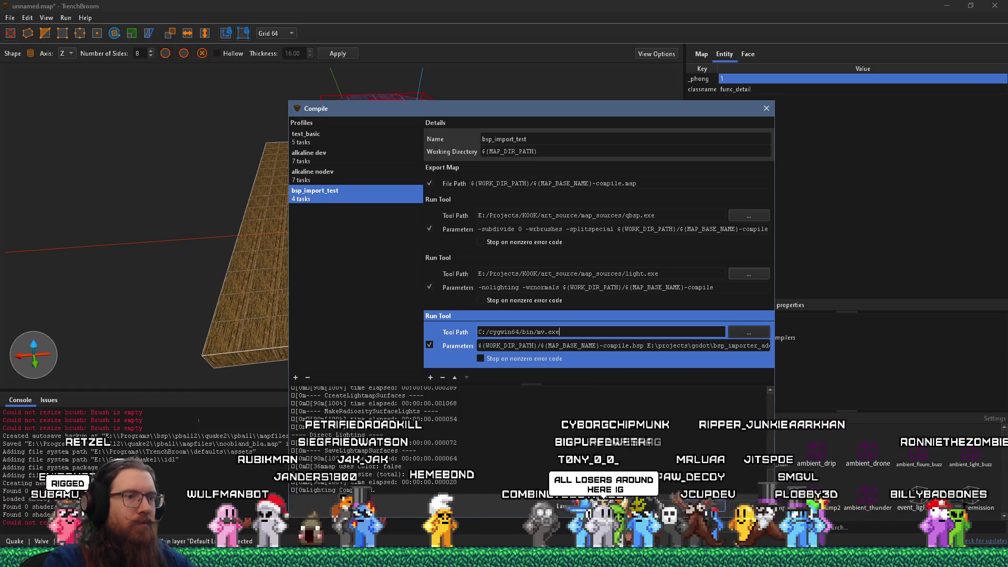
pyautogui.press('Return')
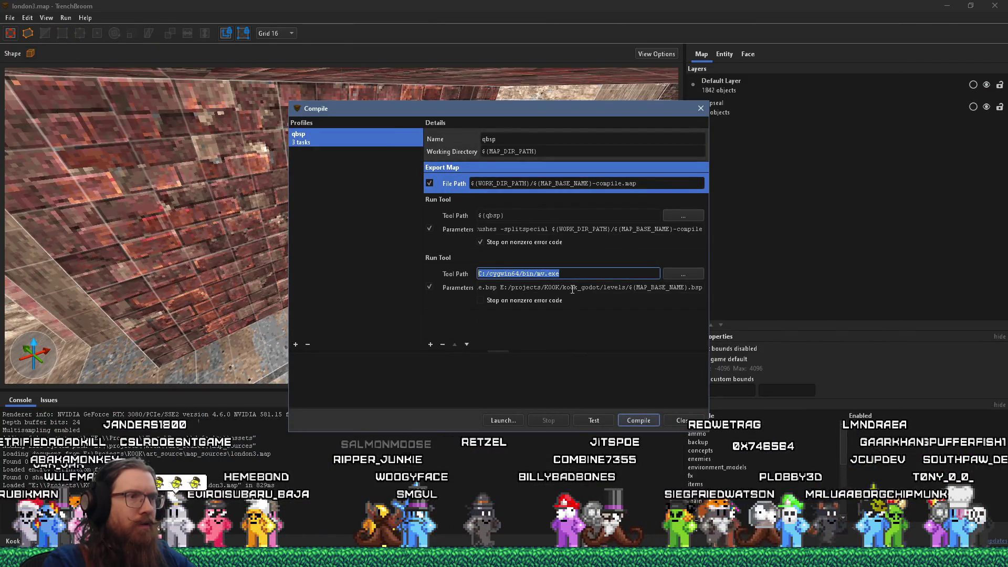
# - Review the full mv parameters in london3.map's compile profile for comparison
pyautogui.click(581, 287)
pyautogui.moveTo(582, 287); pyautogui.dragTo(381, 282)
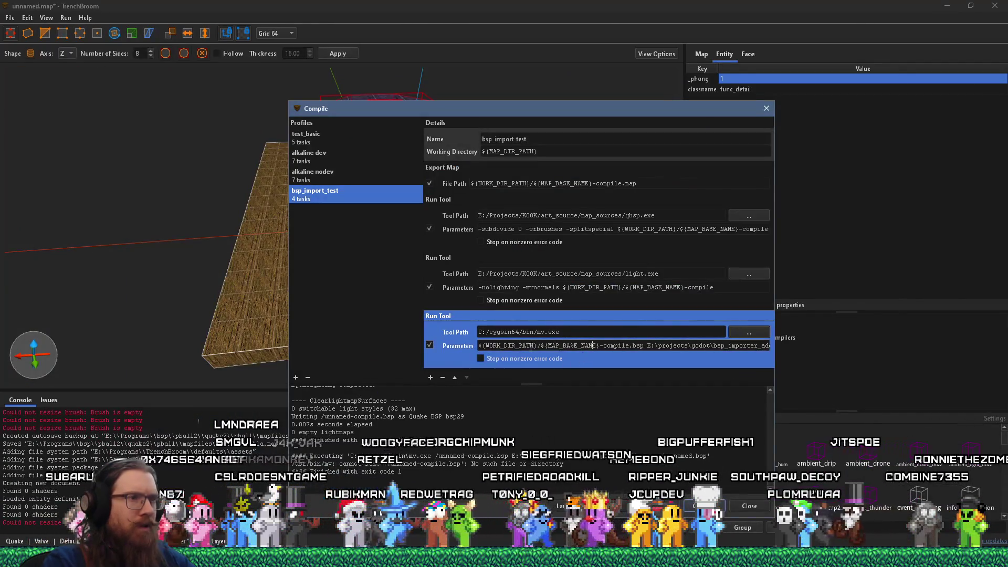
pyautogui.scroll(3, 500, 456)
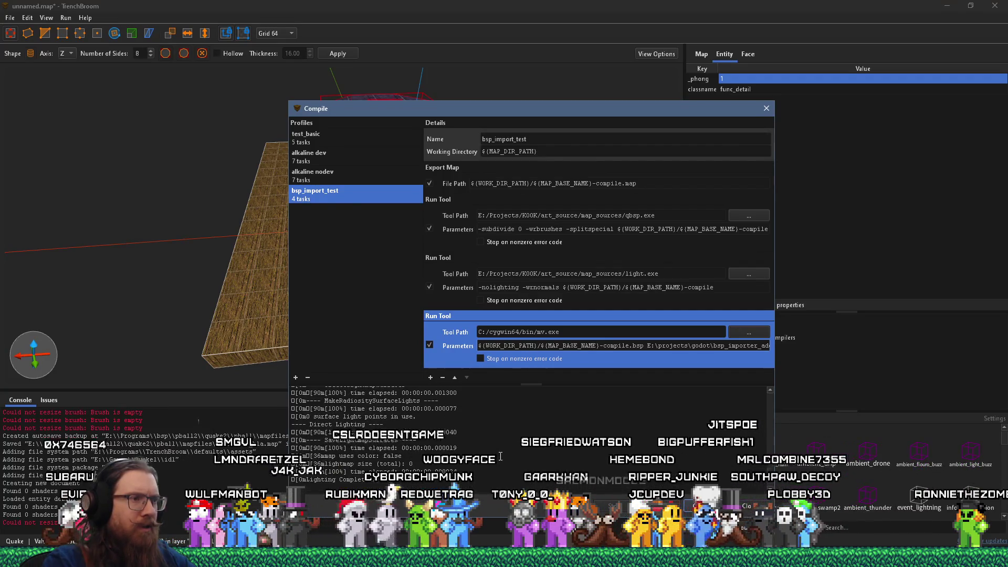
pyautogui.scroll(-5, 500, 456)
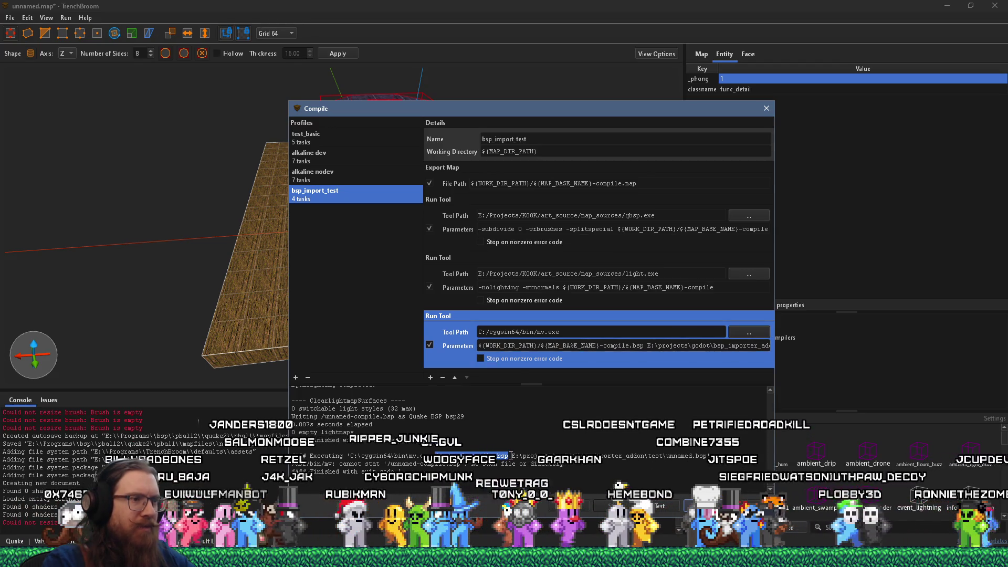
pyautogui.scroll(10, 510, 455)
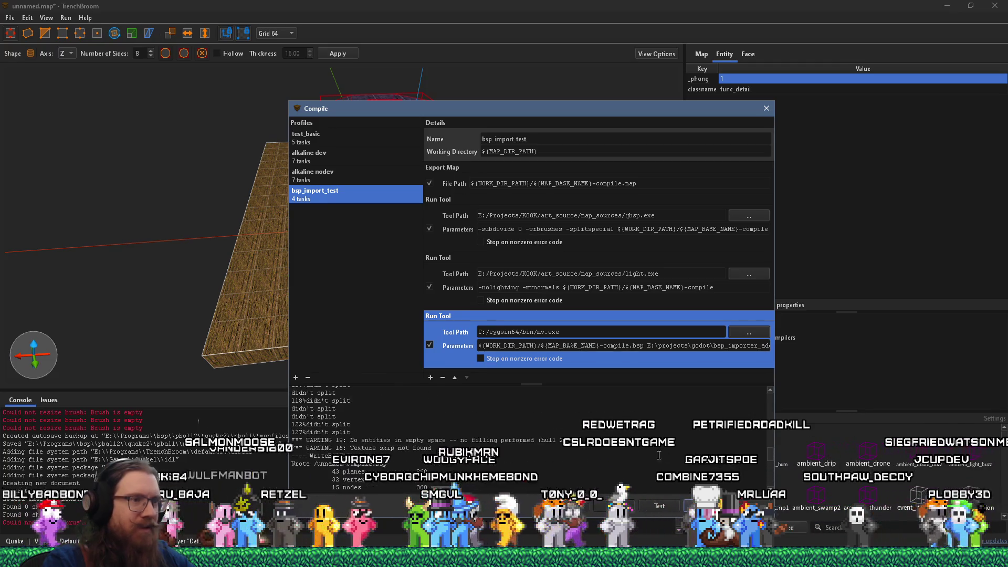
pyautogui.scroll(10, 770, 395)
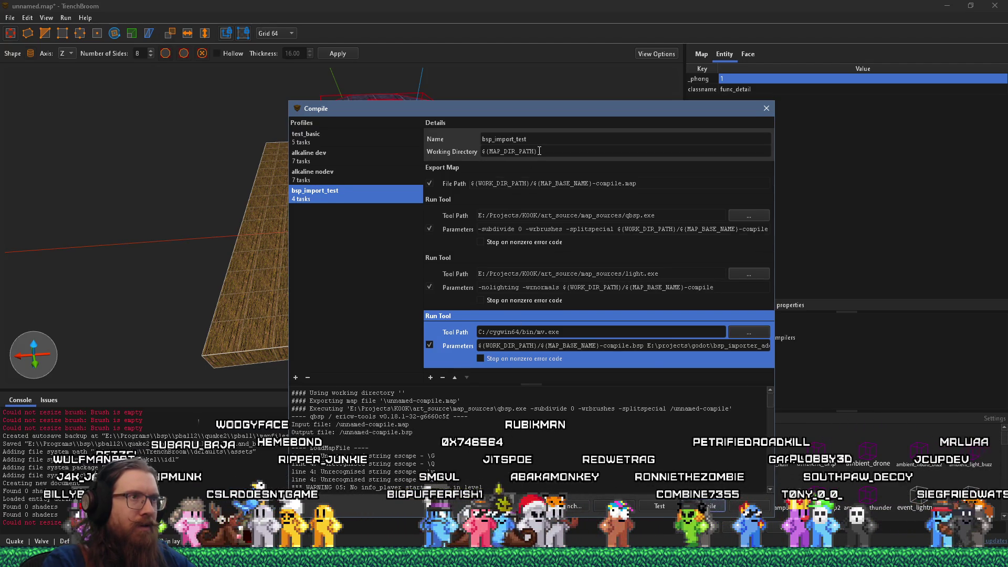
pyautogui.moveTo(546, 151); pyautogui.dragTo(421, 149)
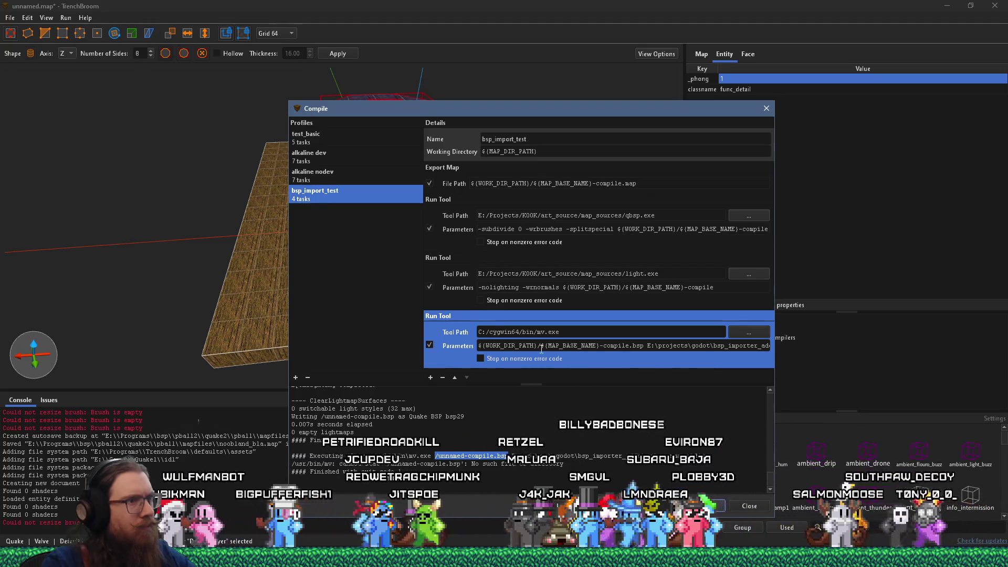
# - Delete the ${WORK_DIR_PATH}/ prefix from the mv.exe parameters and recompile
pyautogui.moveTo(546, 345); pyautogui.dragTo(424, 347)
pyautogui.press('BackSpace')
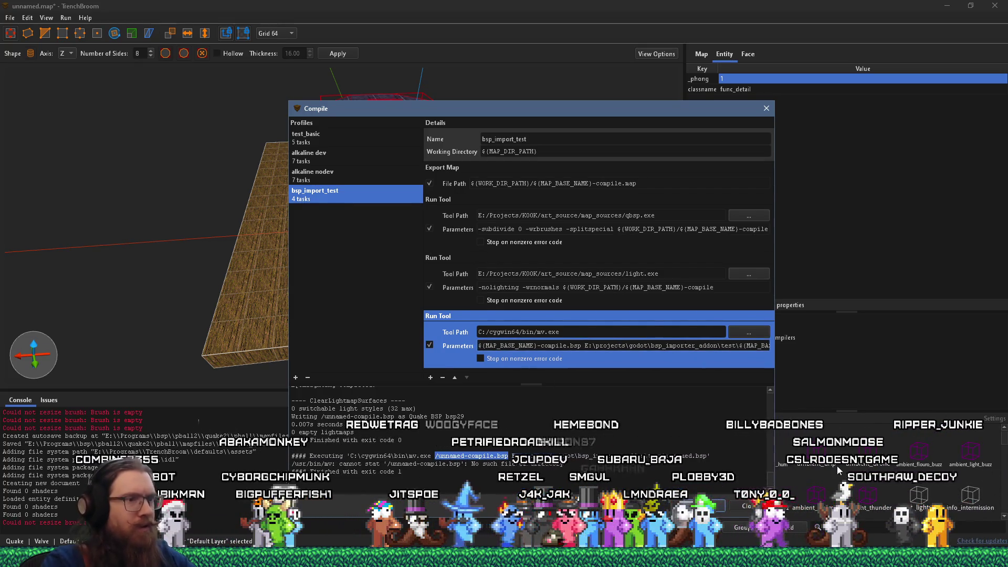
pyautogui.click(485, 505)
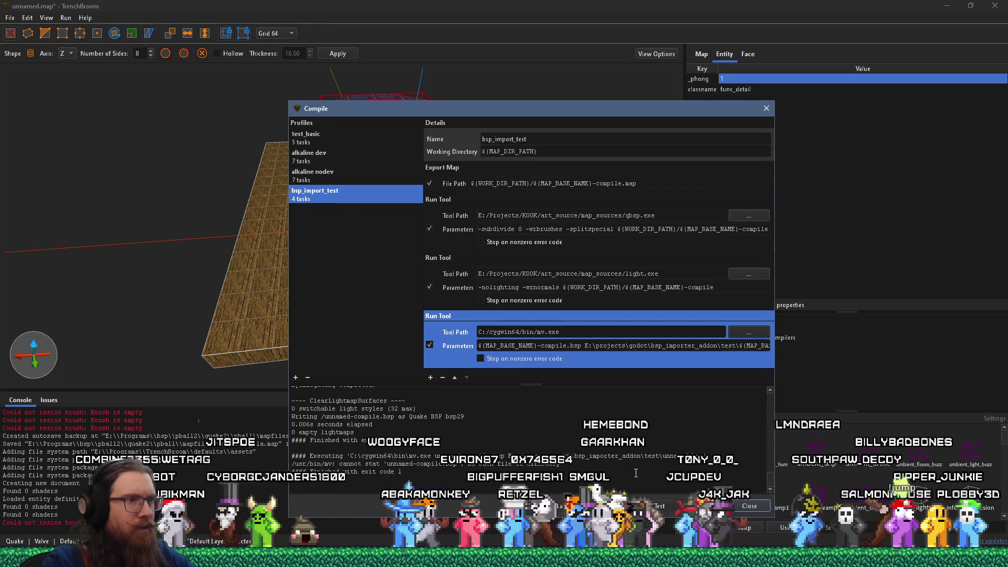
# - Prefix the mv.exe source with ${MAP_DIR_PATH}/ copied from Working Directory, then recompile
pyautogui.tripleClick(502, 151)
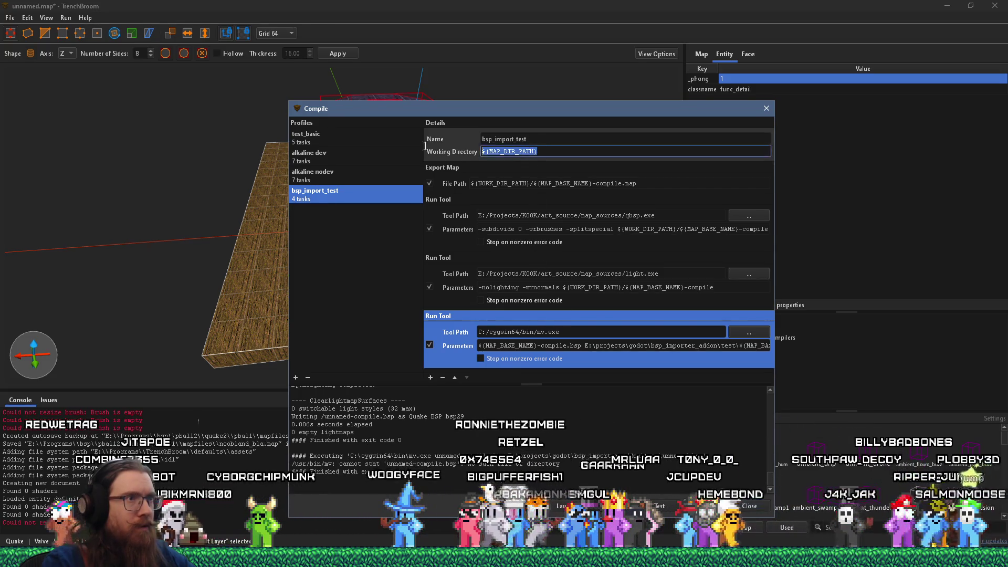
pyautogui.rightClick(503, 151)
pyautogui.click(525, 194)
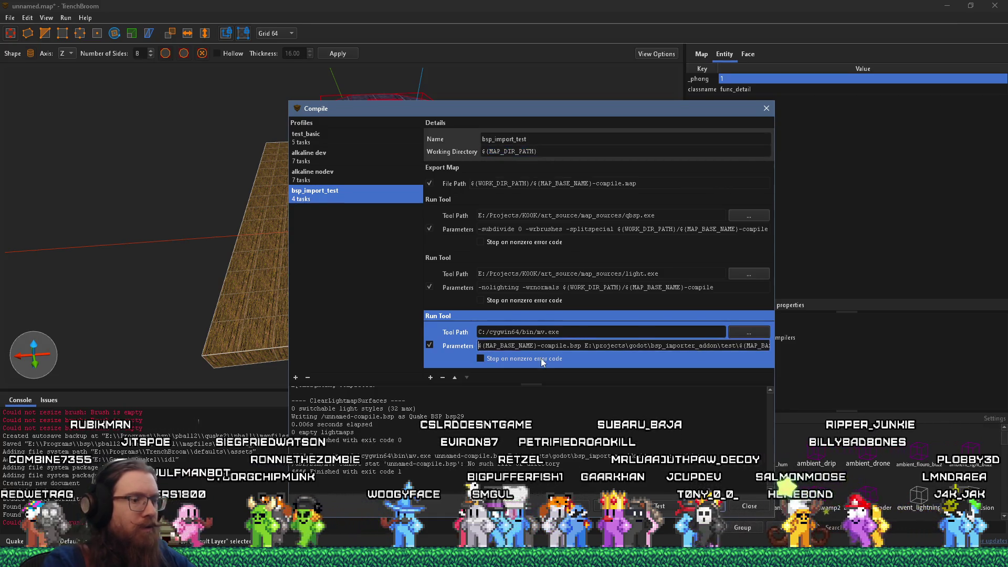
pyautogui.hotkey('ctrl', 'v')
pyautogui.write('/')
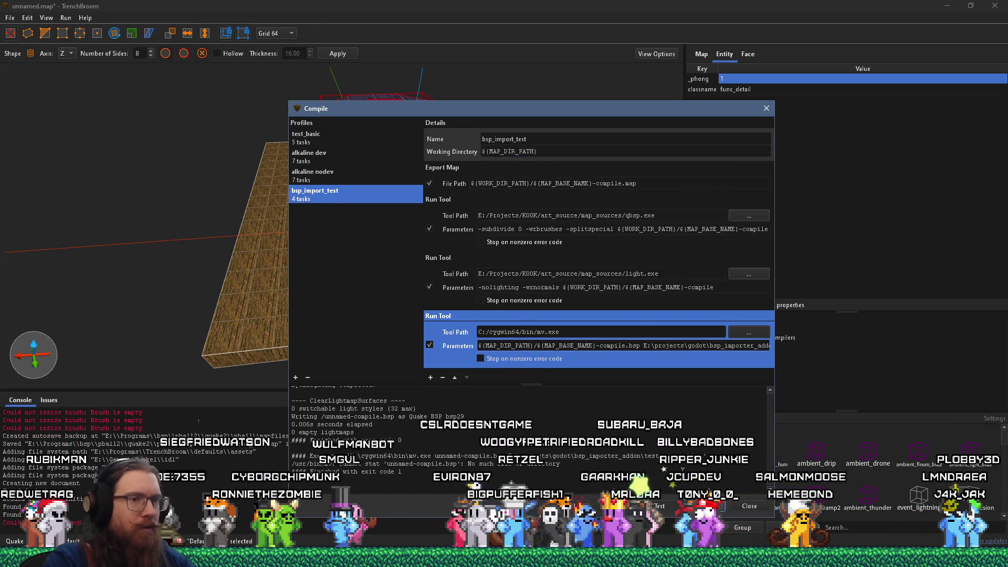
pyautogui.press('Return')
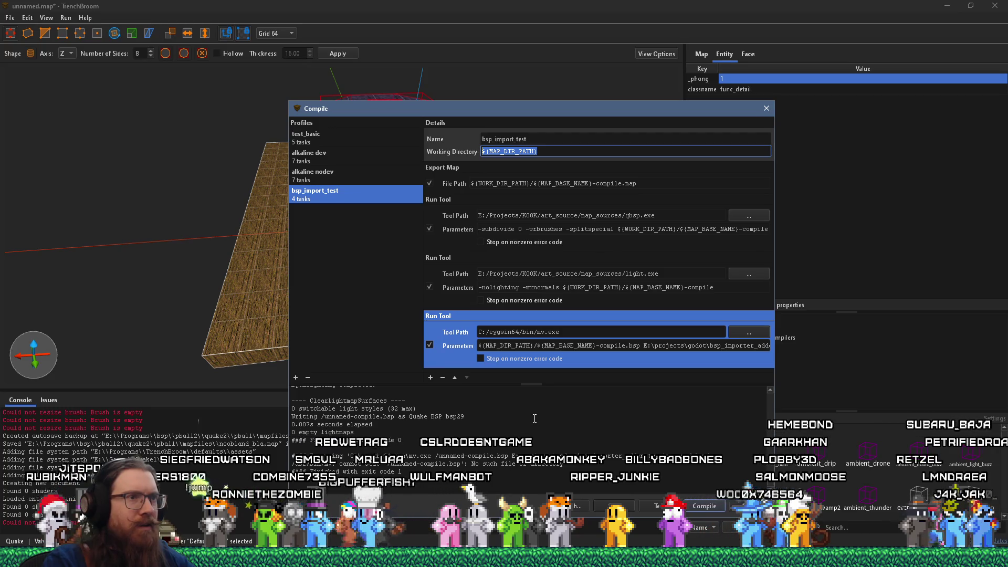
pyautogui.hotkey('alt', 'Tab')
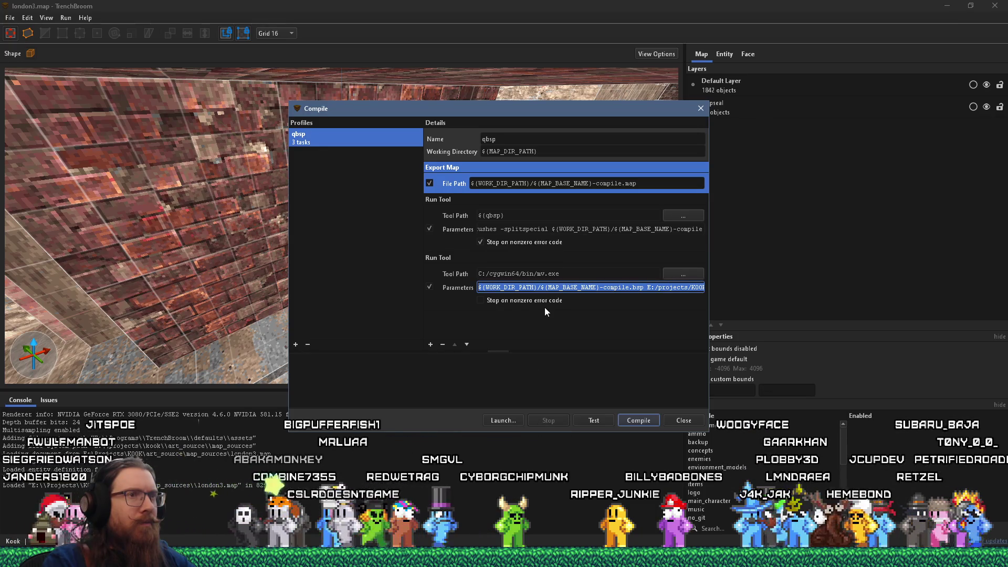
# - Close london3.map's compile window and add a Copy Files task to bsp_import_test
pyautogui.click(699, 109)
pyautogui.hotkey('alt', 'Tab')
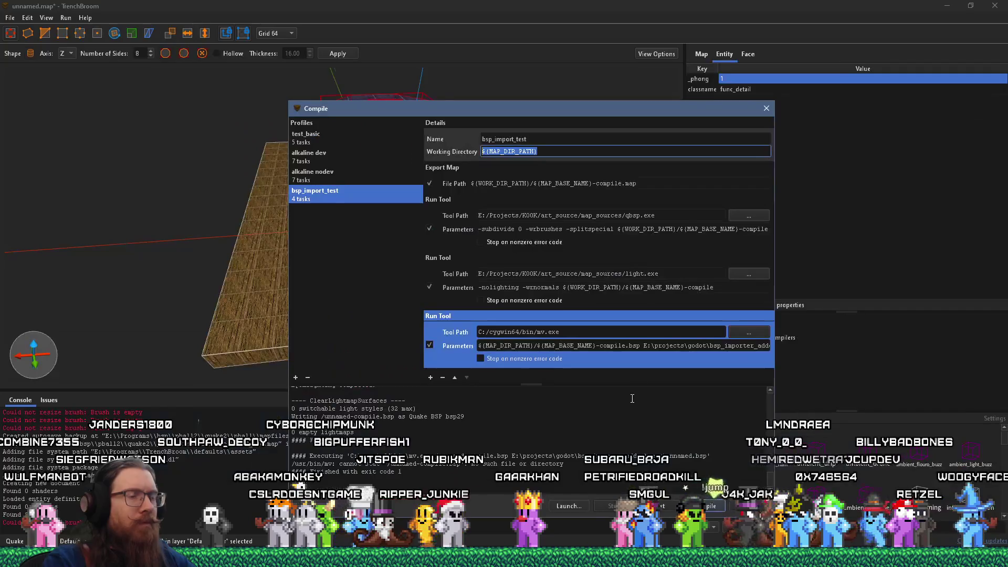
pyautogui.click(430, 378)
pyautogui.click(459, 397)
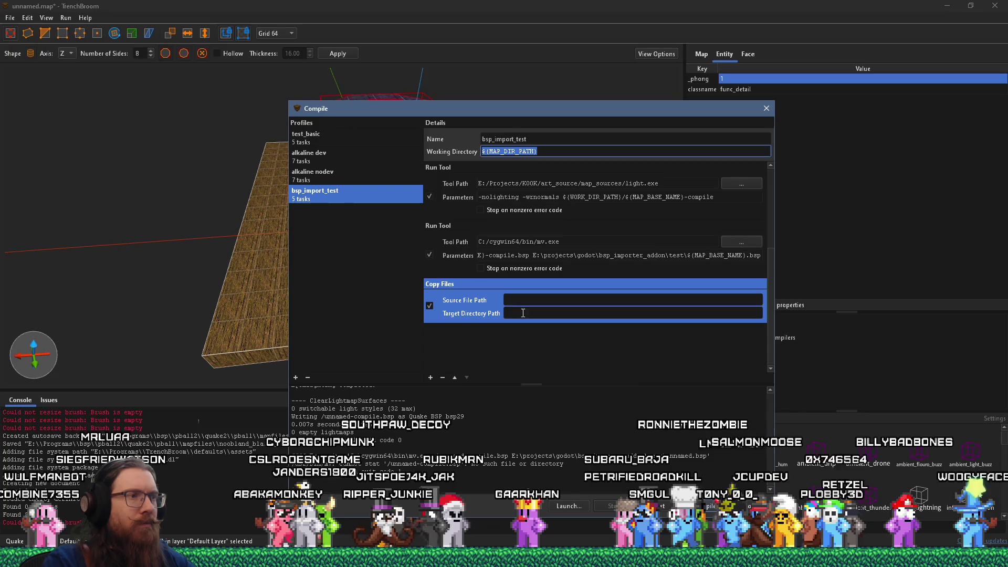
# - Paste the ${MAP_DIR_PATH} working directory variable into the Copy Files source path
pyautogui.click(534, 300)
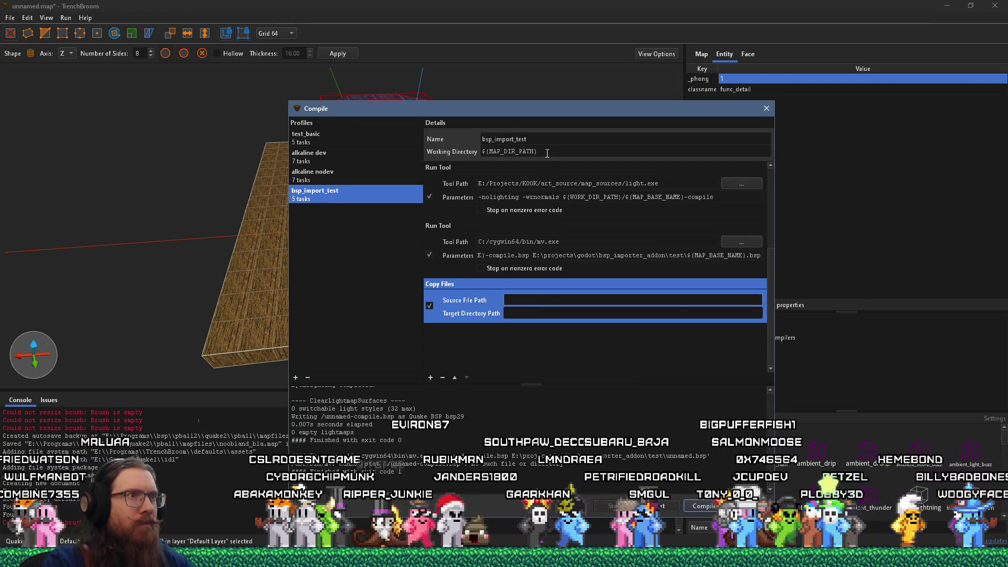
pyautogui.moveTo(546, 153); pyautogui.dragTo(442, 150)
pyautogui.rightClick(497, 150)
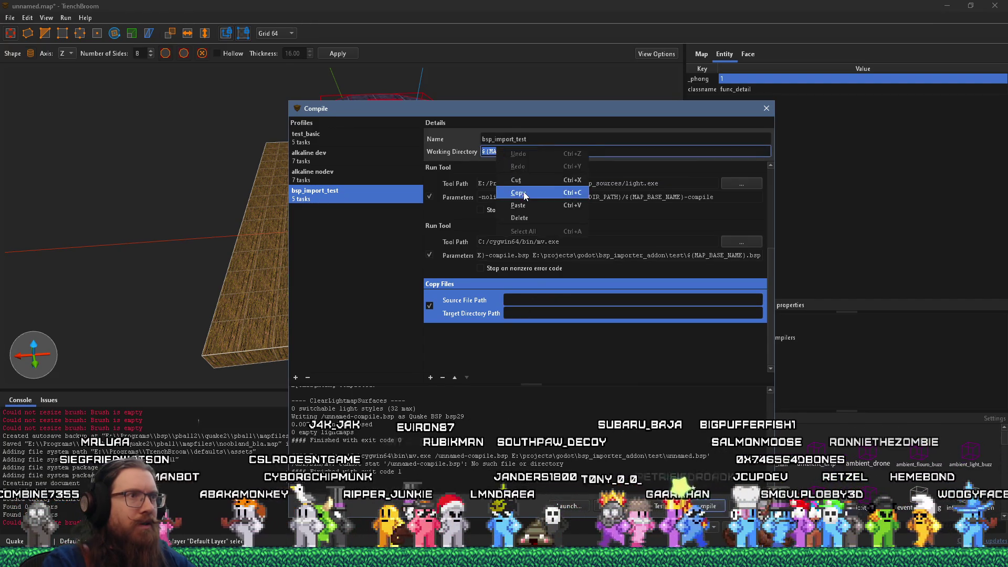
pyautogui.click(524, 191)
pyautogui.rightClick(513, 300)
pyautogui.click(556, 355)
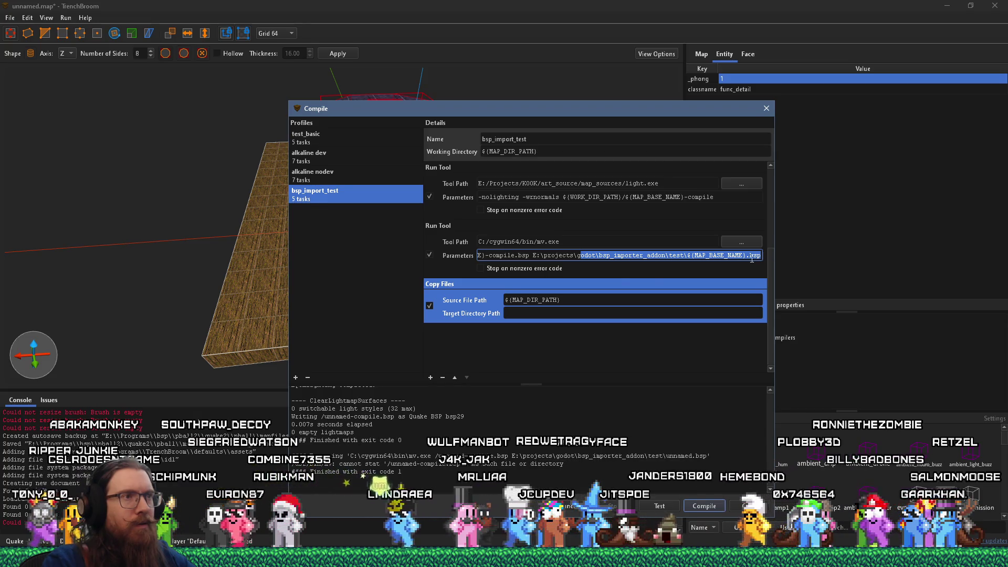
pyautogui.scroll(3, 618, 275)
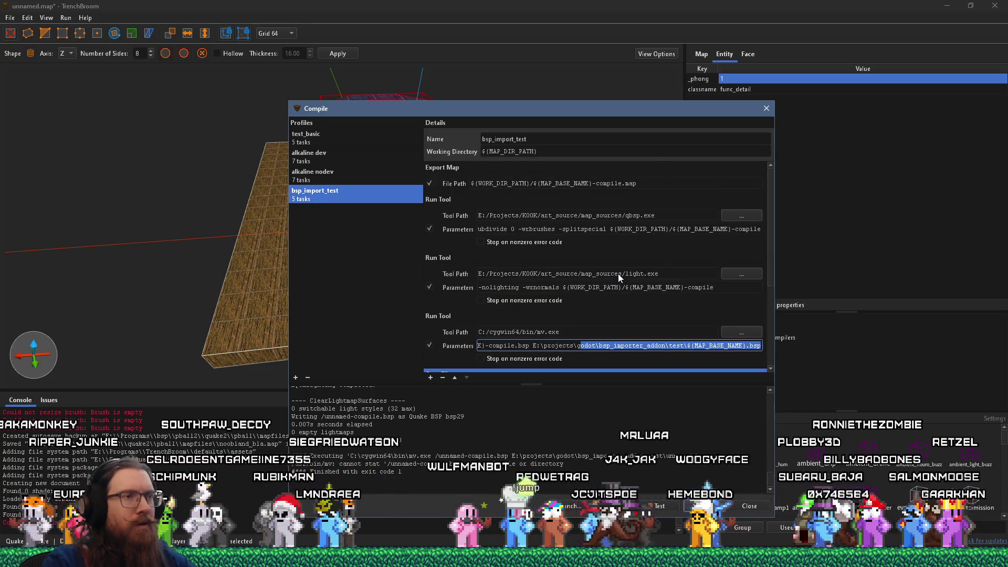
pyautogui.scroll(-3, 619, 273)
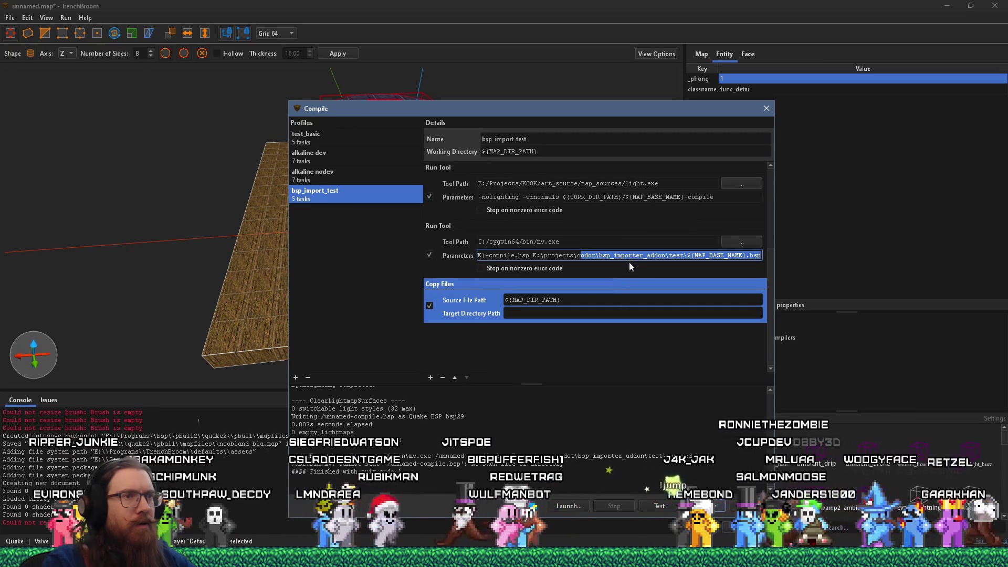
# - Copy the mv.exe destination path into the Copy Files Target Directory Path
pyautogui.moveTo(533, 255); pyautogui.dragTo(774, 250)
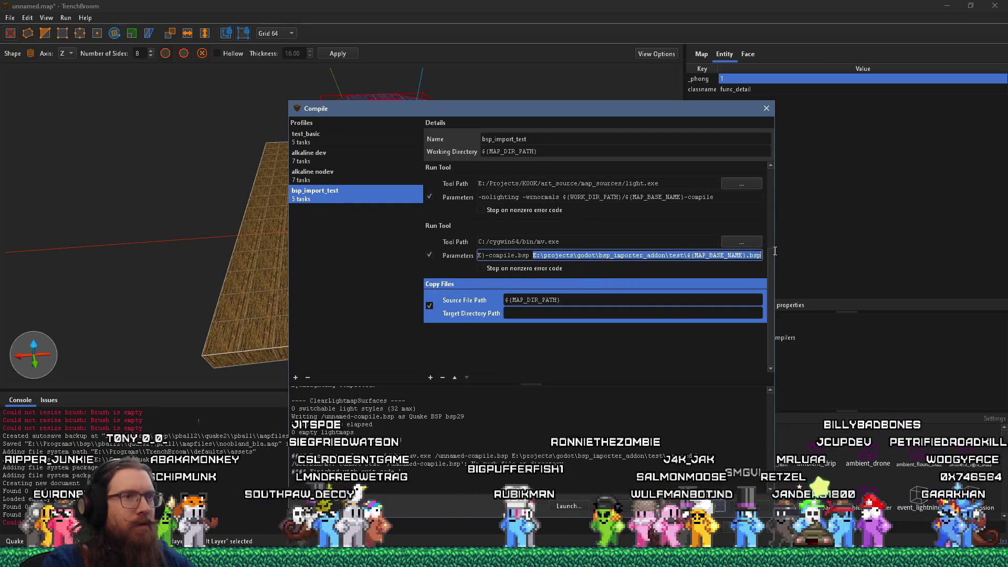
pyautogui.rightClick(745, 257)
pyautogui.click(756, 300)
pyautogui.rightClick(616, 313)
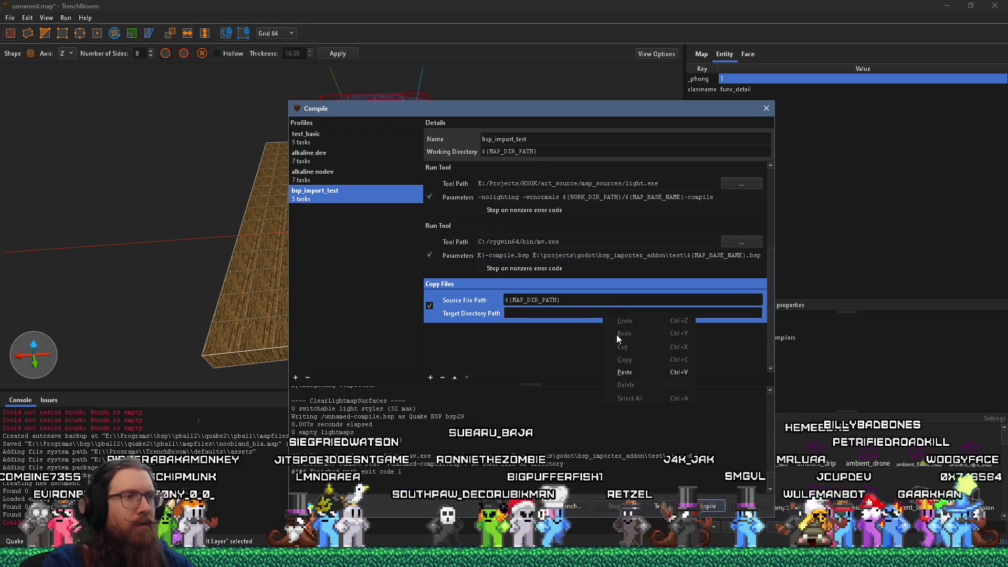
pyautogui.click(626, 370)
# - Set the copy source to ${MAP_DIR_PATH}/${MAP_BASE_NAME}-compile.bsp and disable the mv.exe step
pyautogui.moveTo(530, 255); pyautogui.dragTo(360, 257)
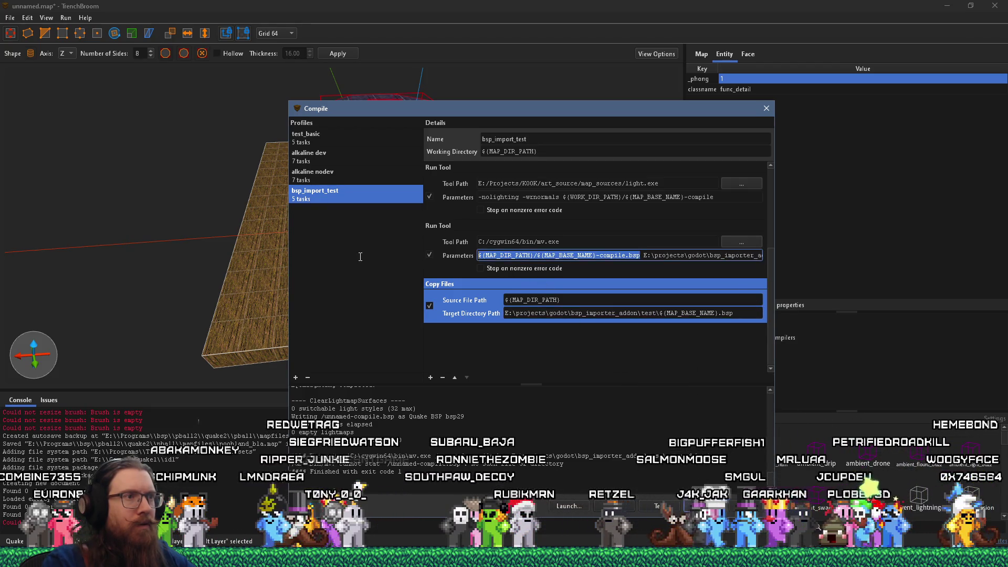
pyautogui.rightClick(545, 256)
pyautogui.click(572, 299)
pyautogui.tripleClick(572, 300)
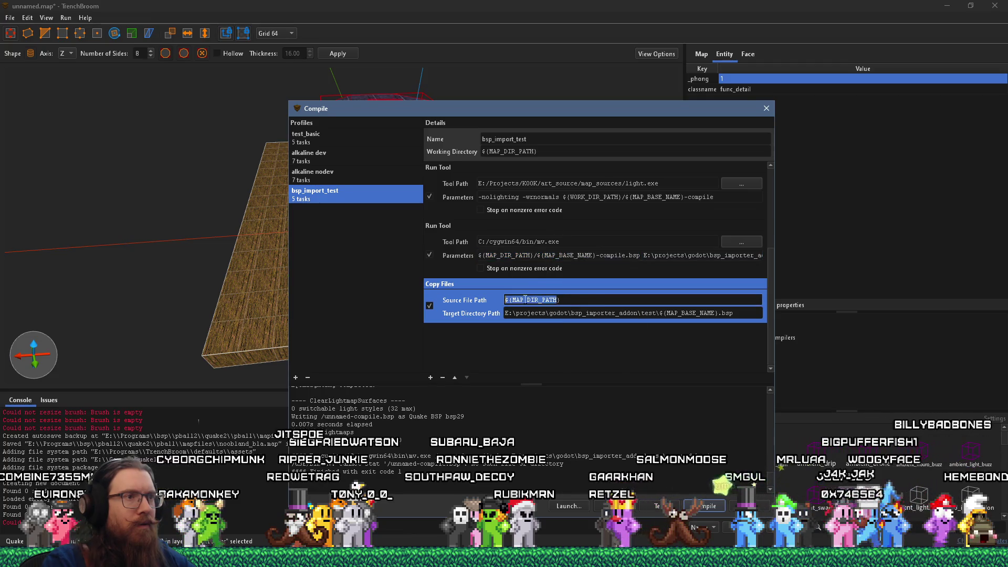
pyautogui.rightClick(572, 300)
pyautogui.click(572, 355)
pyautogui.click(430, 255)
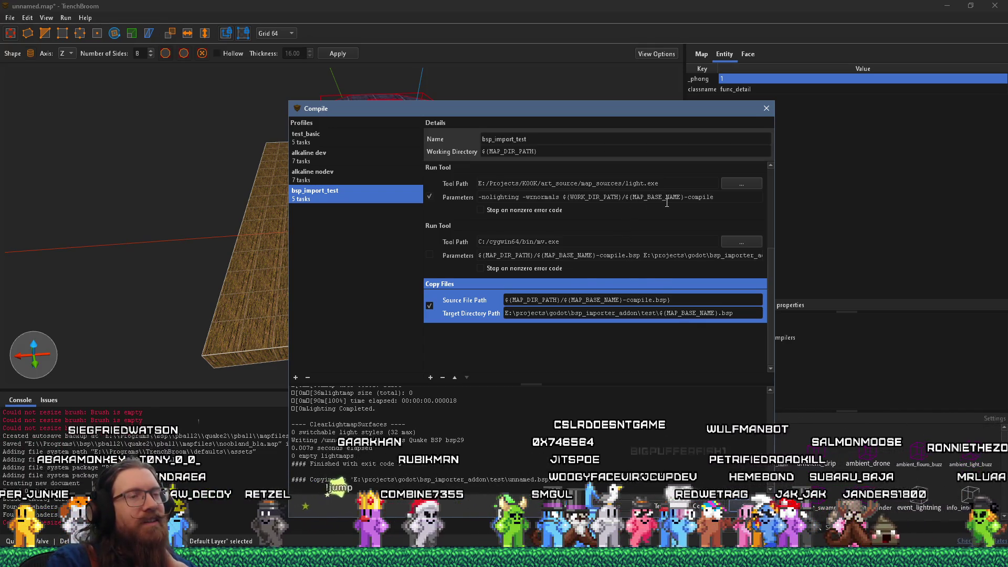
# - Append ${WORK_DIR_PATH}/${MAP_BASE_NAME}.bsp to qbsp's parameters as its output file
pyautogui.scroll(3, 666, 203)
pyautogui.click(679, 230)
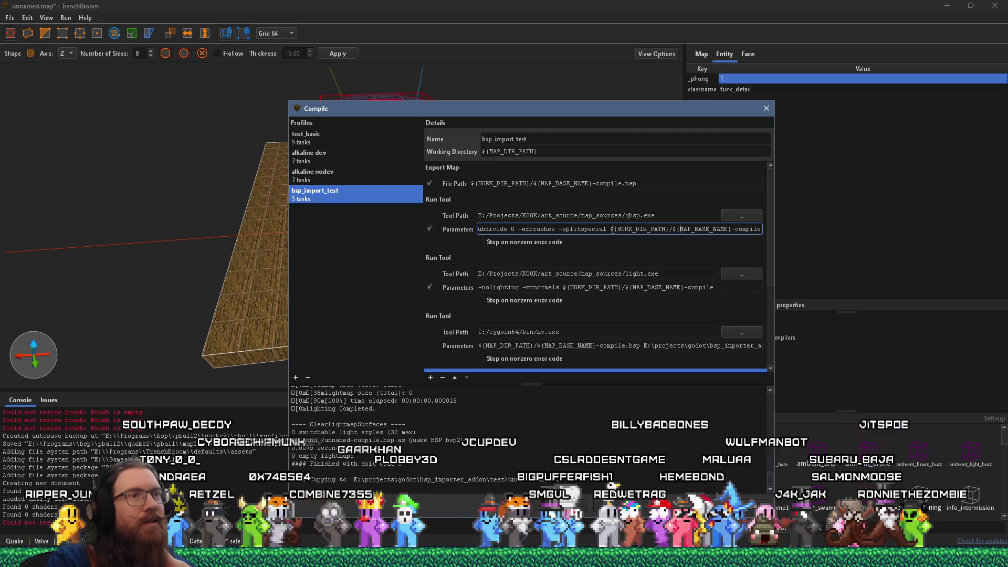
pyautogui.rightClick(724, 230)
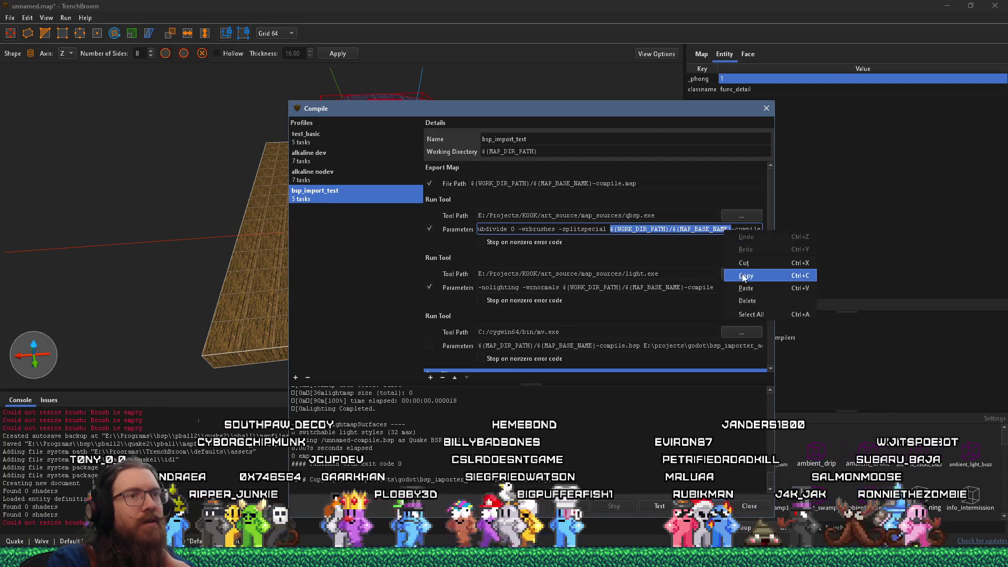
pyautogui.click(782, 277)
pyautogui.click(745, 231)
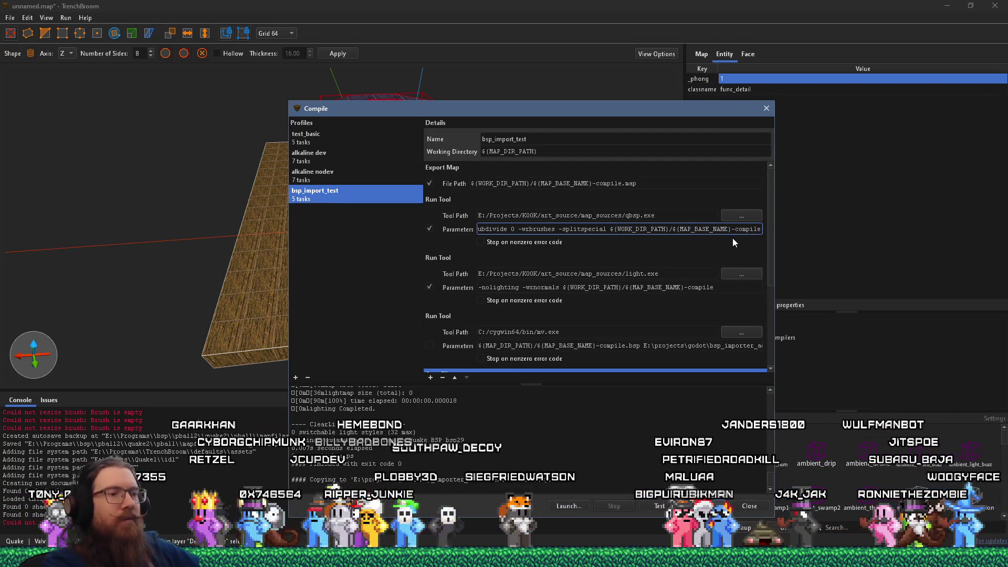
pyautogui.hotkey('ctrl', 'v')
pyautogui.write('.')
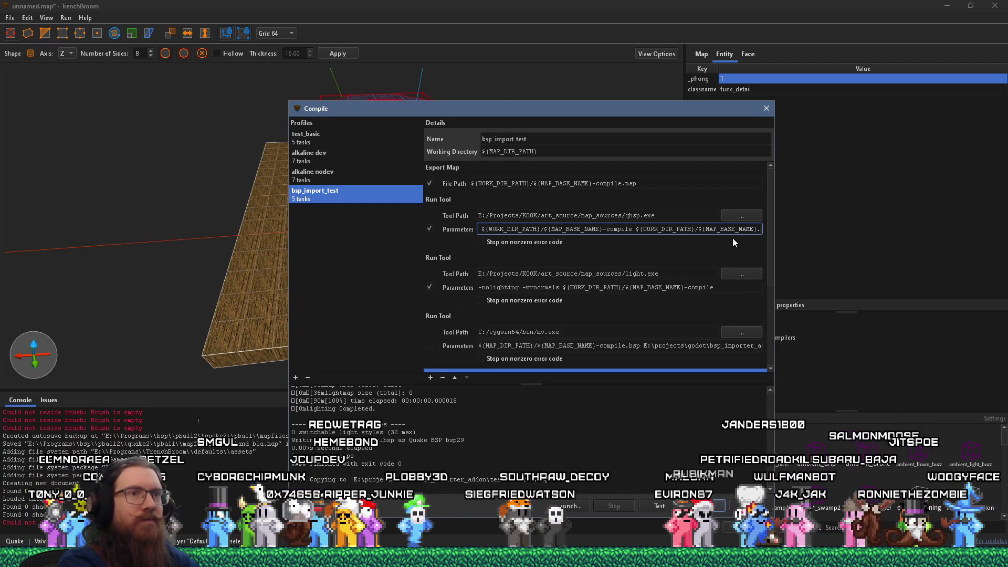
pyautogui.write('bsp')
# - Delete the -compile suffix from the light.exe parameters
pyautogui.click(714, 288)
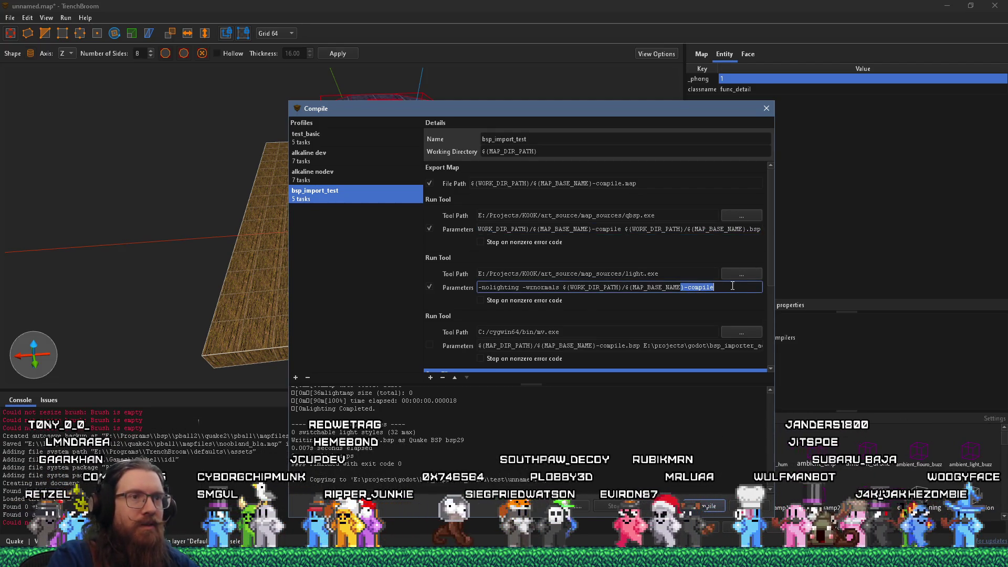
pyautogui.moveTo(687, 288); pyautogui.dragTo(764, 286)
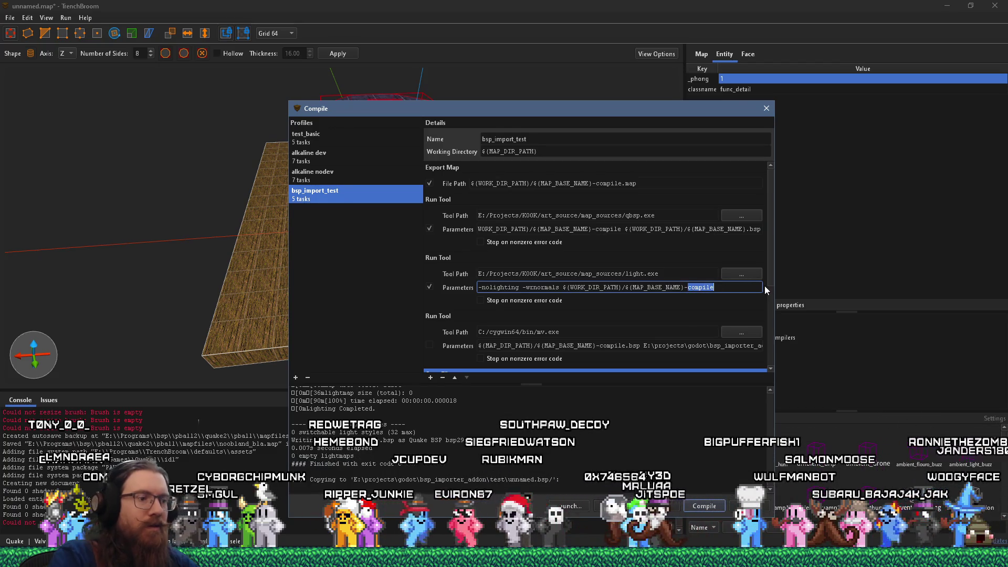
pyautogui.press('BackSpace')
pyautogui.moveTo(673, 345); pyautogui.dragTo(766, 345)
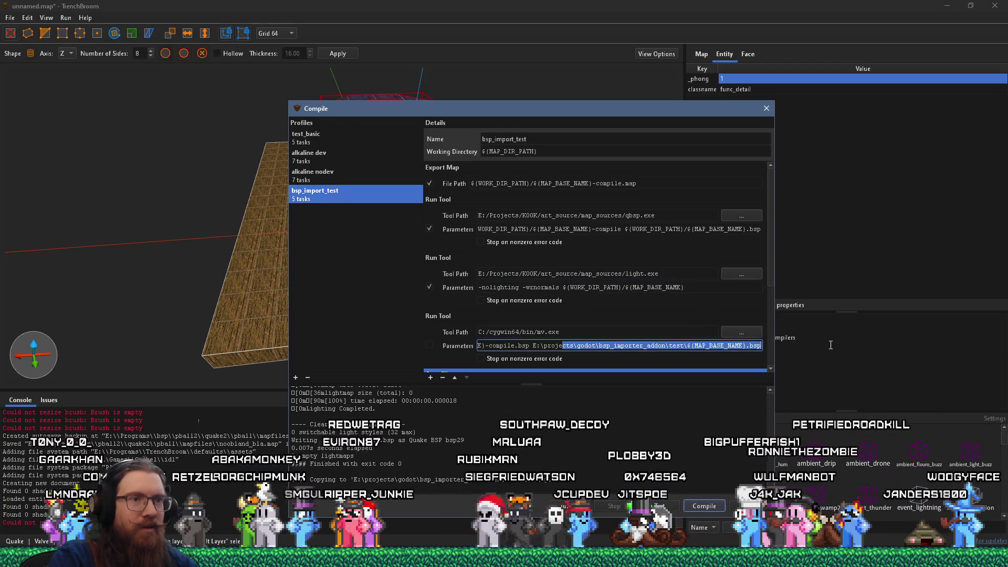
pyautogui.click(698, 346)
# - Trim the Copy Files target to E:\projects\godot\bsp_importer_addon\test, dropping the file name
pyautogui.scroll(-3, 522, 350)
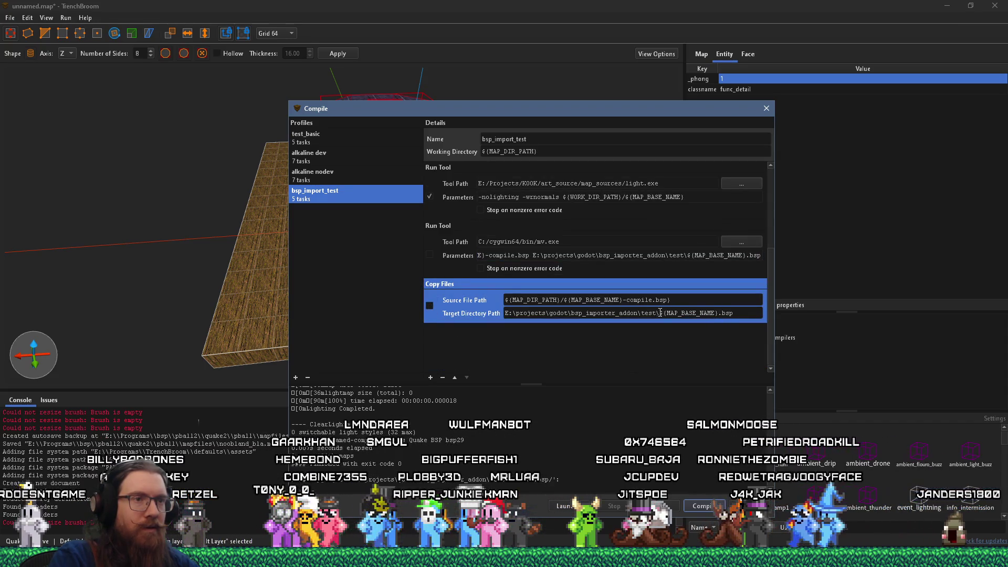
pyautogui.moveTo(656, 313); pyautogui.dragTo(760, 317)
pyautogui.press('BackSpace')
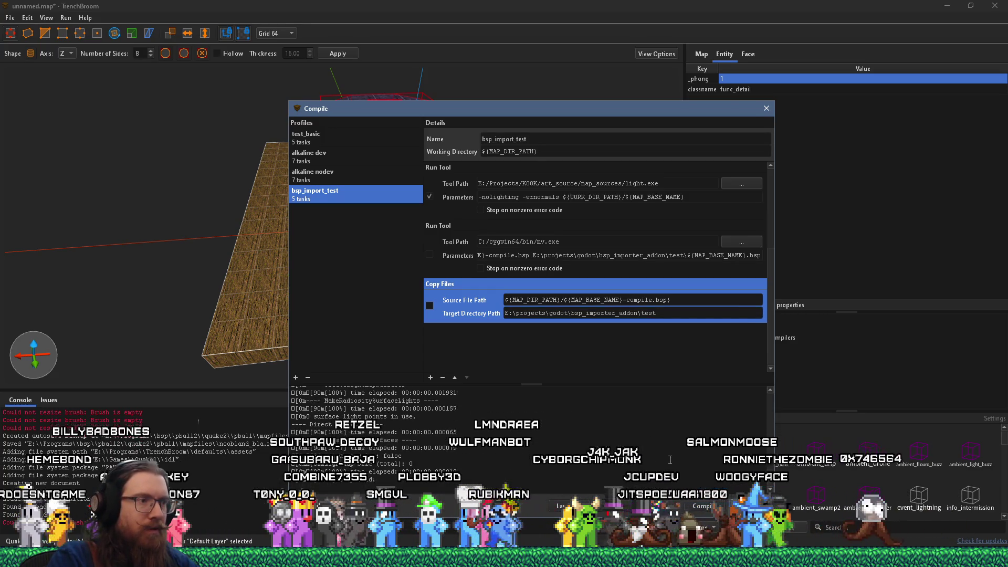
pyautogui.hotkey('alt', 'Tab')
pyautogui.press('Tab')
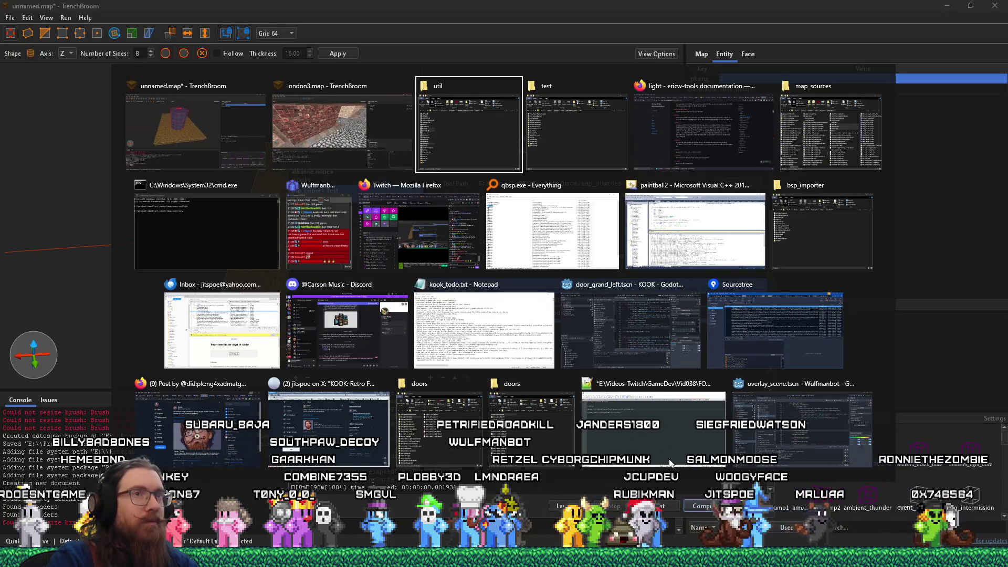
# - Delete the leftover unnamed.bsp from the test folder, then close TrenchBroom's compile settings
pyautogui.press('Tab')
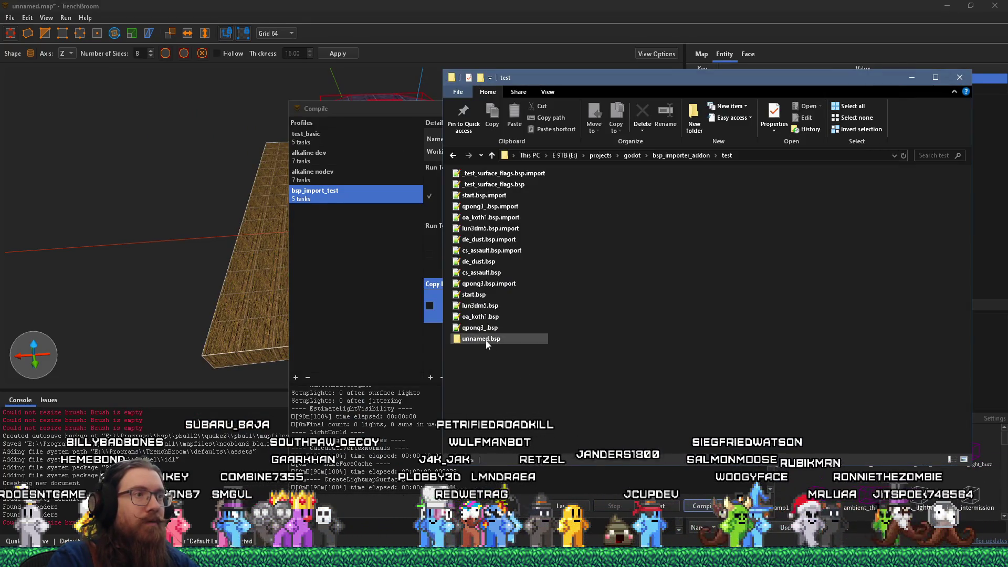
pyautogui.rightClick(481, 338)
pyautogui.click(513, 510)
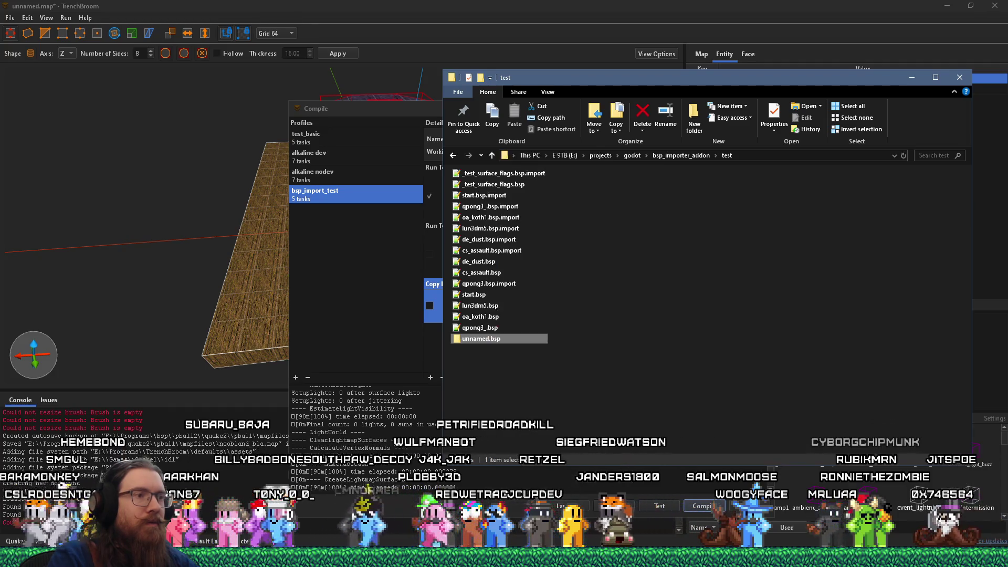
pyautogui.click(442, 152)
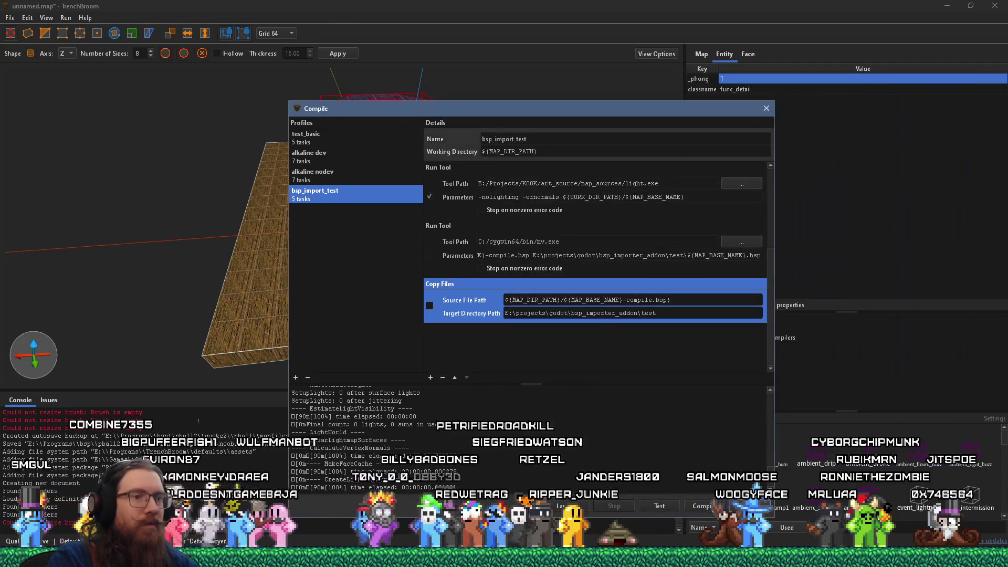
pyautogui.hotkey('alt', 'Tab')
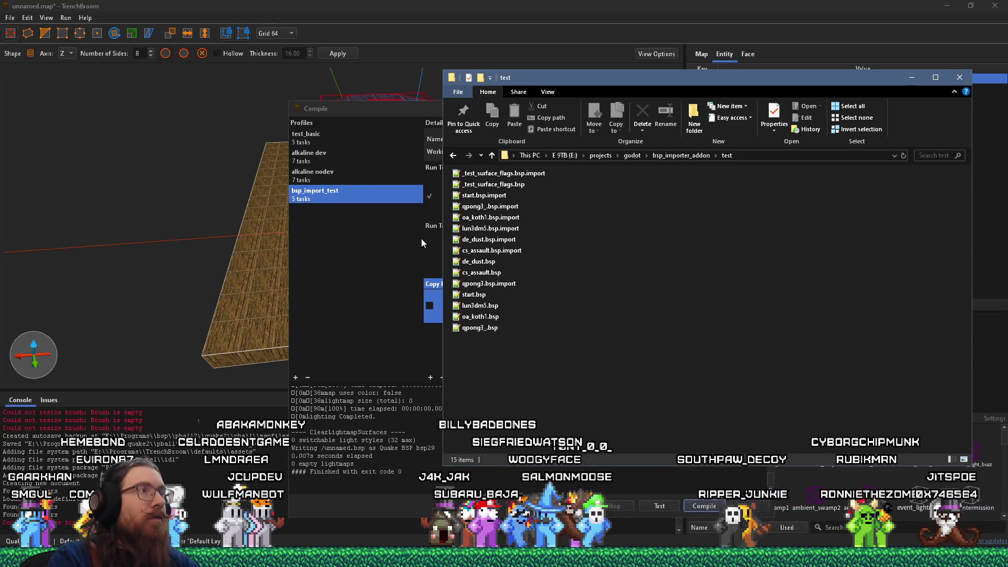
pyautogui.click(390, 111)
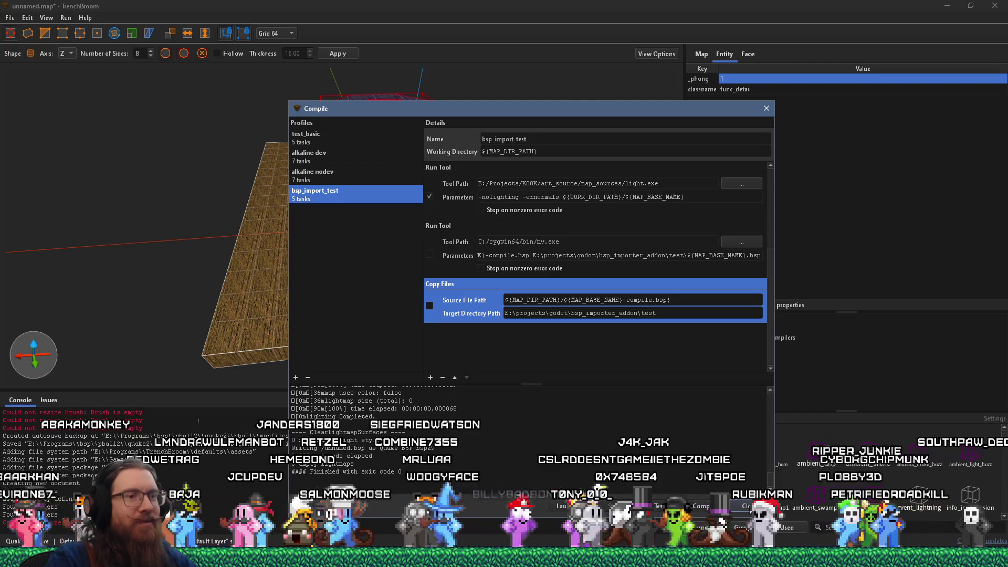
pyautogui.click(748, 505)
# - Save the map as test_phong_shade.map in E:\projects\godot\bsp_importer_addon\test via Save Document as
pyautogui.click(6, 17)
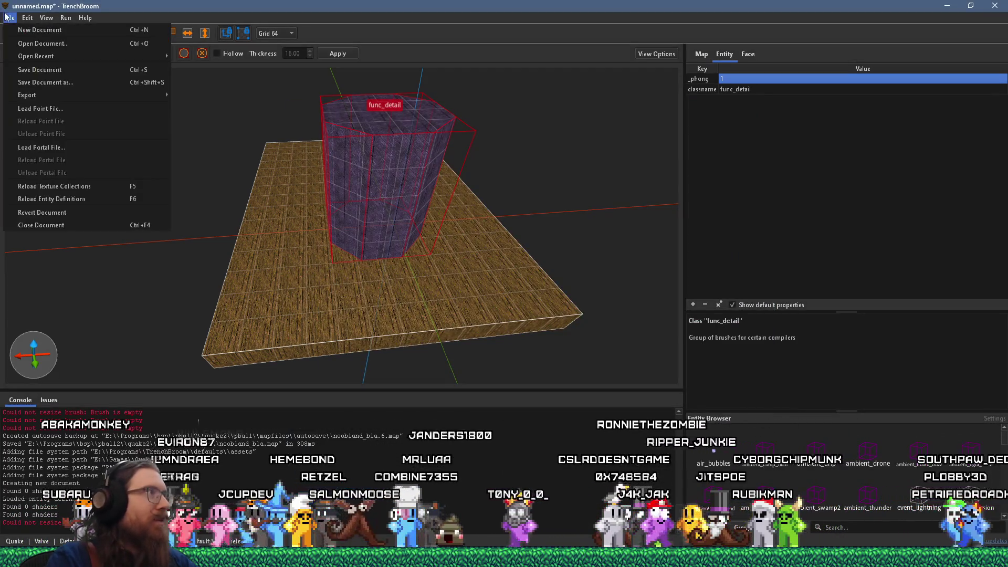
pyautogui.click(68, 70)
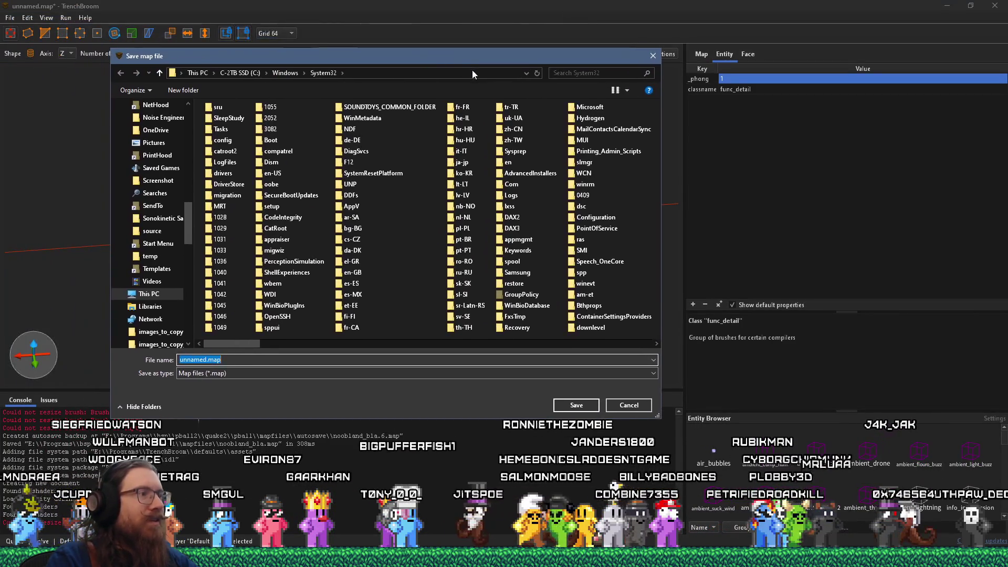
pyautogui.write('e:\\p')
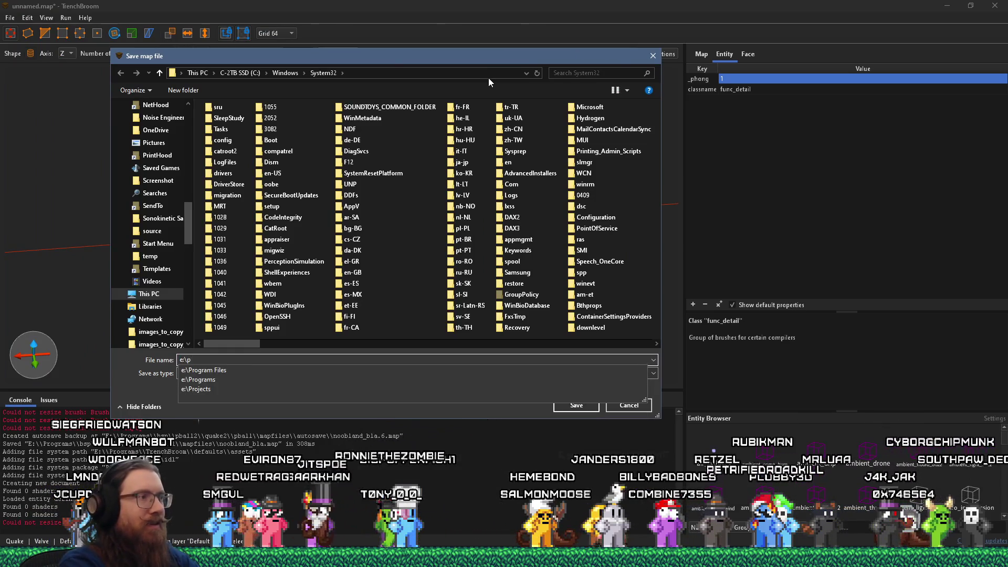
pyautogui.write('rojects\\')
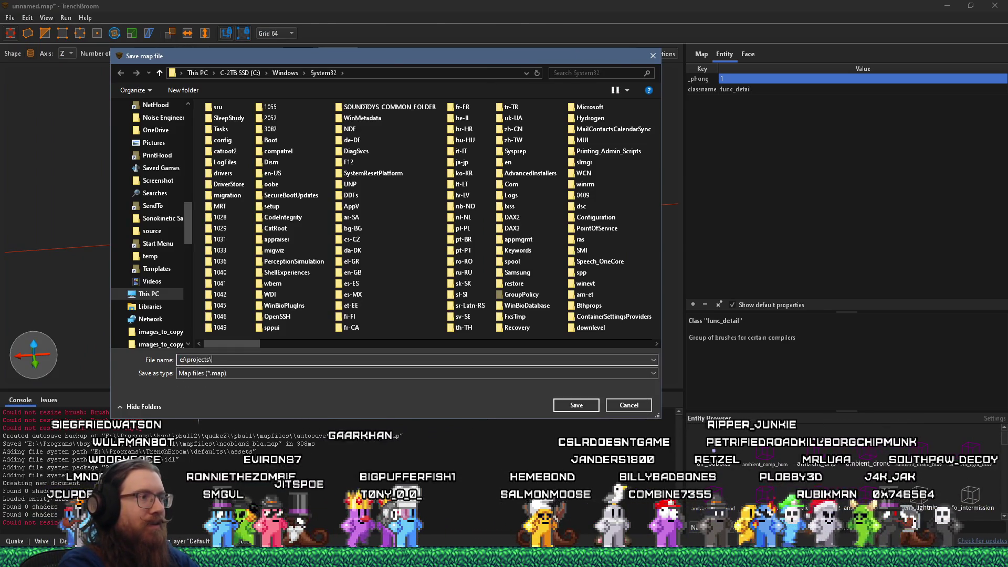
pyautogui.write('kook')
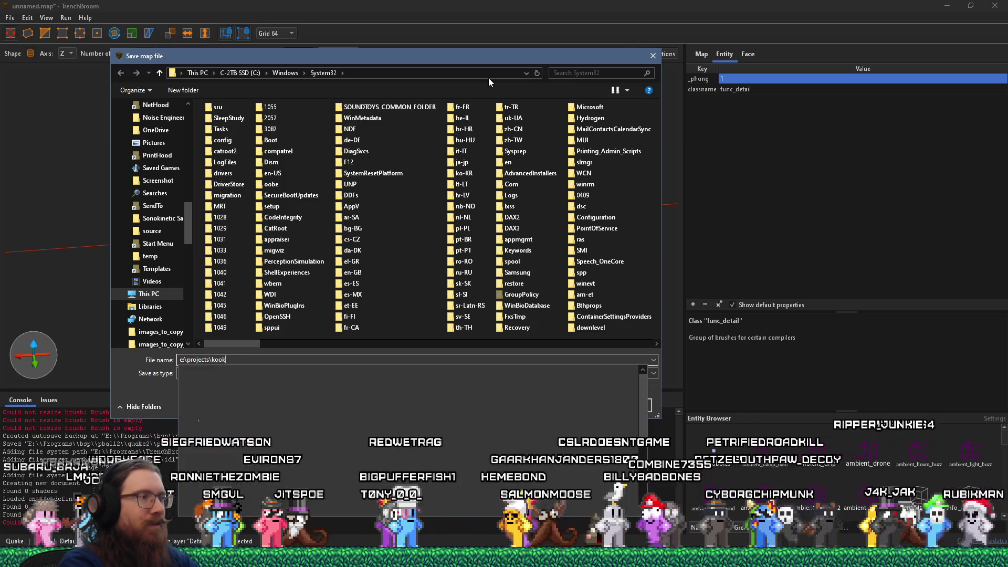
pyautogui.press('BackSpace')
pyautogui.press('BackSpace')
pyautogui.press('BackSpace')
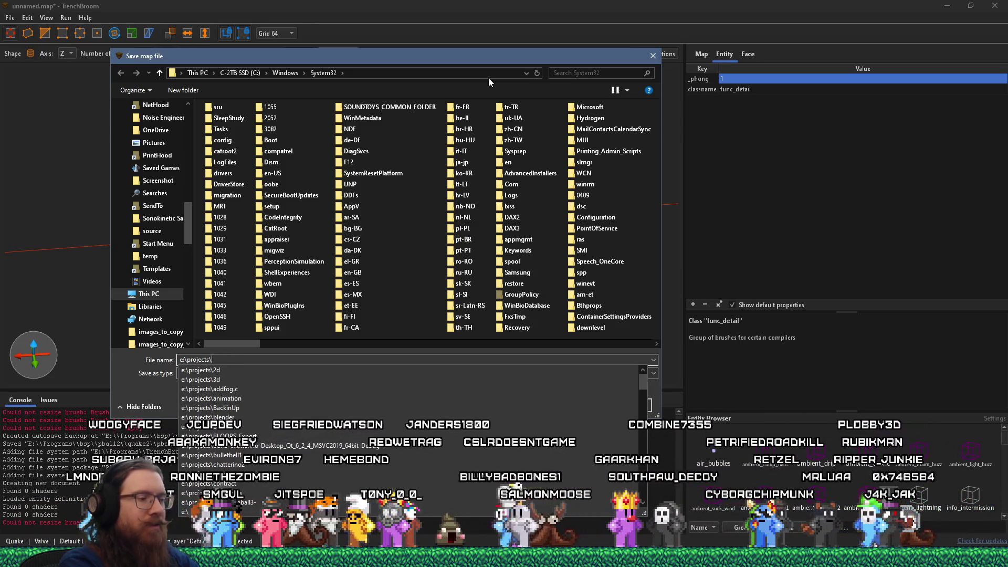
pyautogui.write('bs')
pyautogui.press('BackSpace')
pyautogui.press('BackSpace')
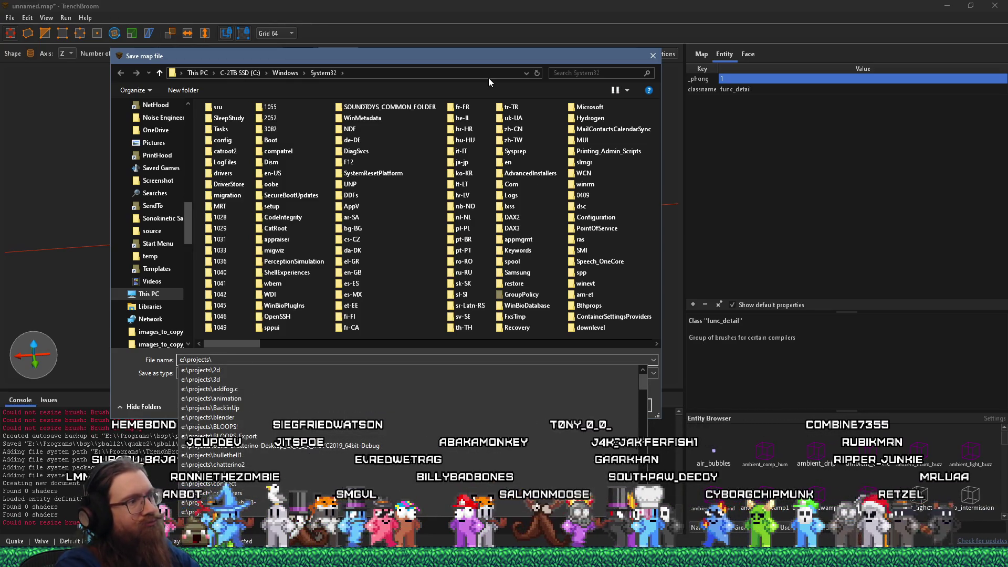
pyautogui.write('bs')
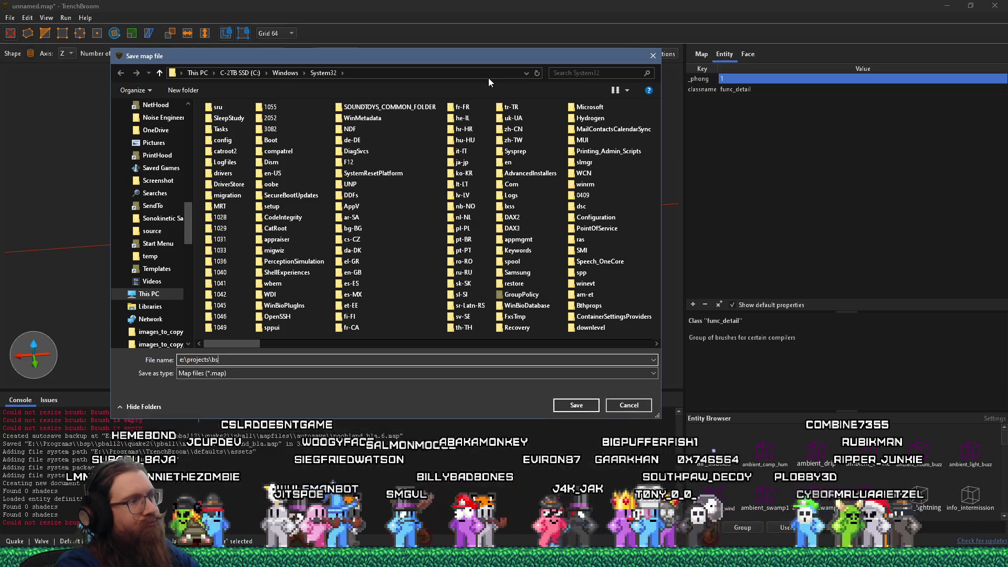
pyautogui.press('BackSpace')
pyautogui.press('BackSpace')
pyautogui.write('g')
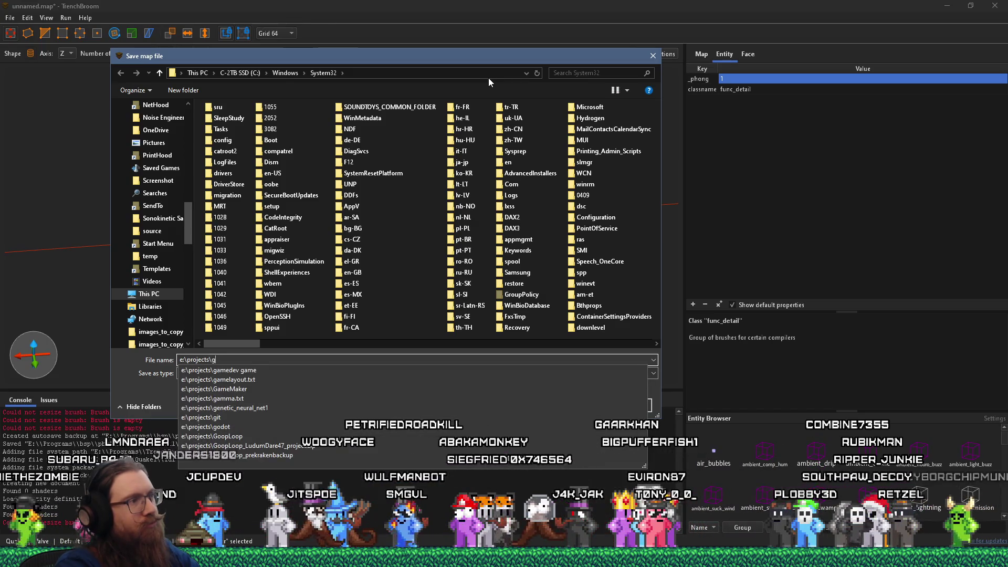
pyautogui.write('odot\x08s')
pyautogui.press('Return')
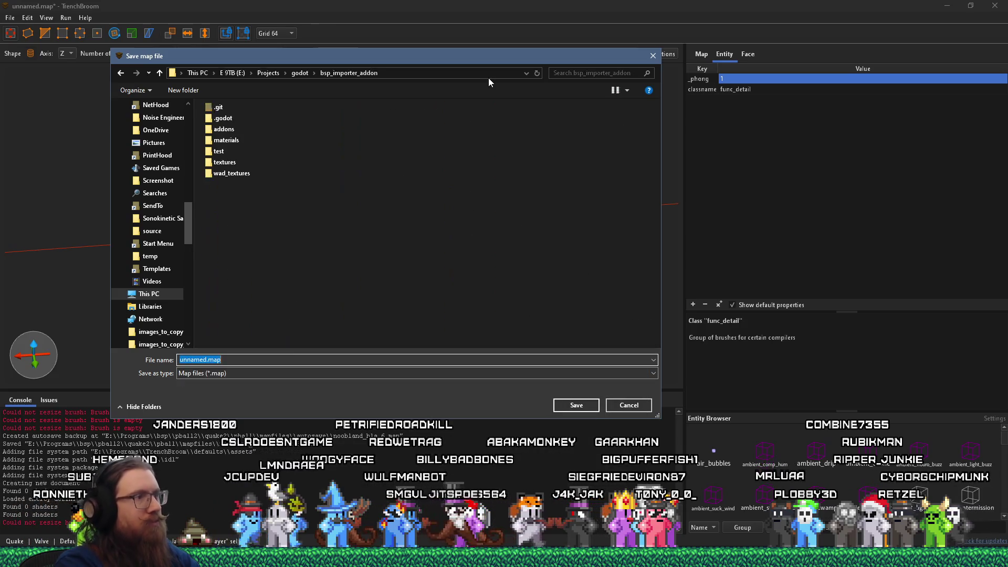
pyautogui.doubleClick(219, 152)
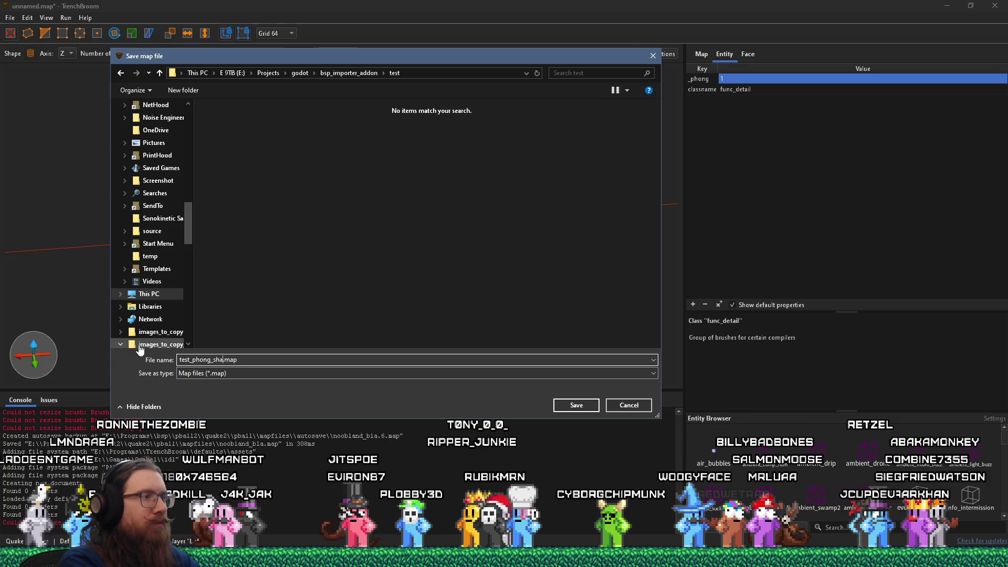
pyautogui.press('Return')
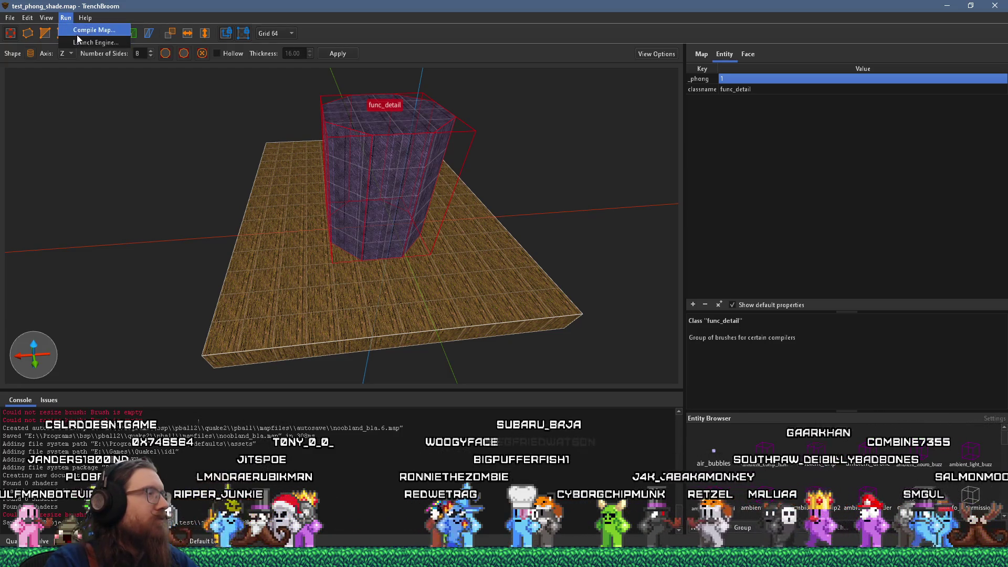
# - Compile the map with the bsp_import_test profile, check the log, then switch windows toward Explorer
pyautogui.click(79, 30)
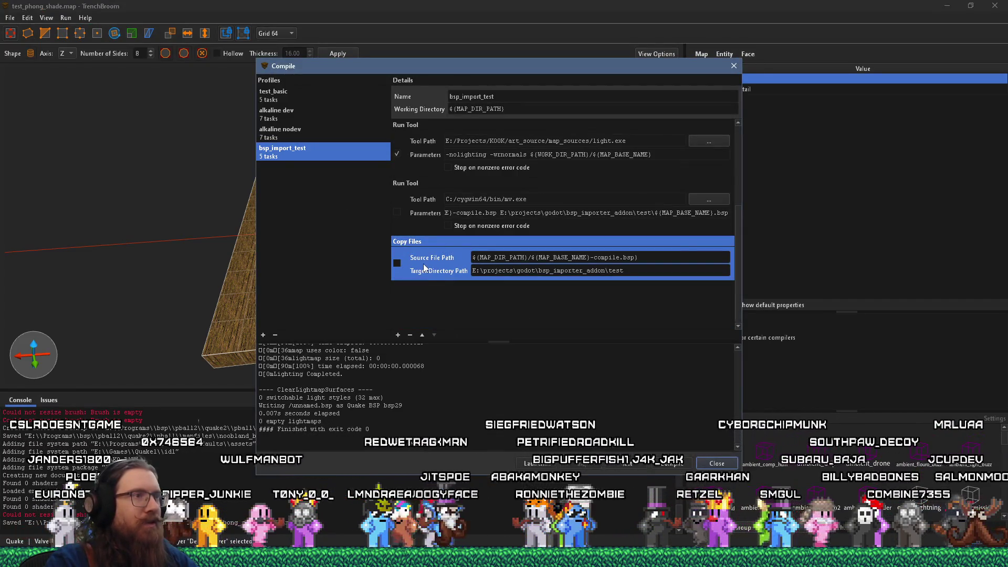
pyautogui.scroll(3, 418, 273)
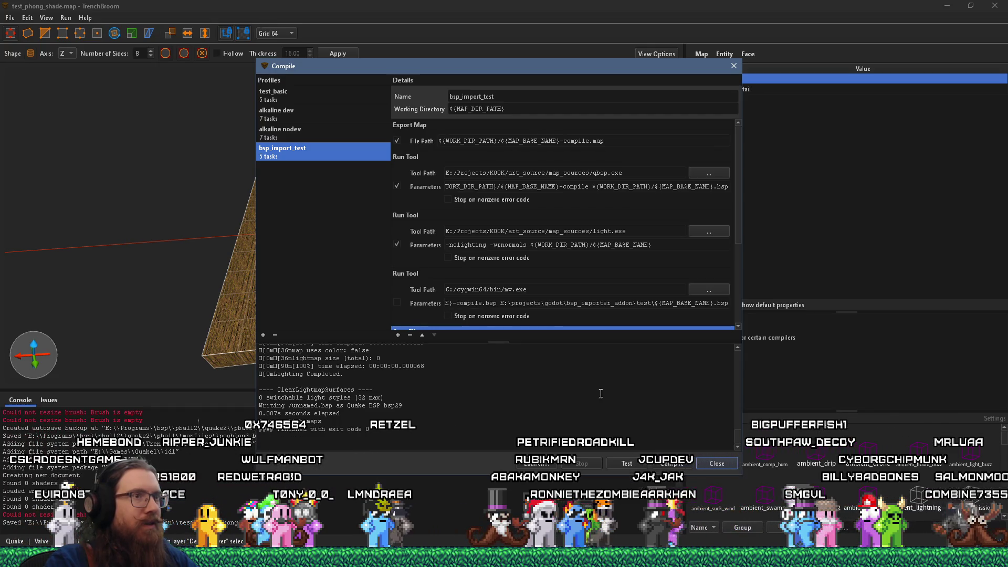
pyautogui.scroll(4, 642, 423)
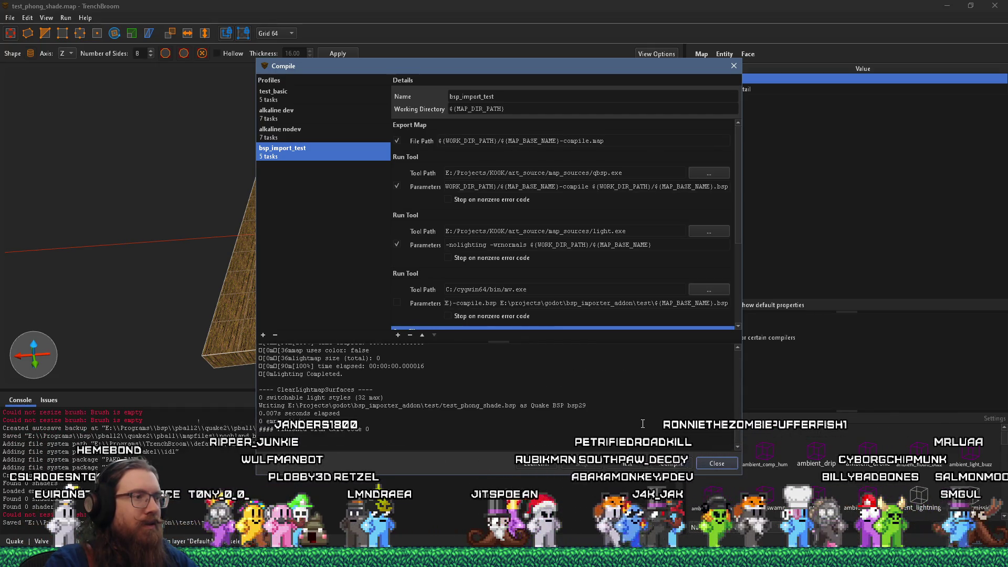
pyautogui.scroll(5, 643, 423)
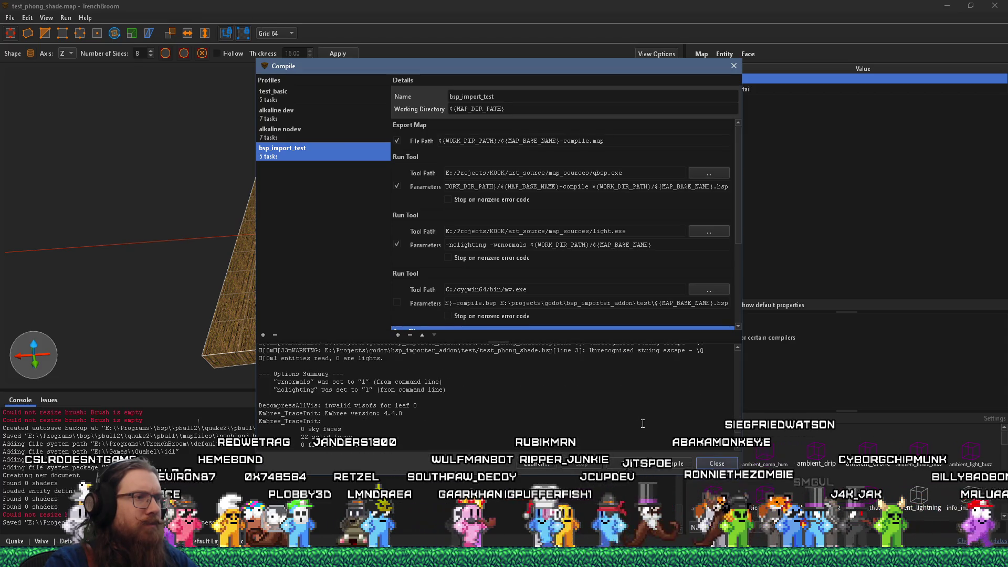
pyautogui.scroll(-5, 642, 423)
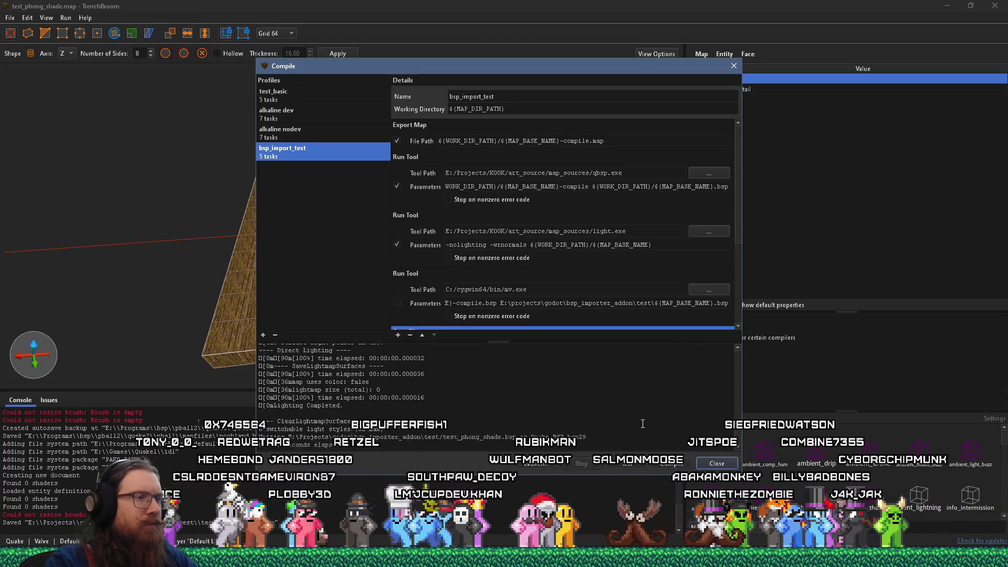
pyautogui.hotkey('alt', 'Tab')
pyautogui.press('Tab')
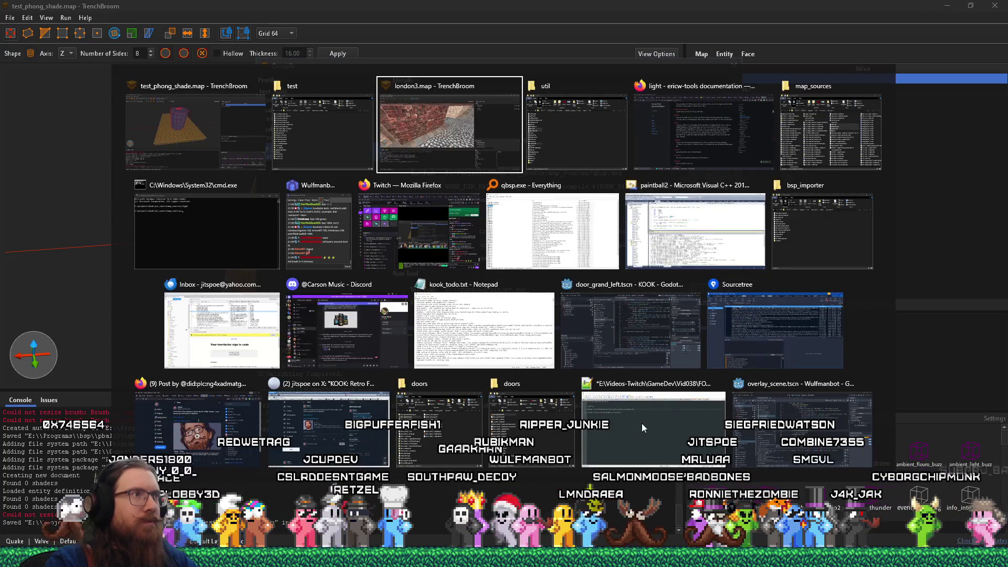
# - Bring the test folder forward and select test_phong_shade.bsp to confirm it was created
pyautogui.hotkey('alt', 'shift', 'Tab')
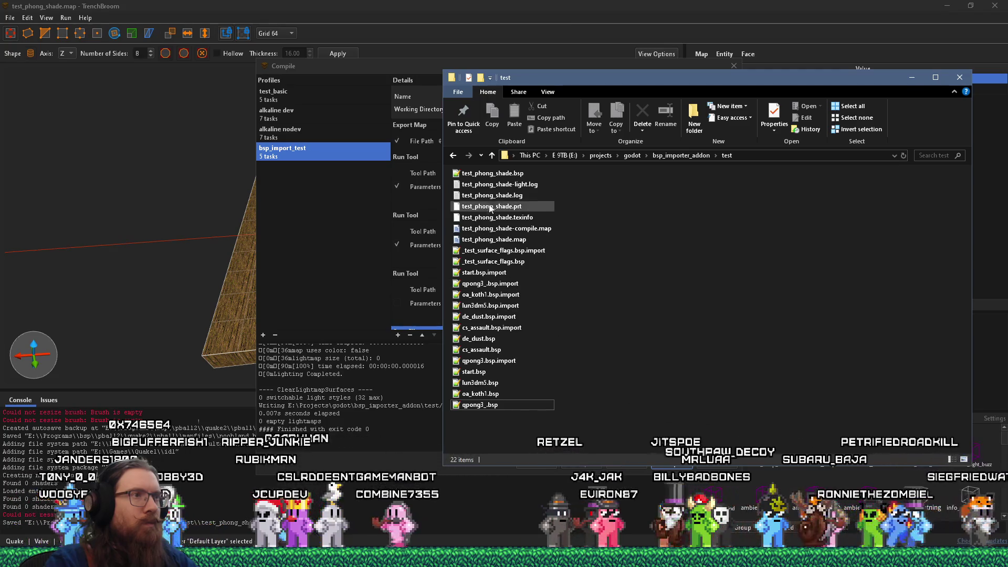
pyautogui.click(492, 173)
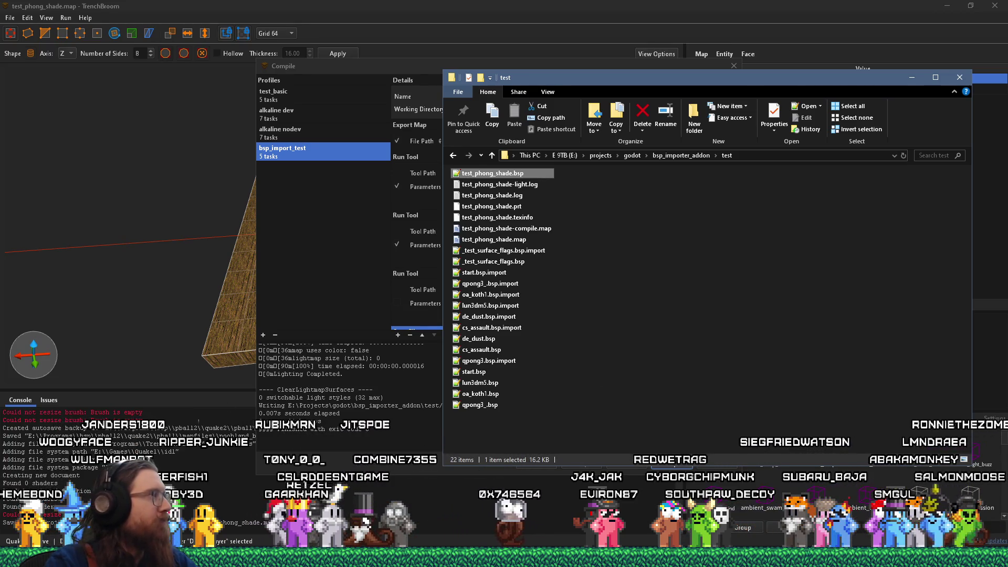
pyautogui.click(394, 449)
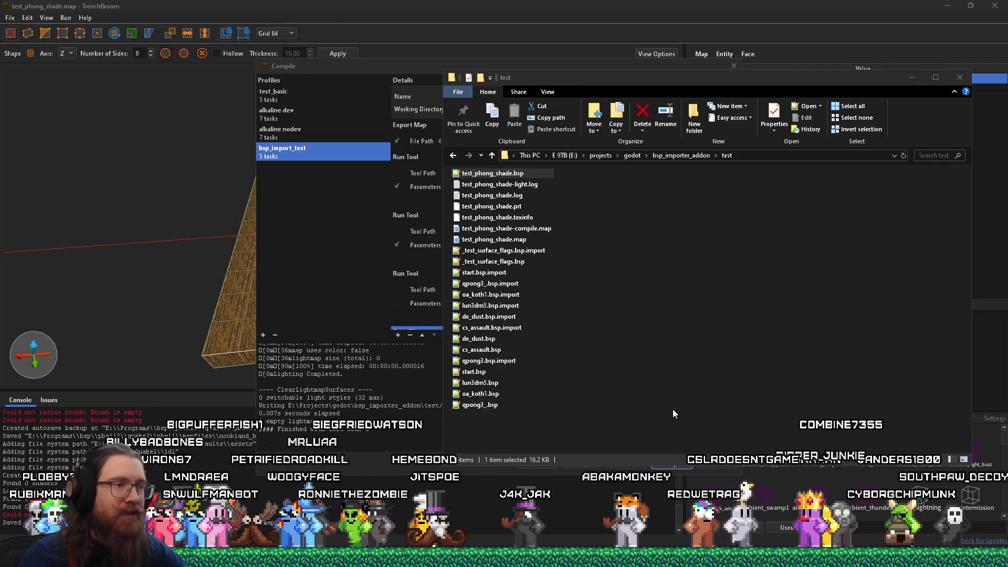
# - Open the Run prompt and start entering the e:\projects\ path
pyautogui.press('super+r')
pyautogui.write('e:\\projects')
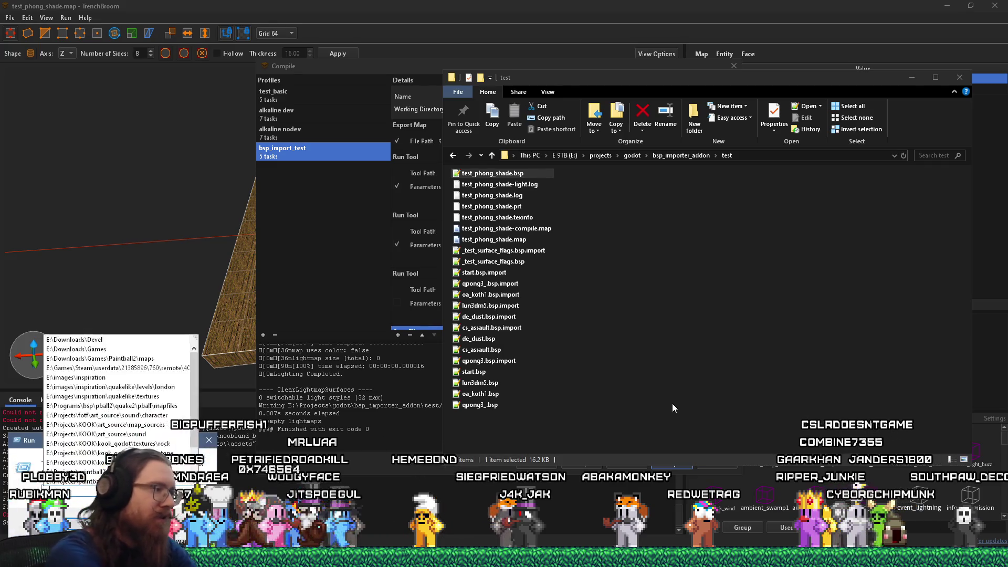
pyautogui.write('\\')
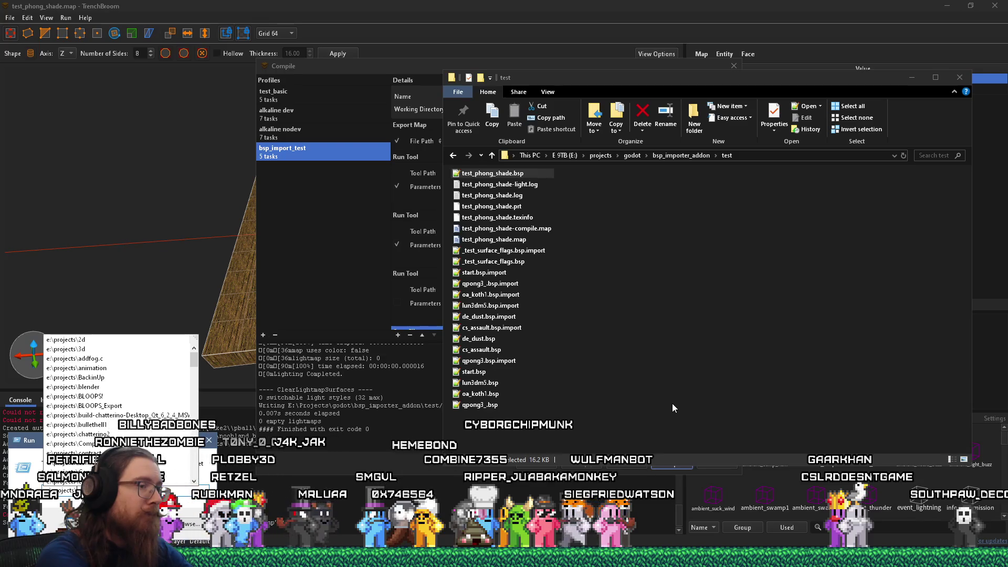
# - Open E:\programs\godot through Run and launch the Godot 4.5 executable
pyautogui.press('Escape')
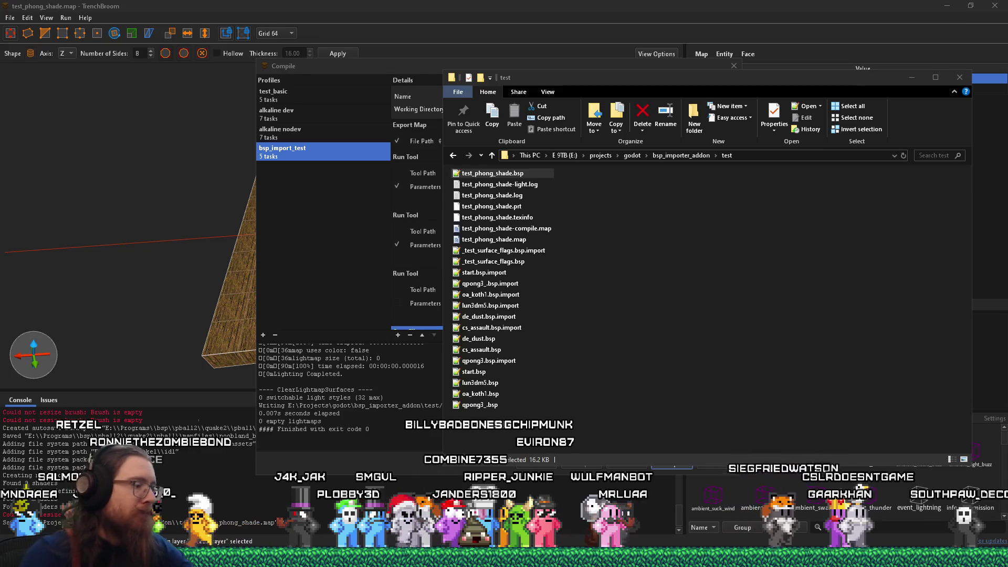
pyautogui.press('super+r')
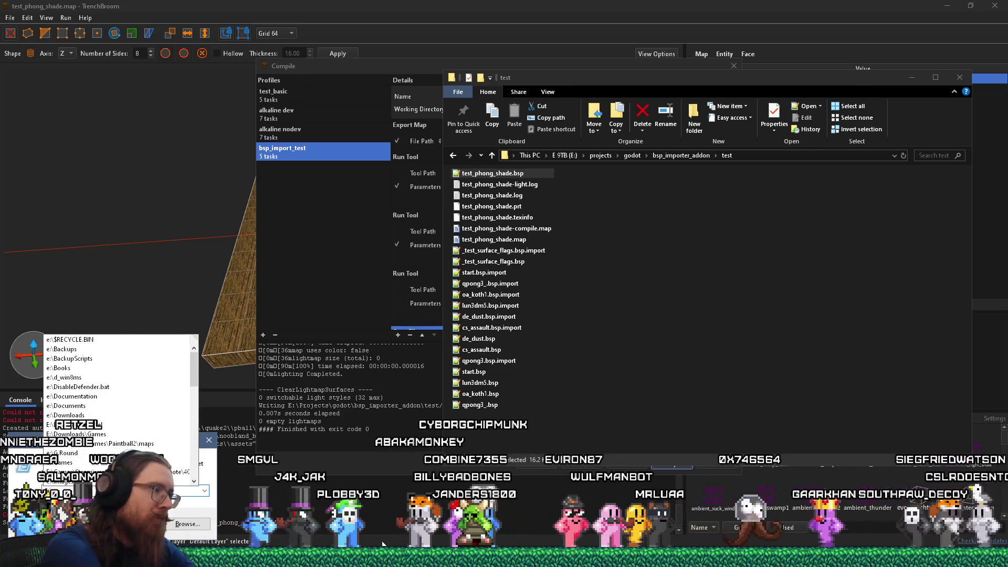
pyautogui.write('programs\\godot')
pyautogui.press('Return')
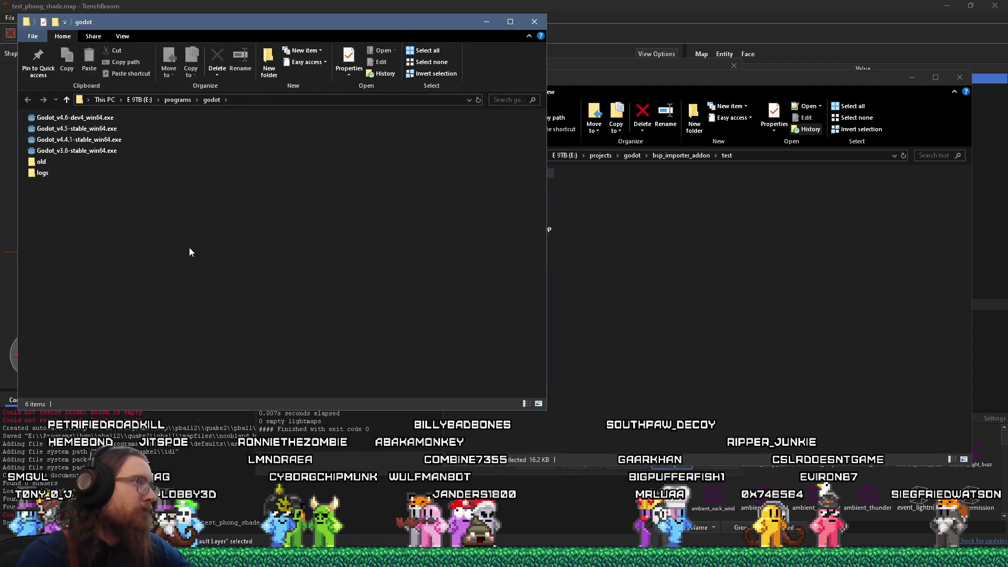
pyautogui.click(101, 130)
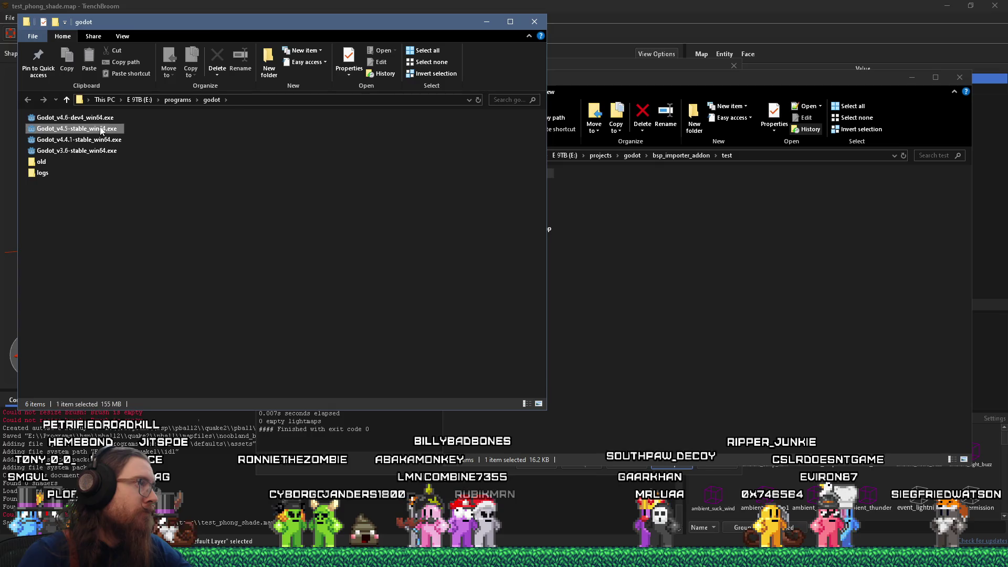
pyautogui.doubleClick(101, 131)
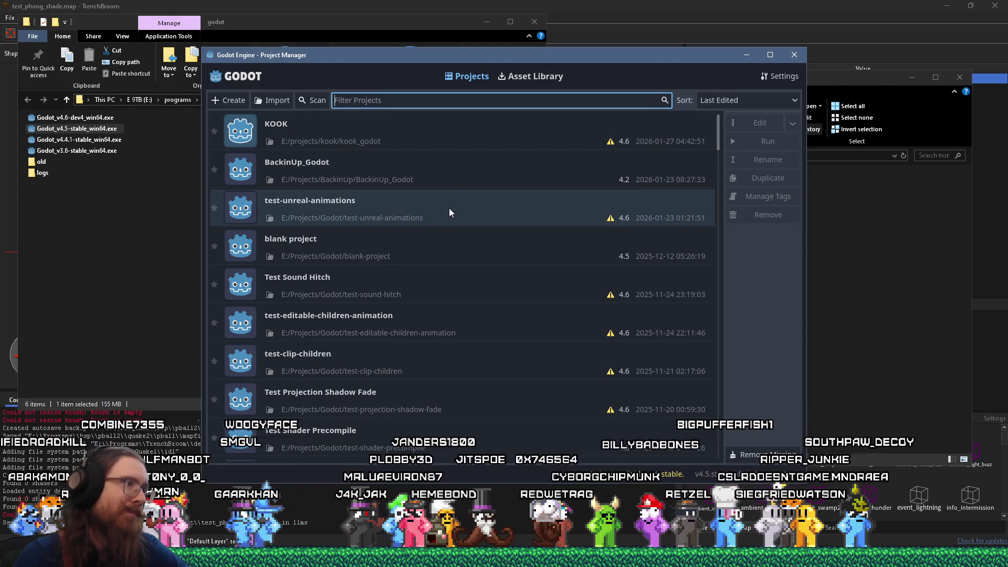
# - Filter projects by 'bsp', select test_bsp_import, and bring the test folder window forward
pyautogui.scroll(-1, 449, 211)
pyautogui.scroll(-4, 449, 208)
pyautogui.scroll(5, 448, 208)
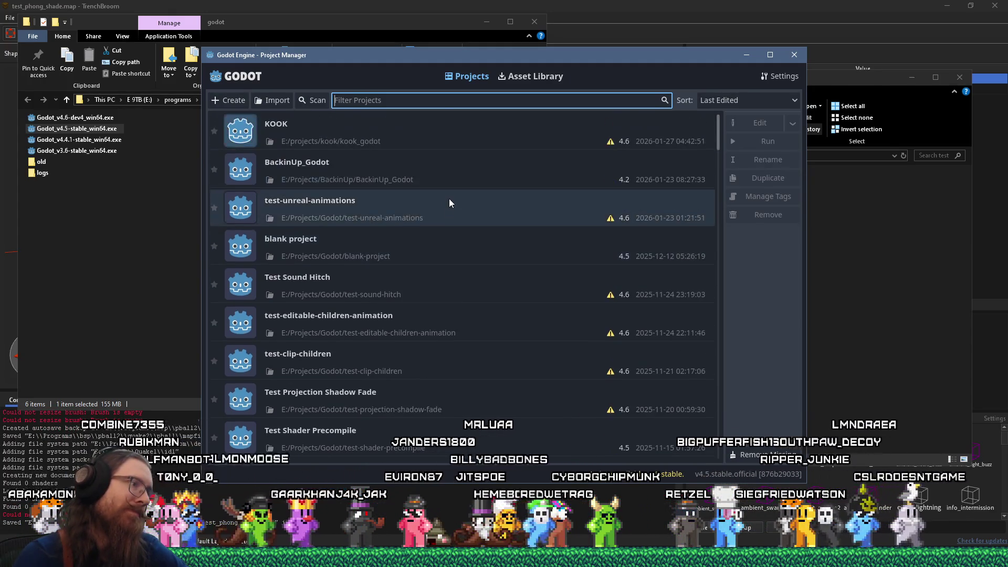
pyautogui.write('bsp')
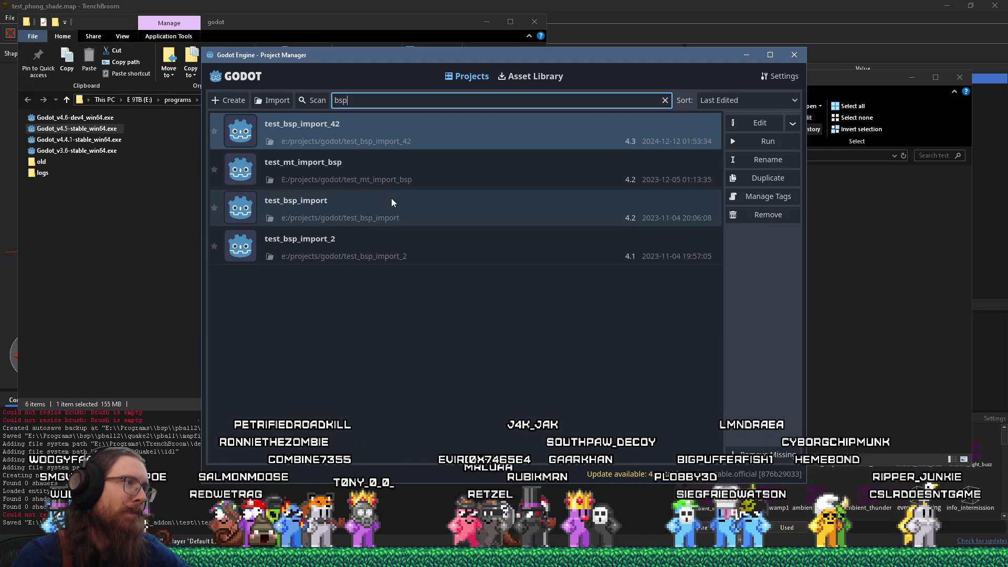
pyautogui.click(392, 202)
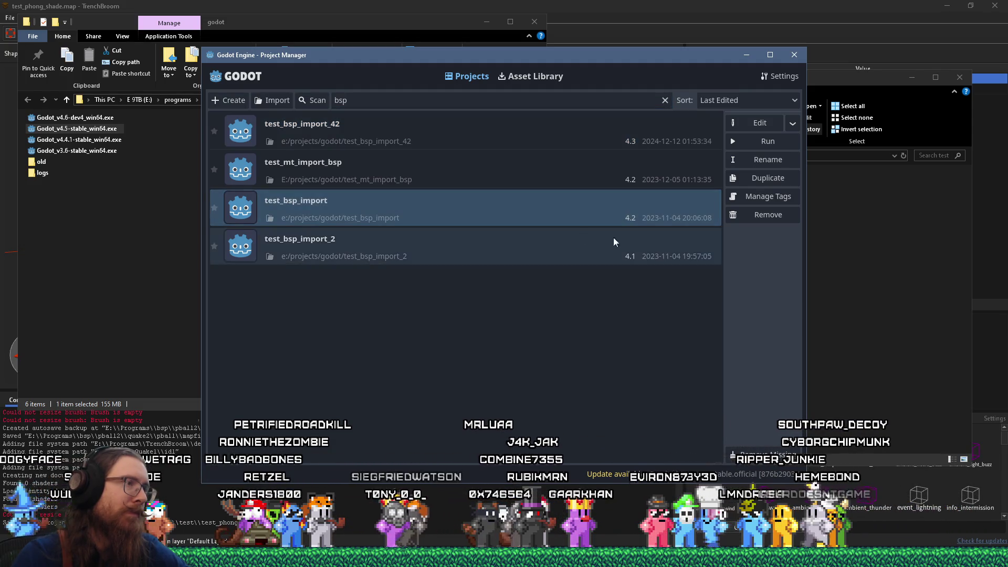
pyautogui.click(865, 277)
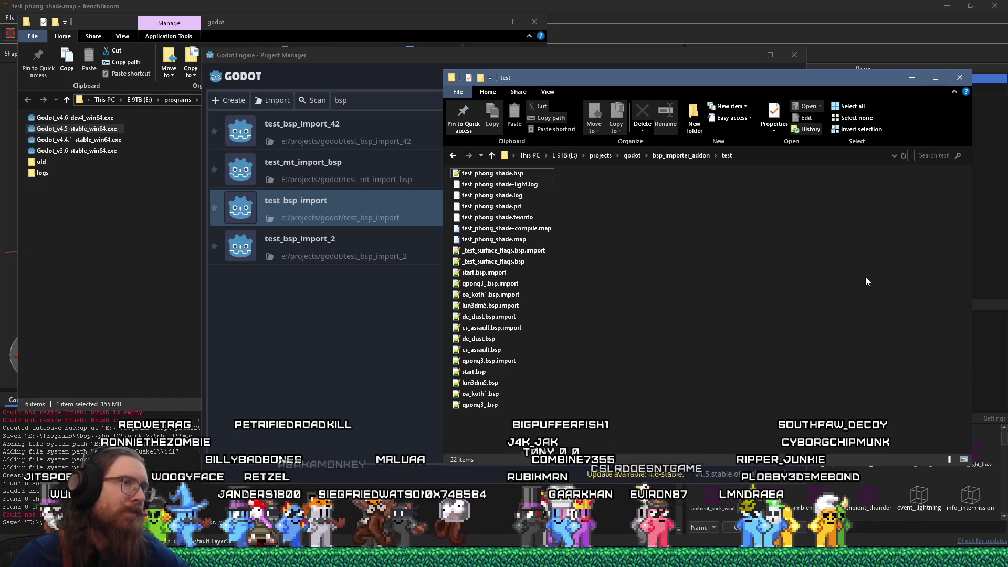
# - Go up to the bsp_importer_addon folder, then return to the Project Manager to list it
pyautogui.click(684, 156)
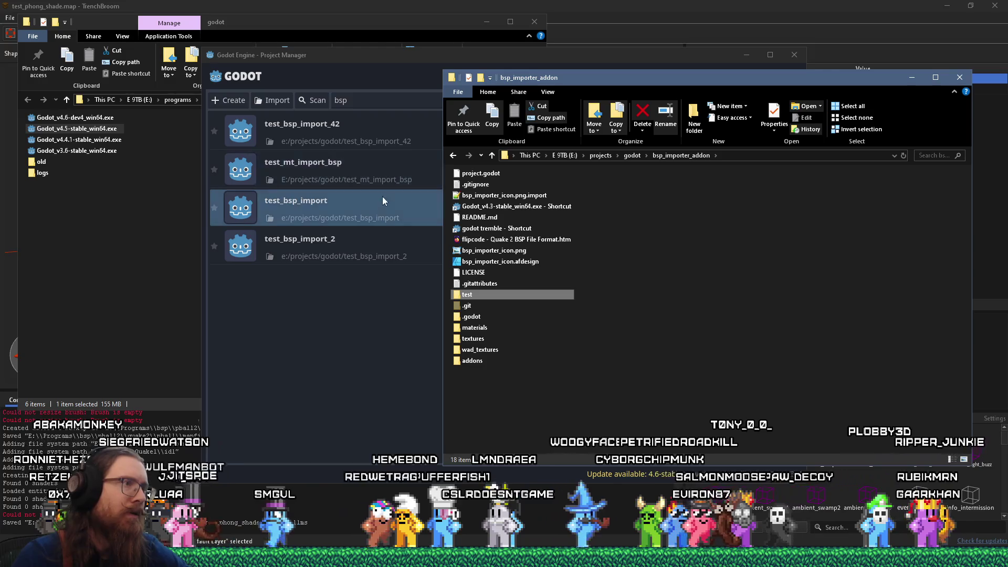
pyautogui.click(361, 338)
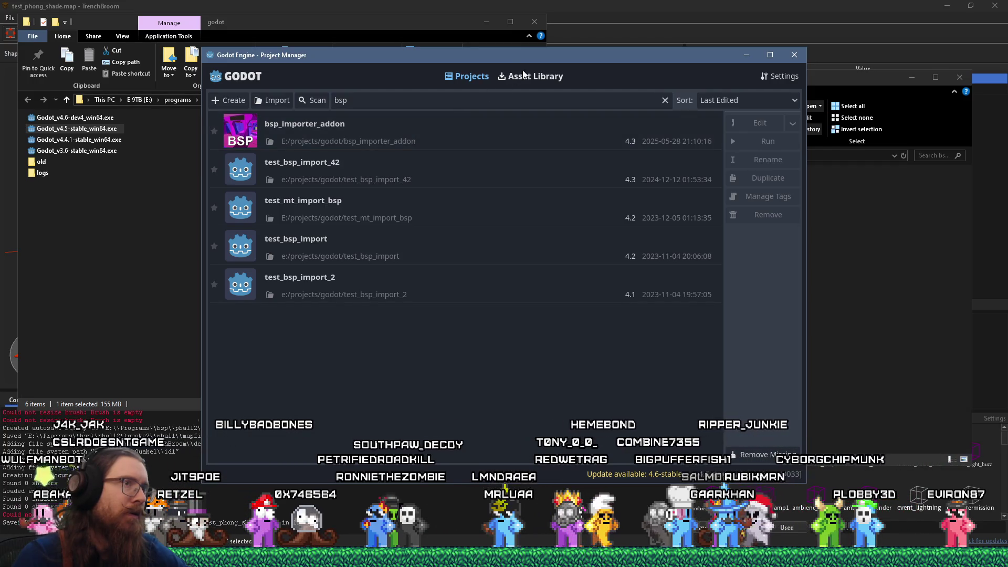
# - Open bsp_importer_addon for editing after a failed run, accepting the Godot 4.5 upgrade
pyautogui.moveTo(566, 60)
pyautogui.mouseDown()
pyautogui.moveTo(509, 127)
pyautogui.moveTo(503, 251)
pyautogui.mouseUp()
pyautogui.moveTo(502, 250); pyautogui.dragTo(499, 111)
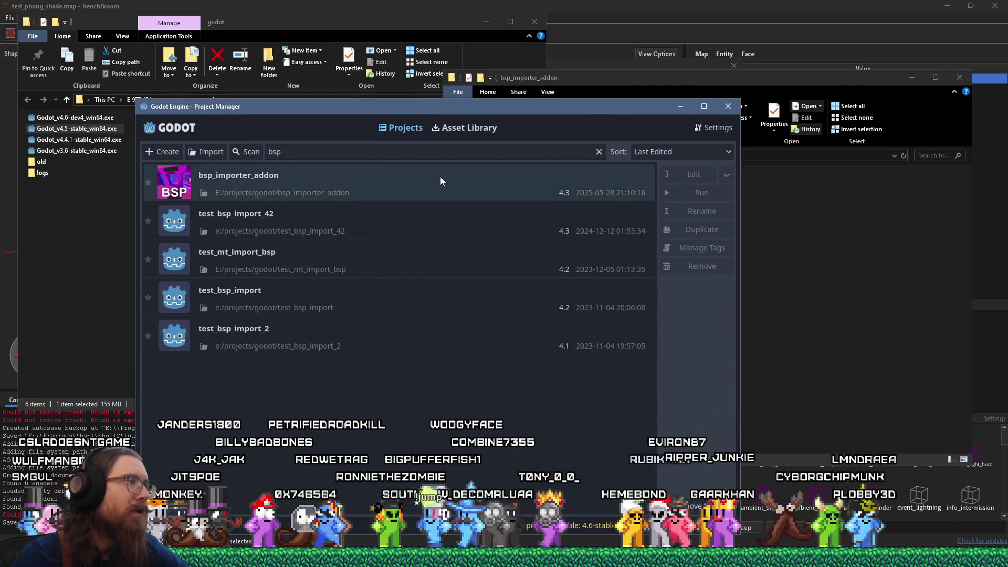
pyautogui.click(440, 178)
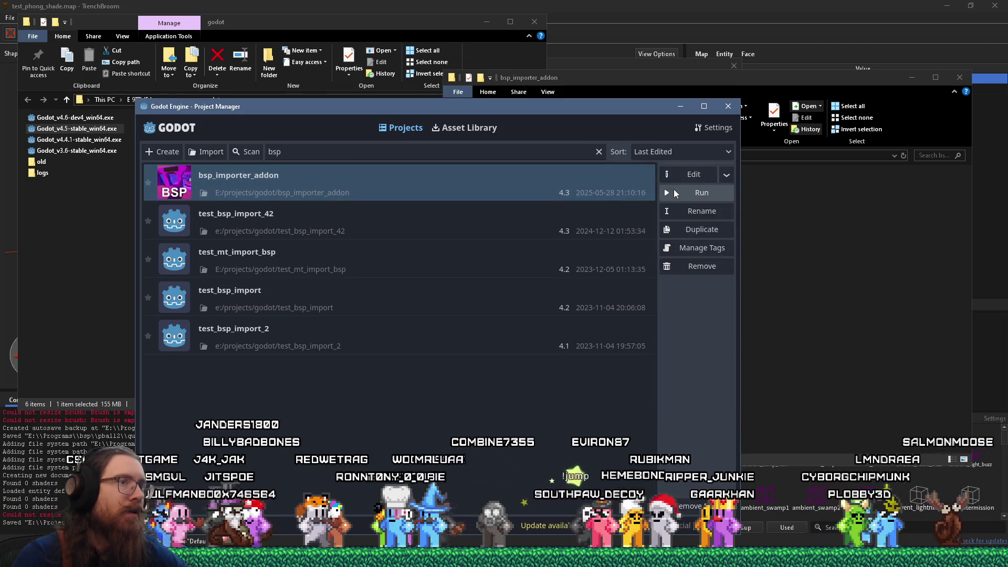
pyautogui.click(674, 190)
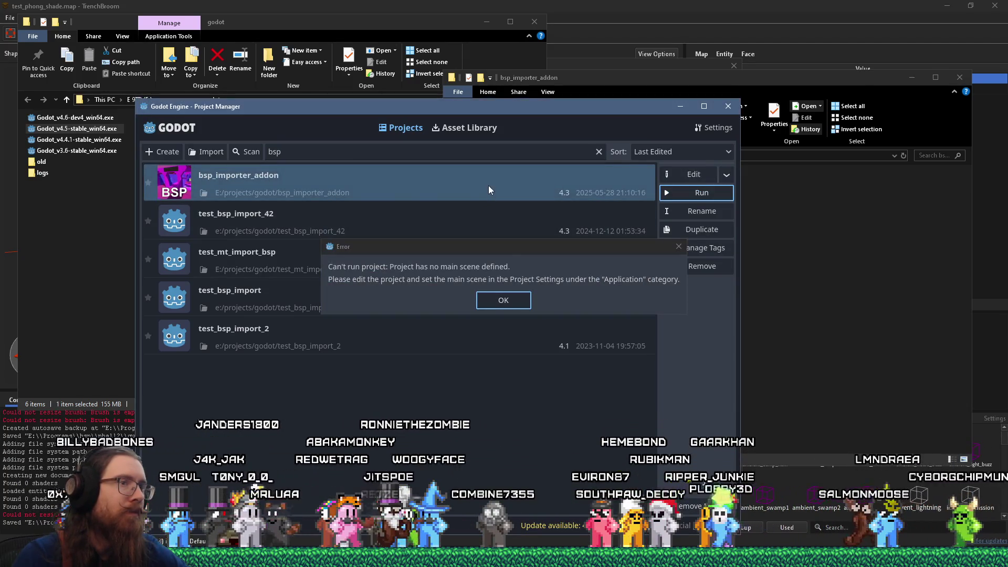
pyautogui.click(505, 300)
pyautogui.doubleClick(427, 190)
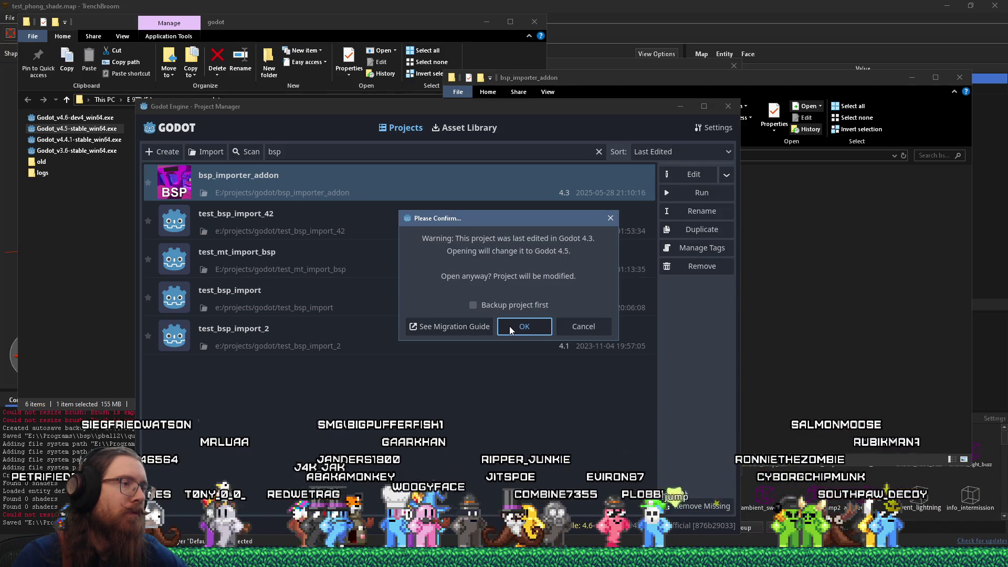
pyautogui.click(509, 326)
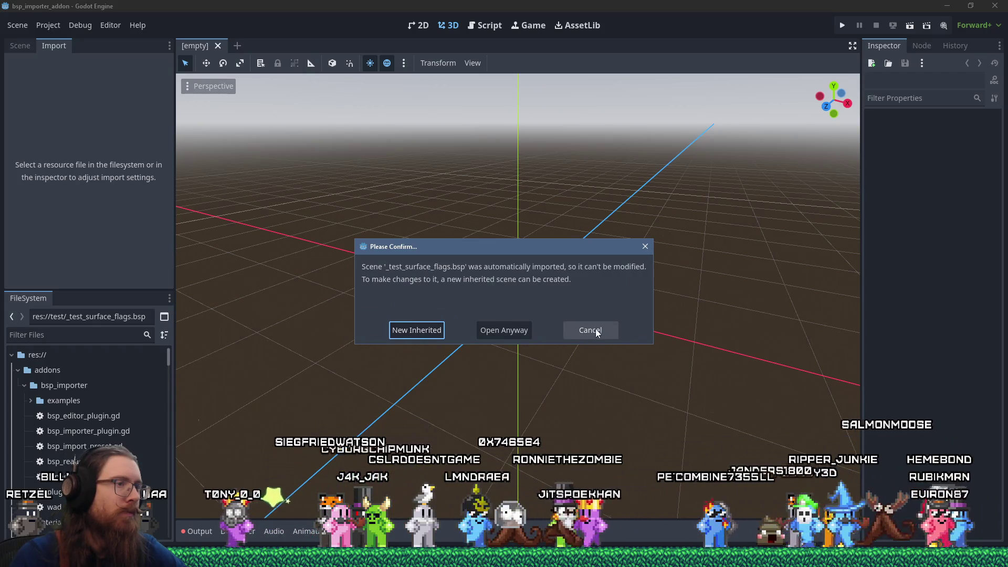
# - Dismiss the imported-scene warning and view bsp_reader.gd in the script editor
pyautogui.click(572, 329)
pyautogui.click(490, 27)
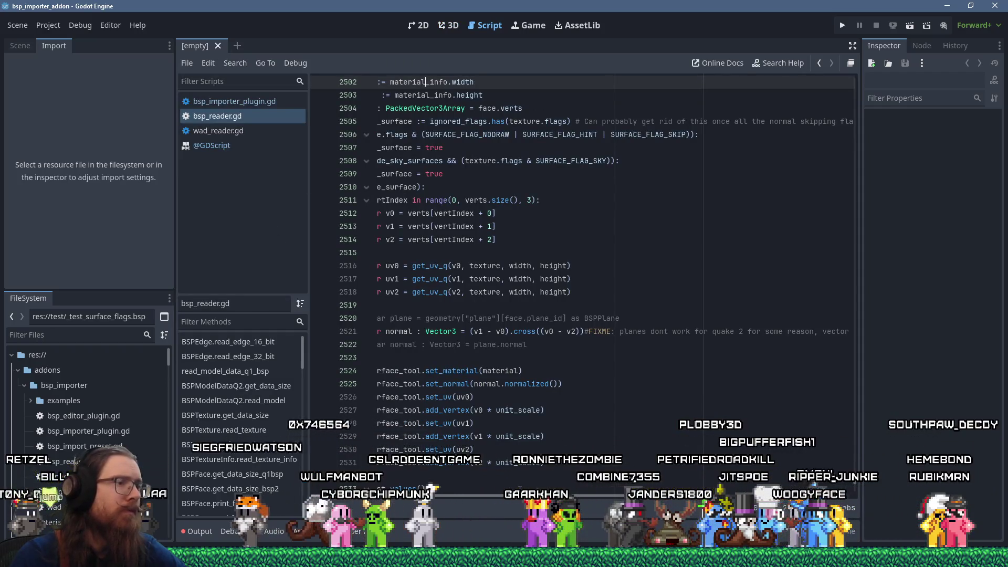
pyautogui.hscroll(-3, 490, 381)
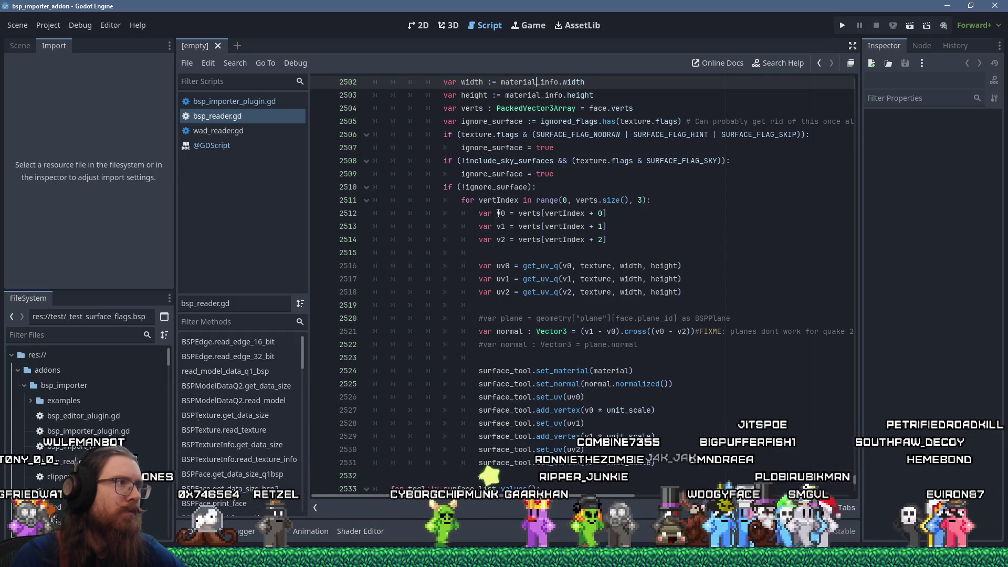
pyautogui.moveTo(497, 190); pyautogui.dragTo(544, 309)
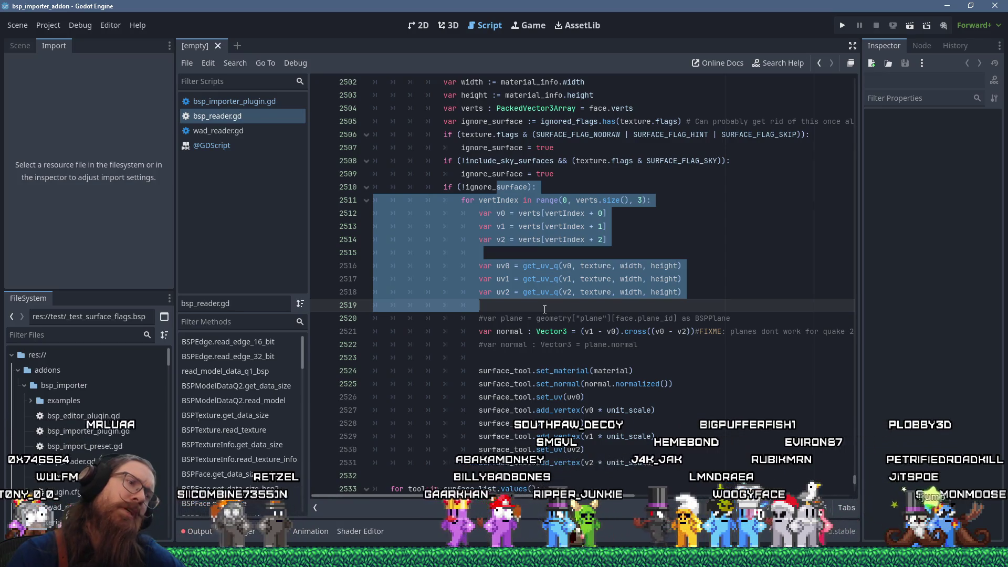
# - Scroll to the BSPTexture read_texture code and place the caret at line 152
pyautogui.scroll(-7, 546, 320)
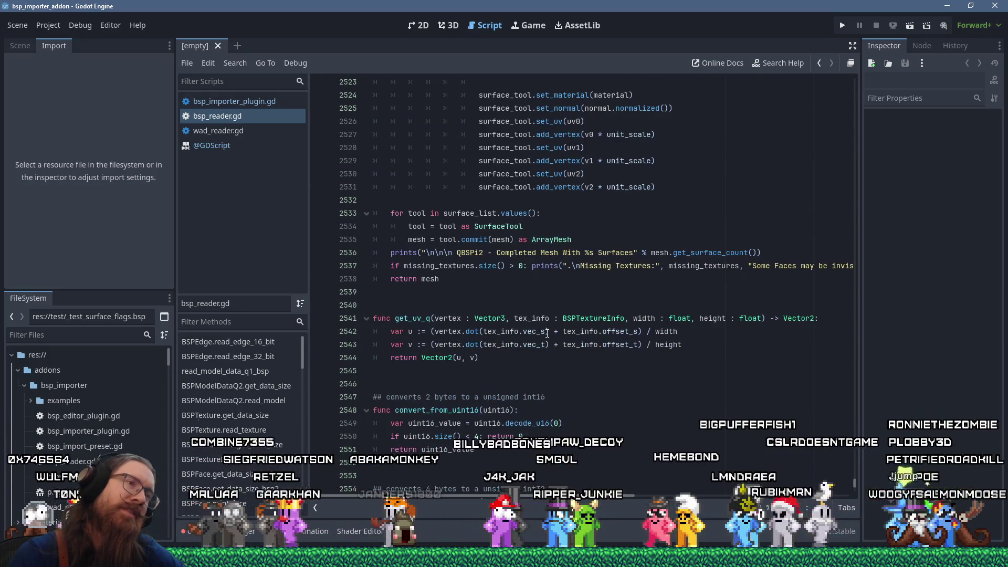
pyautogui.scroll(14, 547, 334)
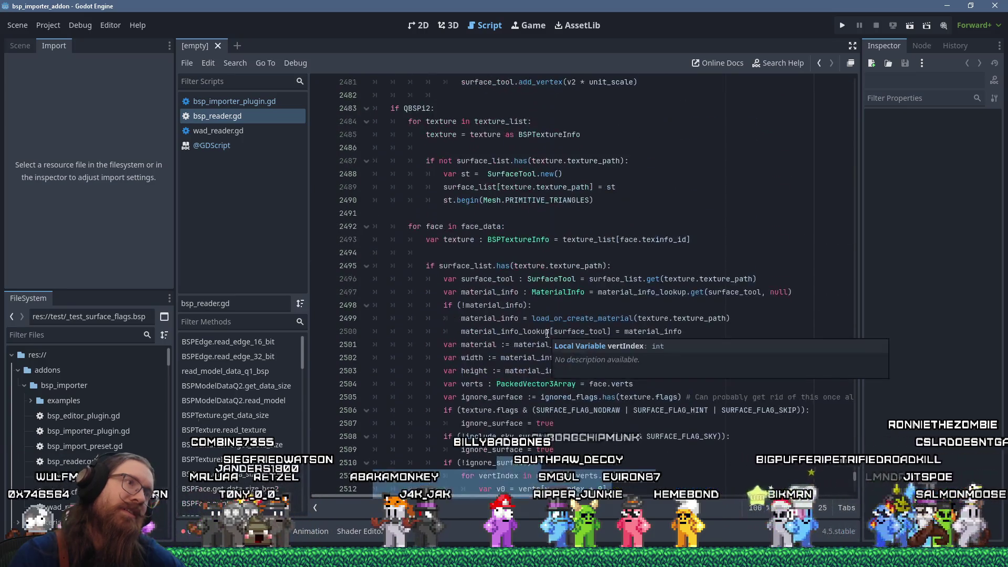
pyautogui.scroll(3, 547, 333)
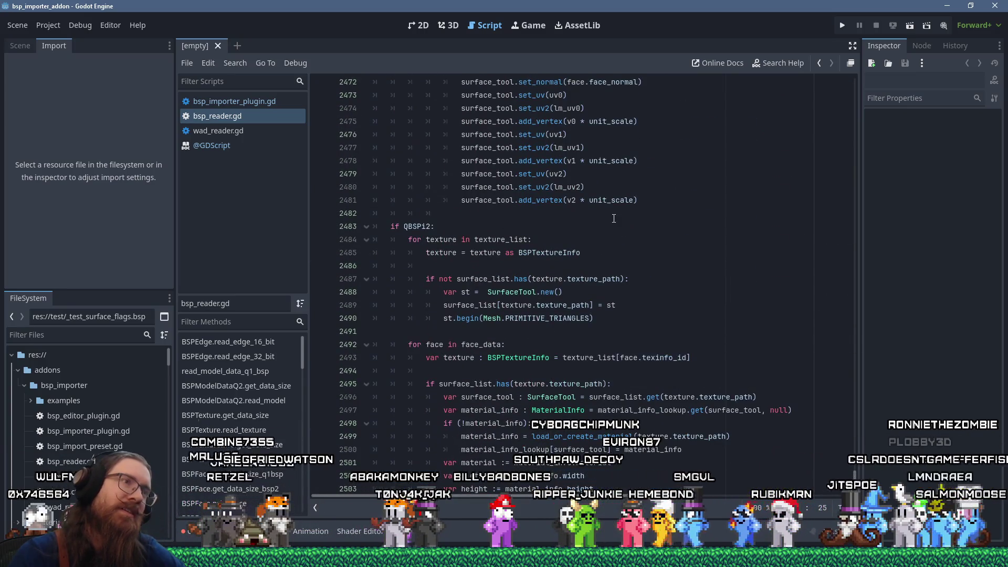
pyautogui.scroll(6, 619, 223)
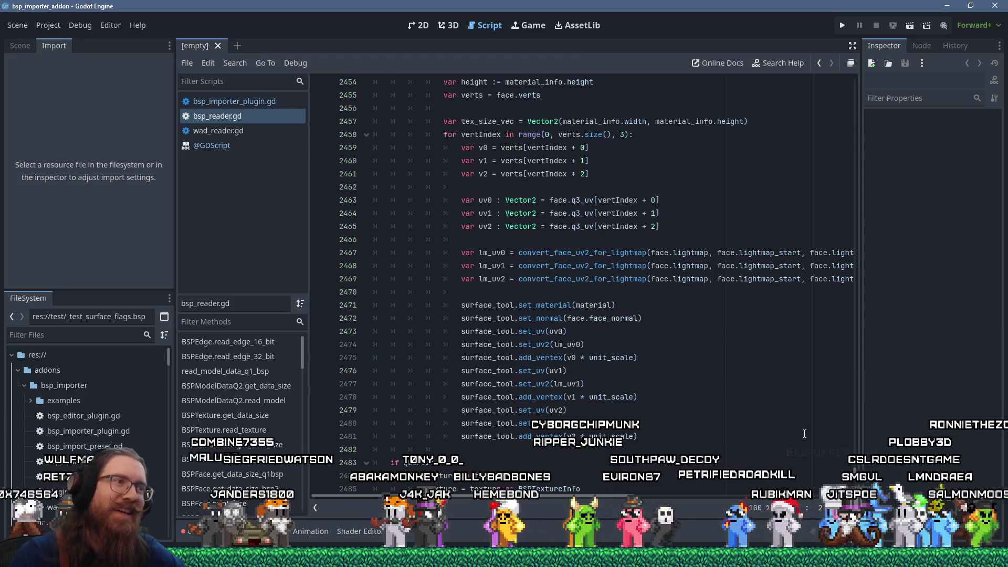
pyautogui.scroll(3, 804, 434)
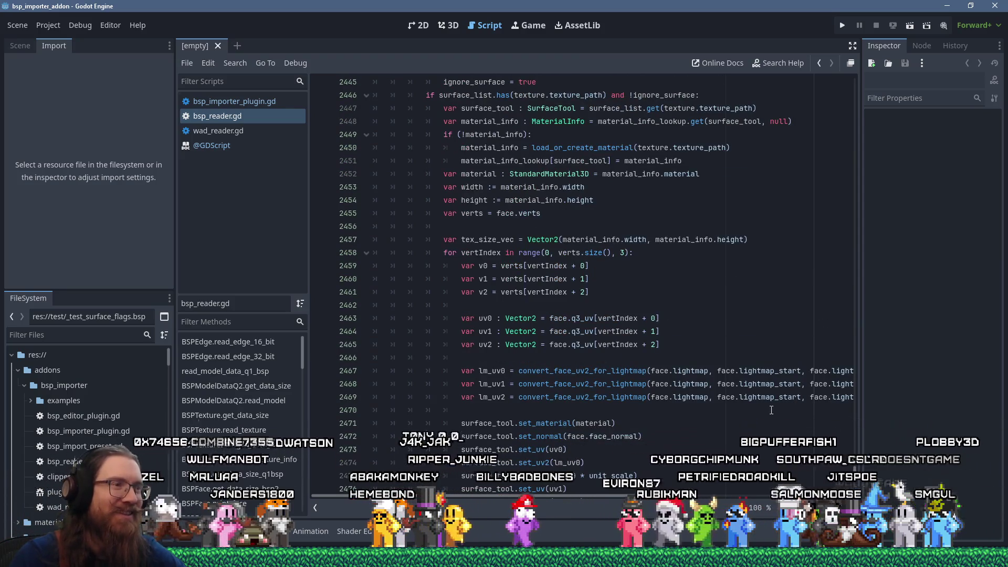
pyautogui.scroll(5, 771, 410)
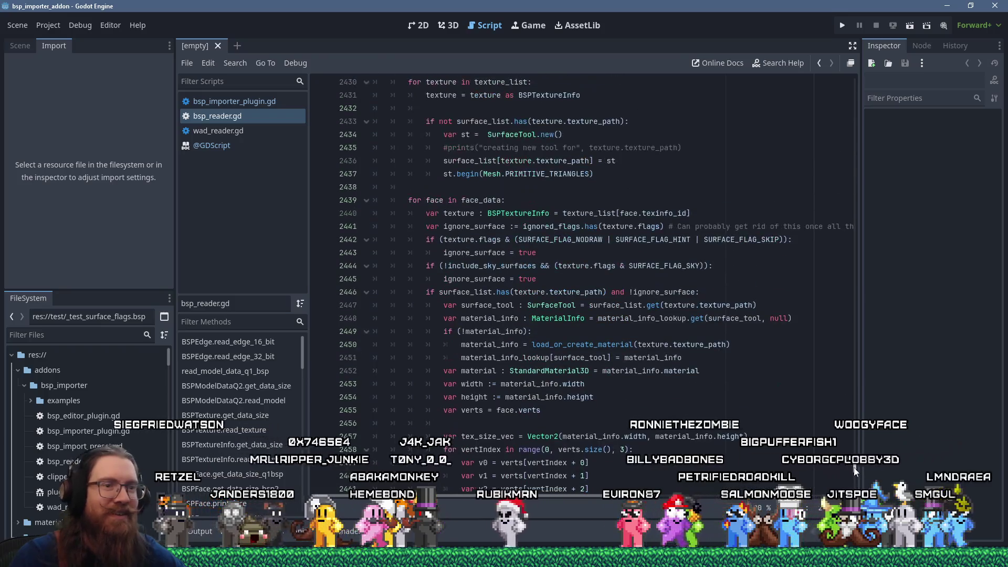
pyautogui.moveTo(854, 471); pyautogui.dragTo(864, 92)
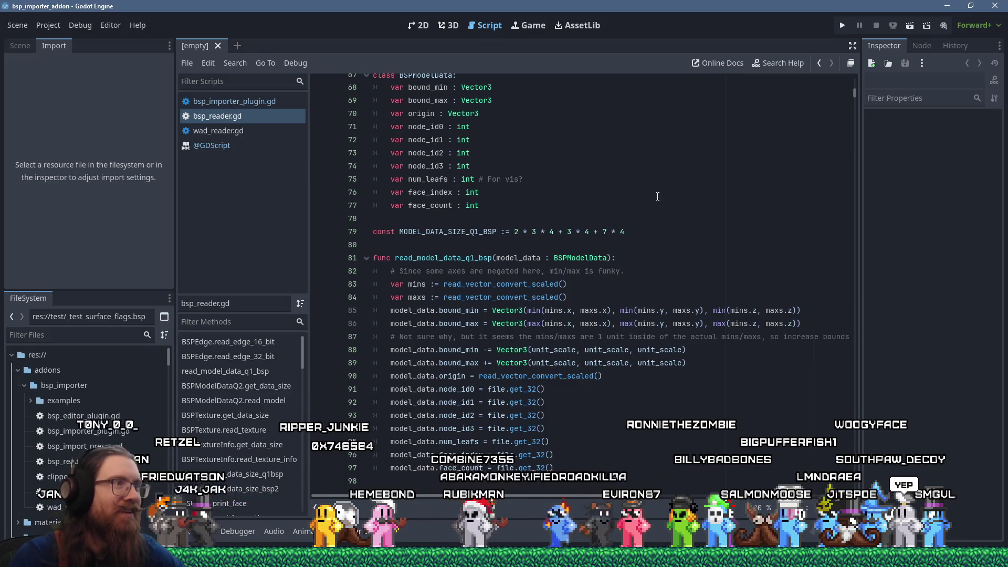
pyautogui.scroll(4, 657, 196)
pyautogui.scroll(-9, 667, 318)
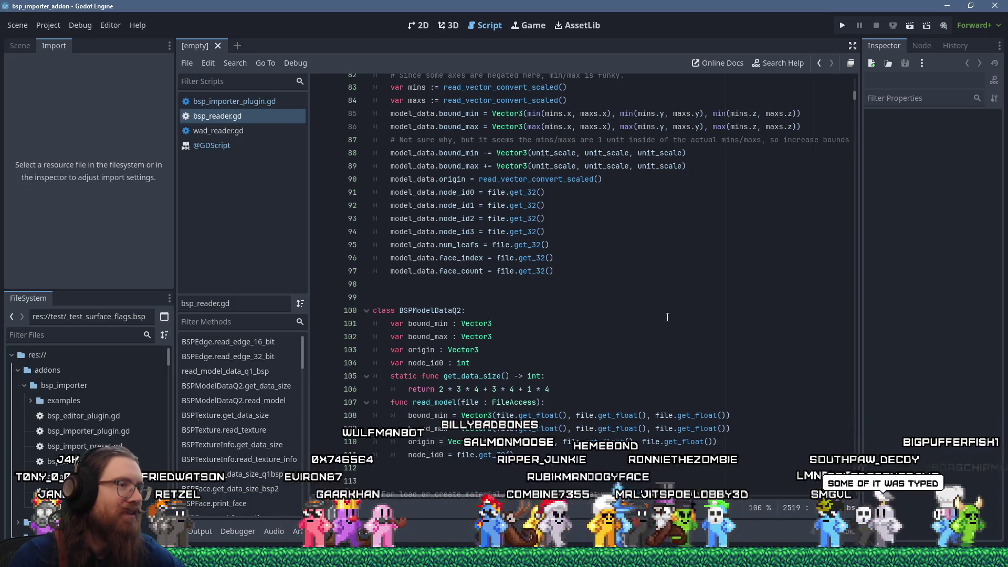
pyautogui.scroll(-10, 667, 317)
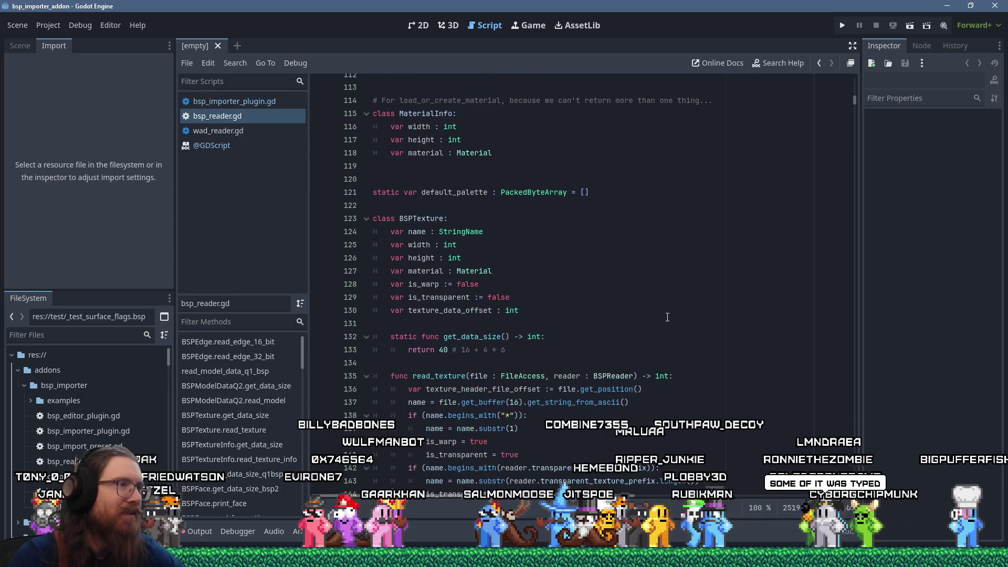
pyautogui.scroll(-4, 667, 317)
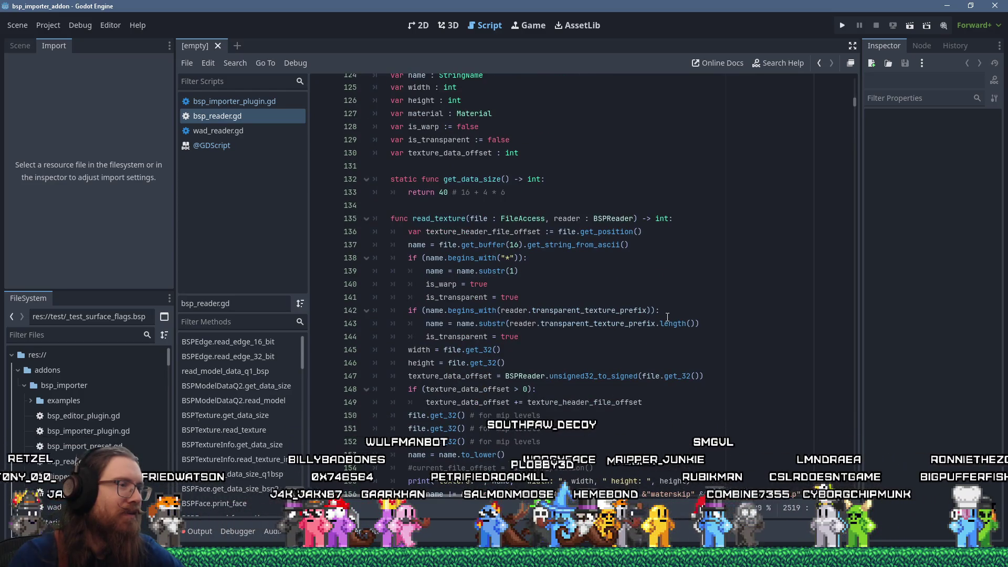
pyautogui.scroll(-2, 667, 317)
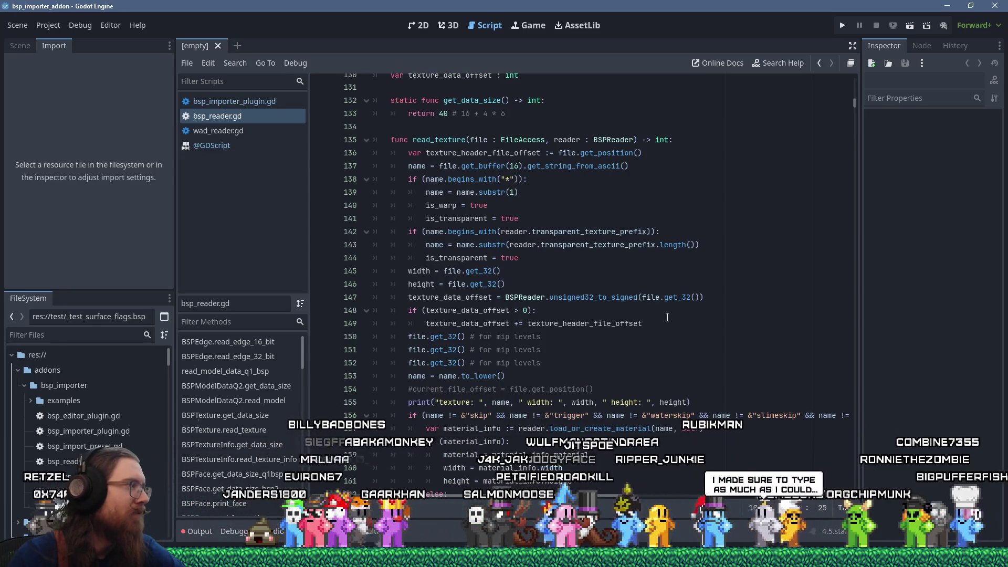
pyautogui.scroll(-1, 667, 317)
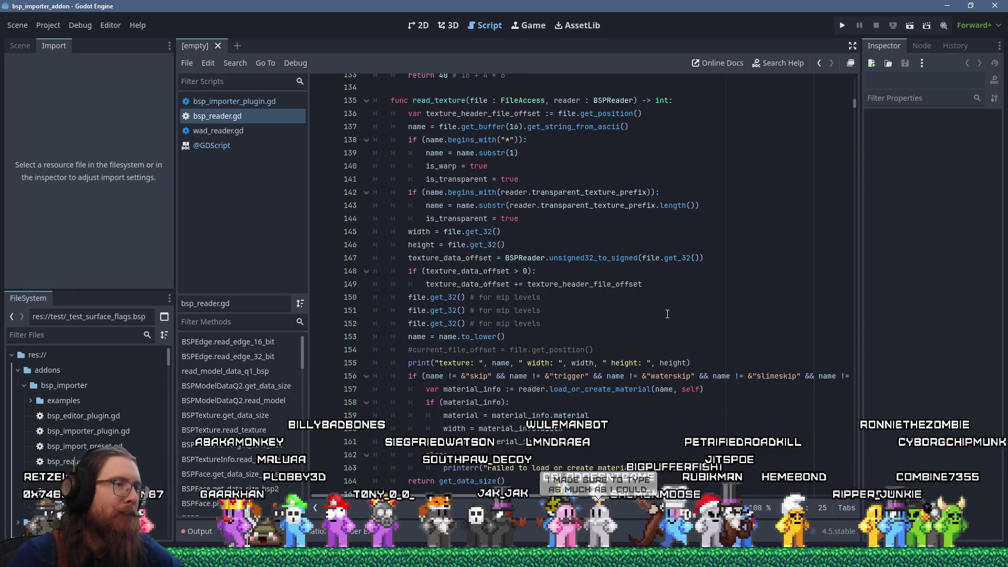
pyautogui.scroll(-6, 667, 314)
pyautogui.scroll(4, 668, 314)
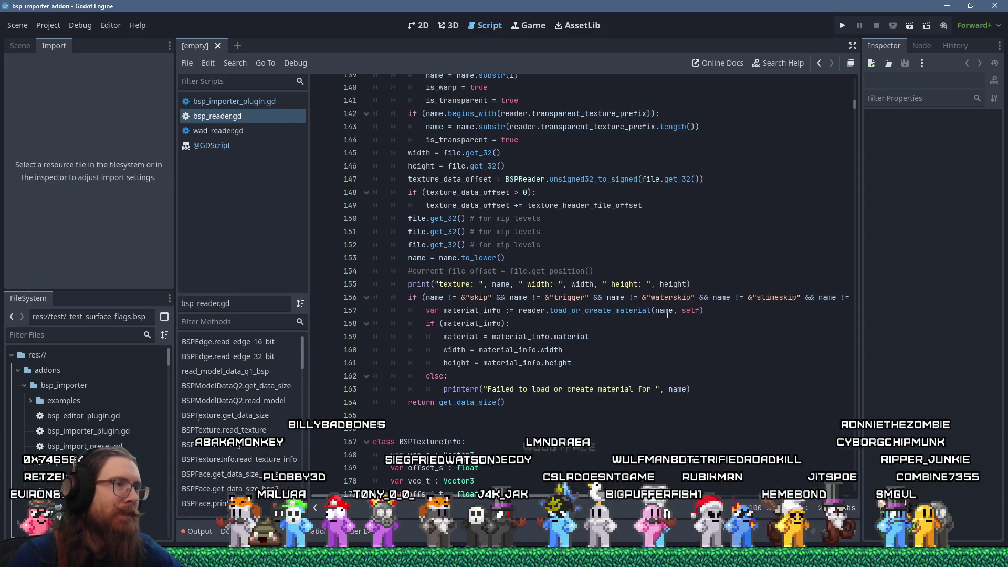
pyautogui.click(723, 248)
# - Search the script for 'bspx' and step through matches to the BSPX support section
pyautogui.hotkey('ctrl', 'f')
pyautogui.write('bspx')
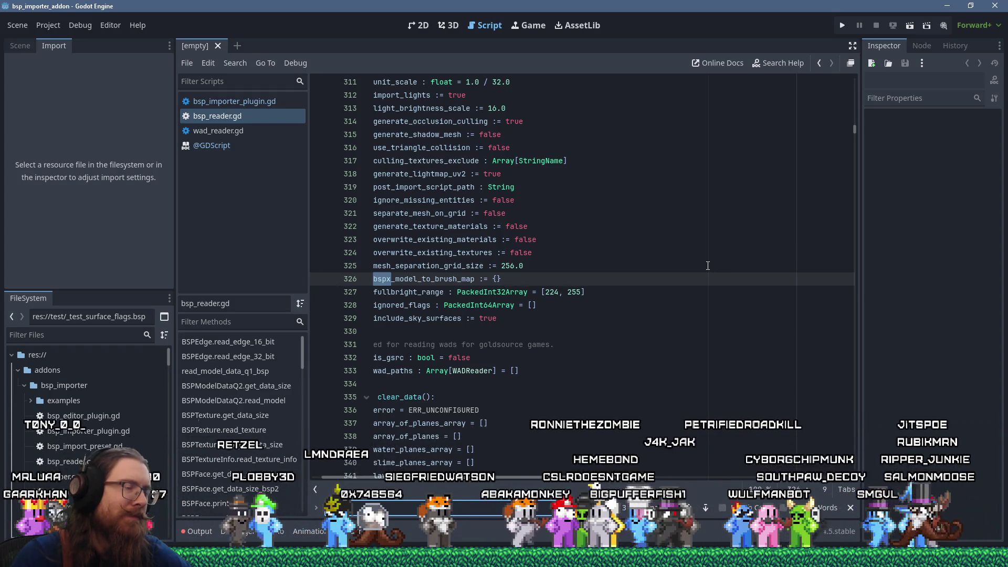
pyautogui.press('Return')
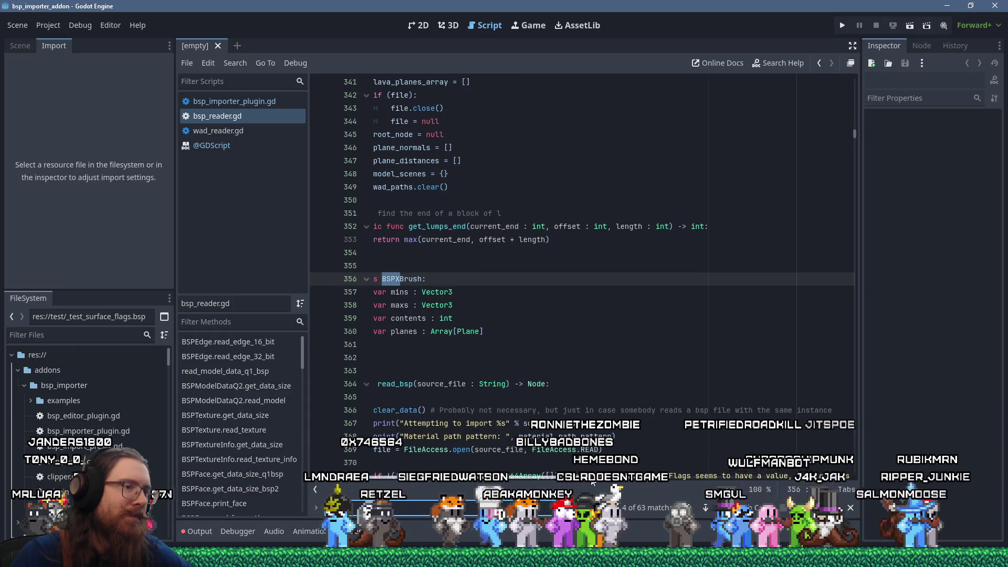
pyautogui.hscroll(-1, 525, 441)
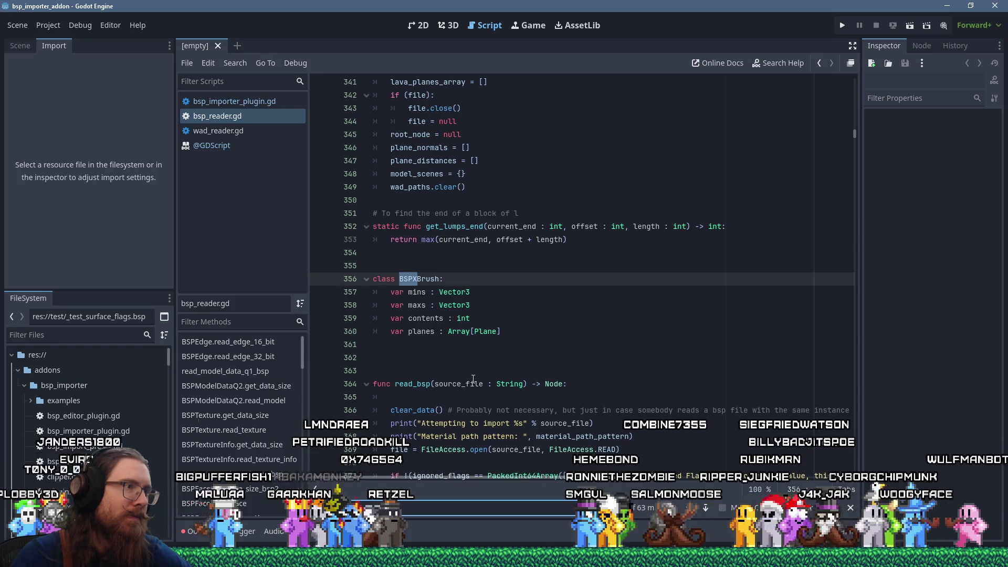
pyautogui.press('F3')
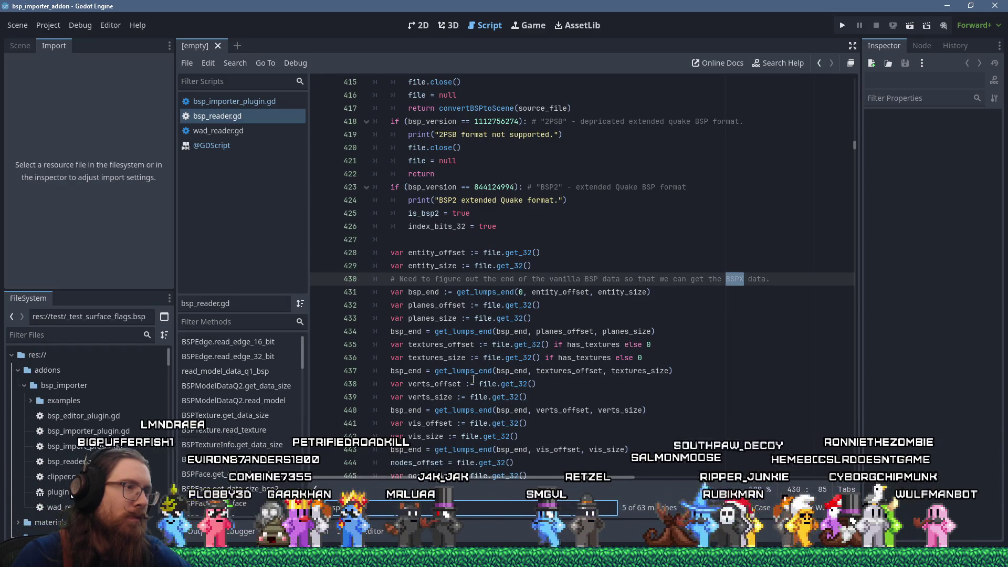
pyautogui.press('F3')
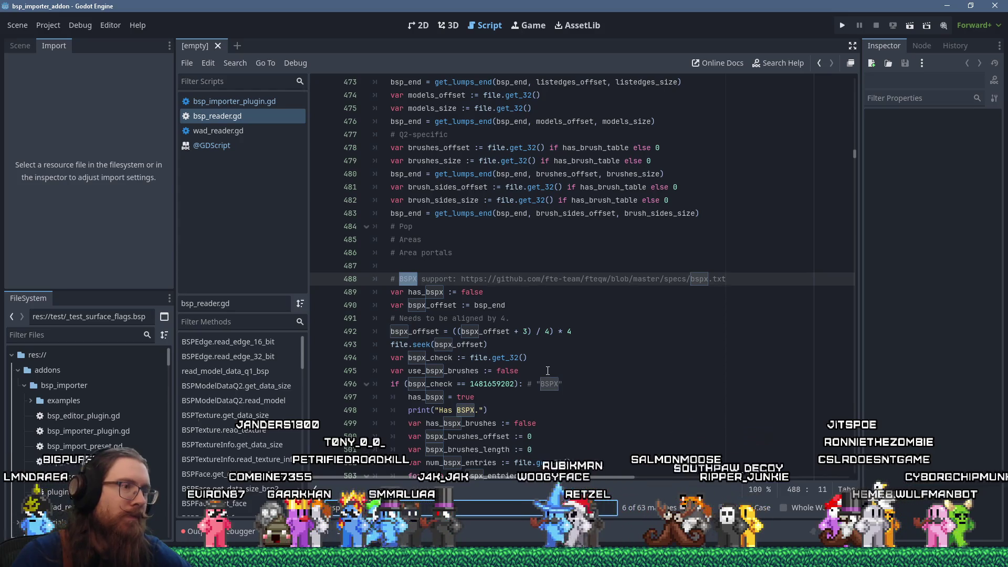
pyautogui.scroll(-3, 548, 371)
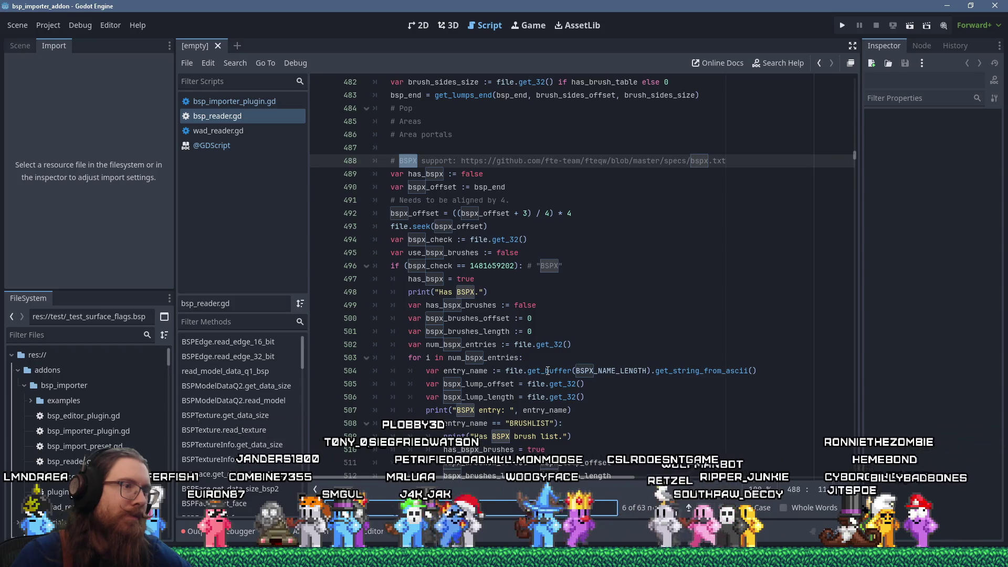
pyautogui.scroll(-1, 548, 371)
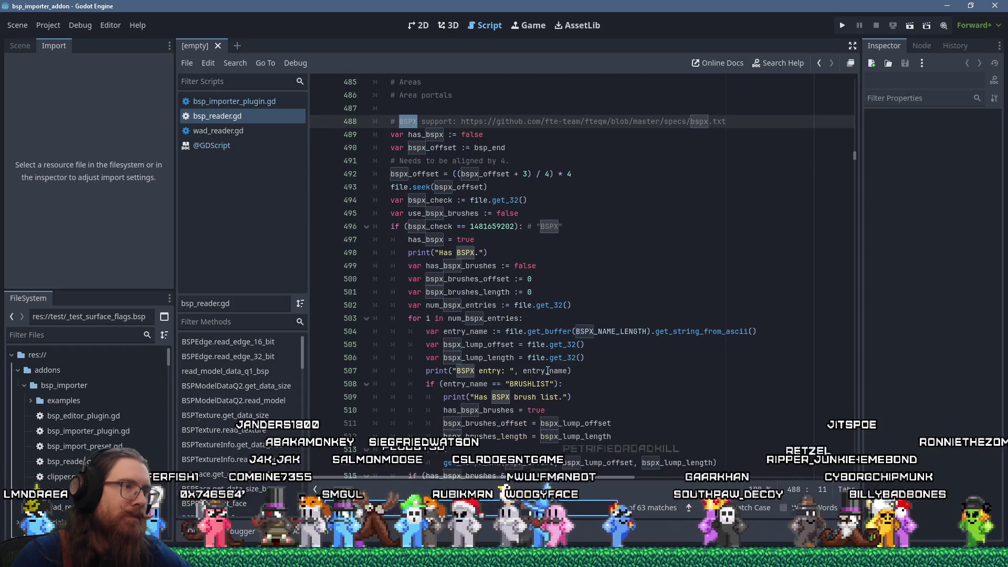
pyautogui.scroll(-1, 547, 370)
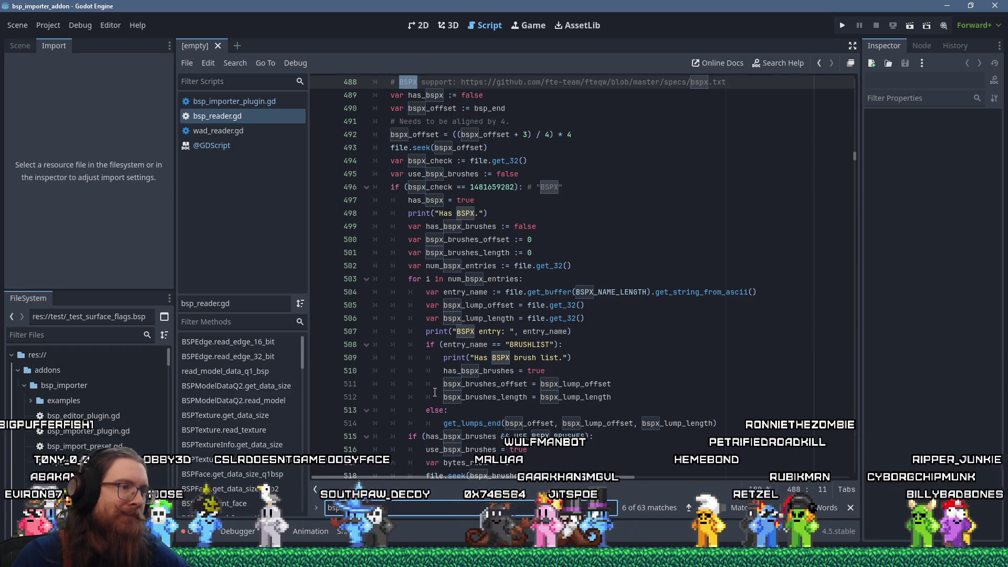
# - Insert an empty line after the get_lumps_end call in the BSPX entry loop
pyautogui.click(453, 340)
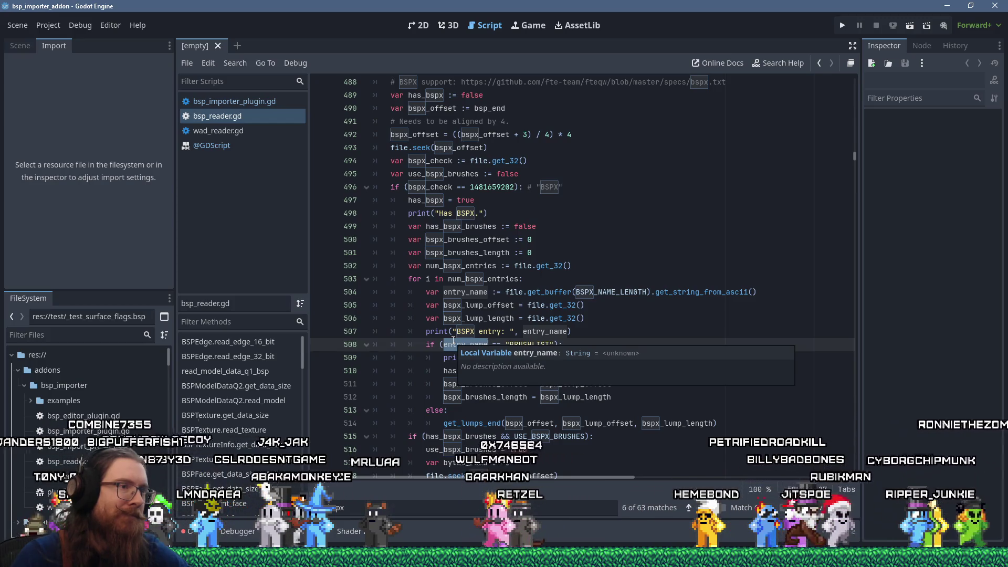
pyautogui.press('Up')
pyautogui.press('Up')
pyautogui.press('Up')
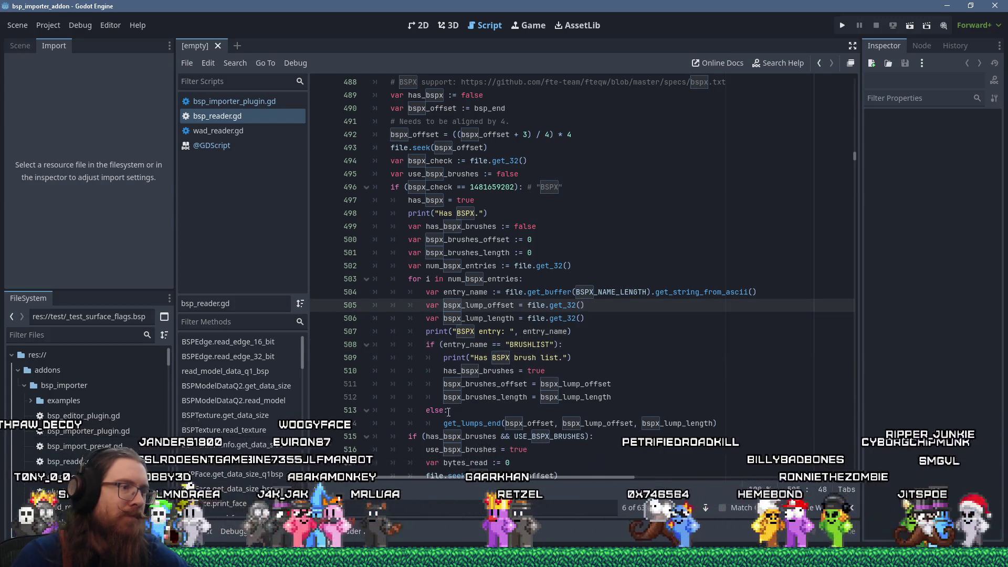
pyautogui.click(433, 424)
pyautogui.click(758, 418)
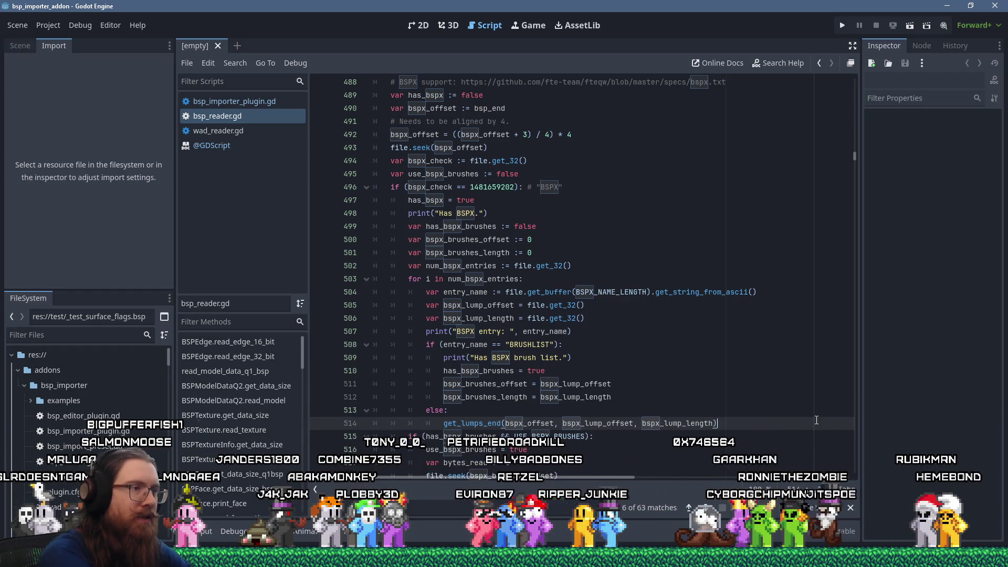
pyautogui.press('Return')
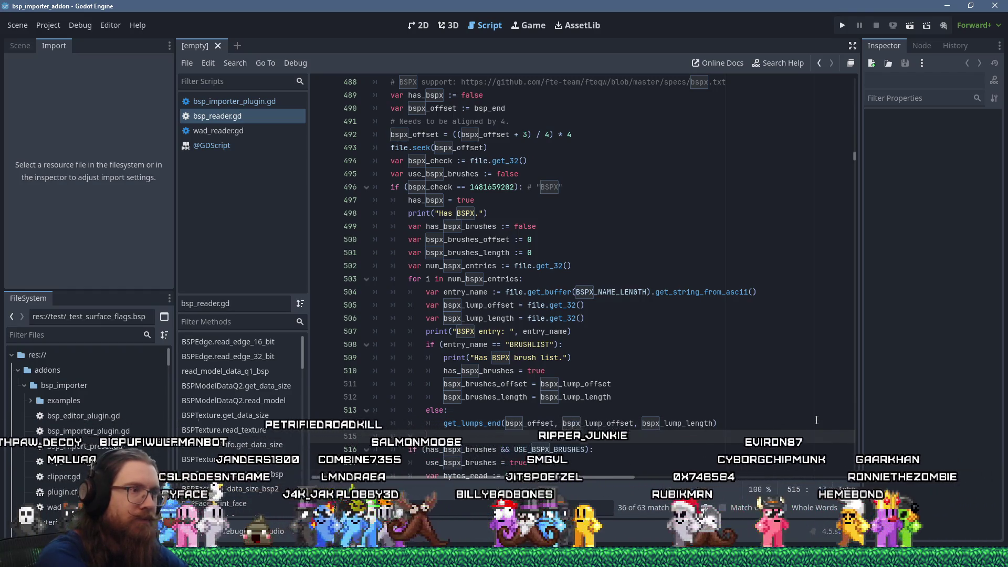
pyautogui.hotkey('alt', 'Up')
pyautogui.hotkey('alt', 'Up')
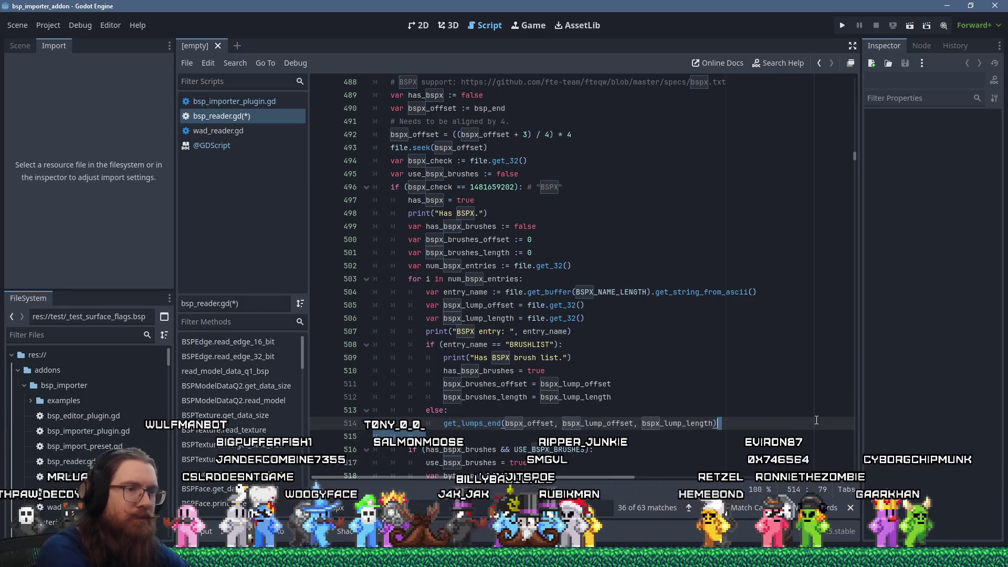
# - Start an elif (entry_name == "") branch above else, then bring the test folder forward
pyautogui.press('Down')
pyautogui.press('Up')
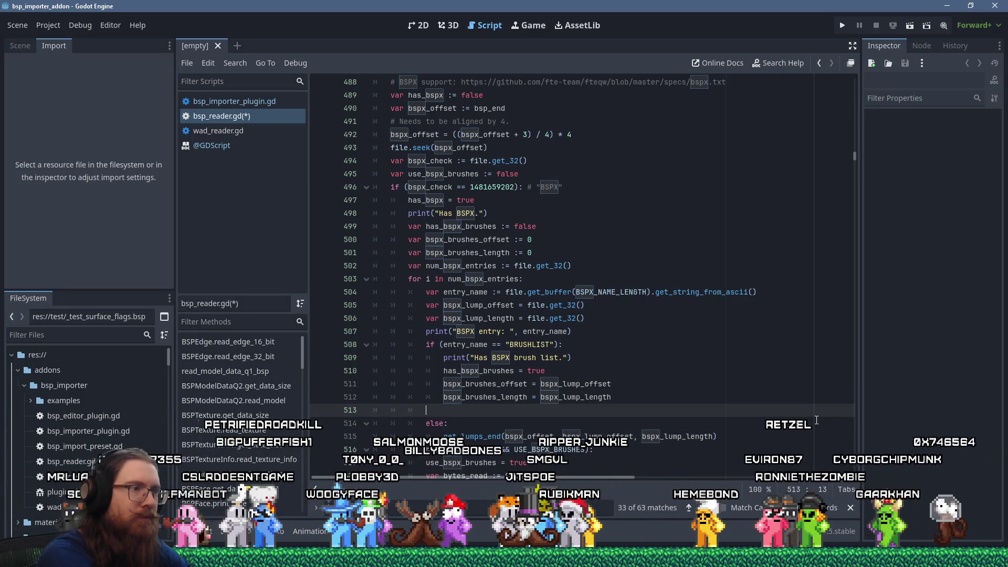
pyautogui.write('elif (e')
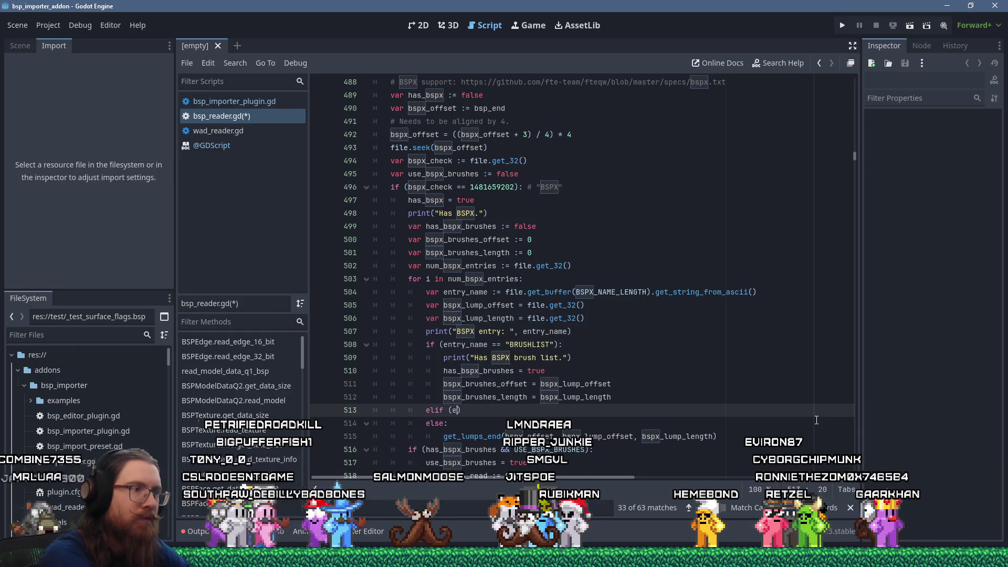
pyautogui.write('ntry_name == "')
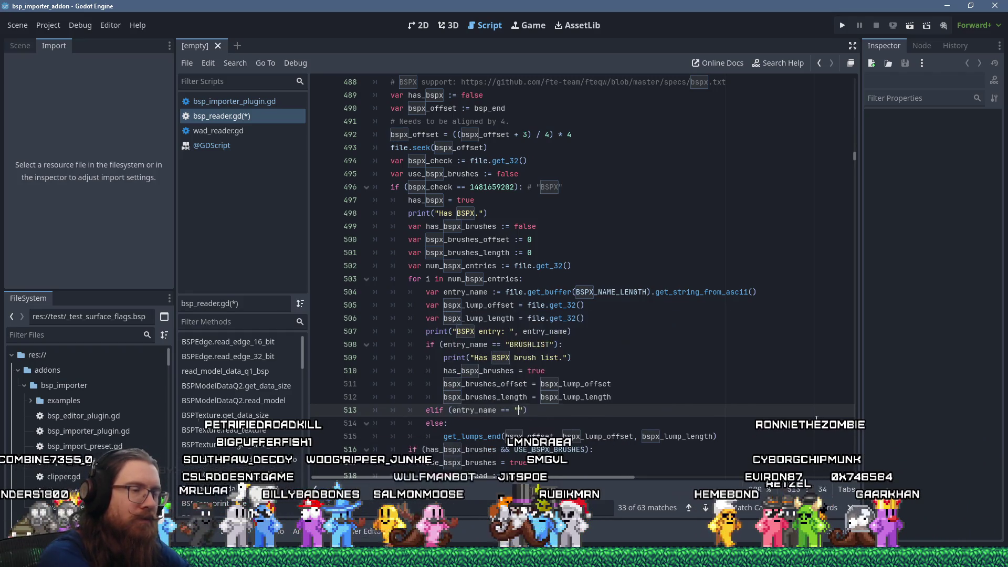
pyautogui.hotkey('alt', 'Tab')
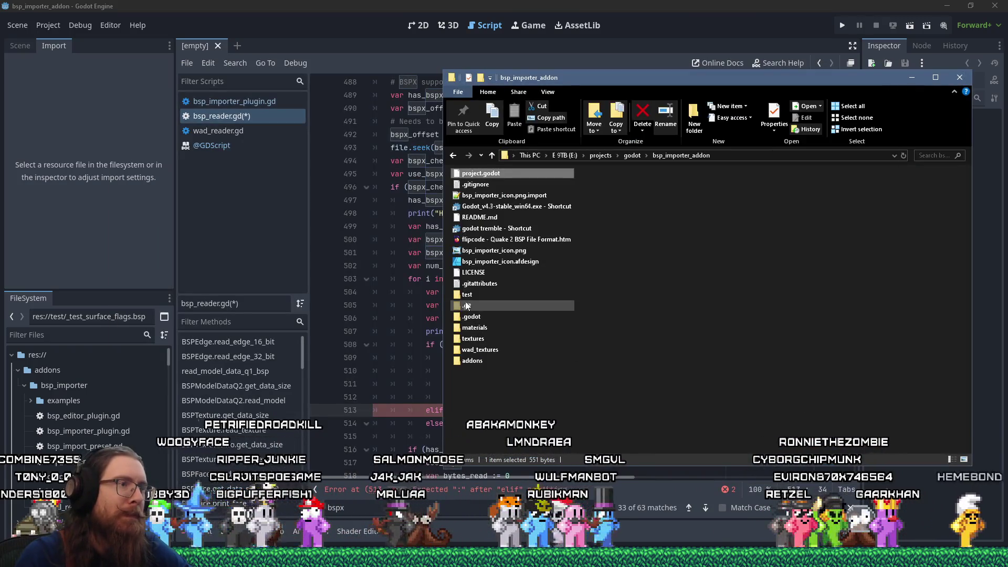
pyautogui.doubleClick(467, 294)
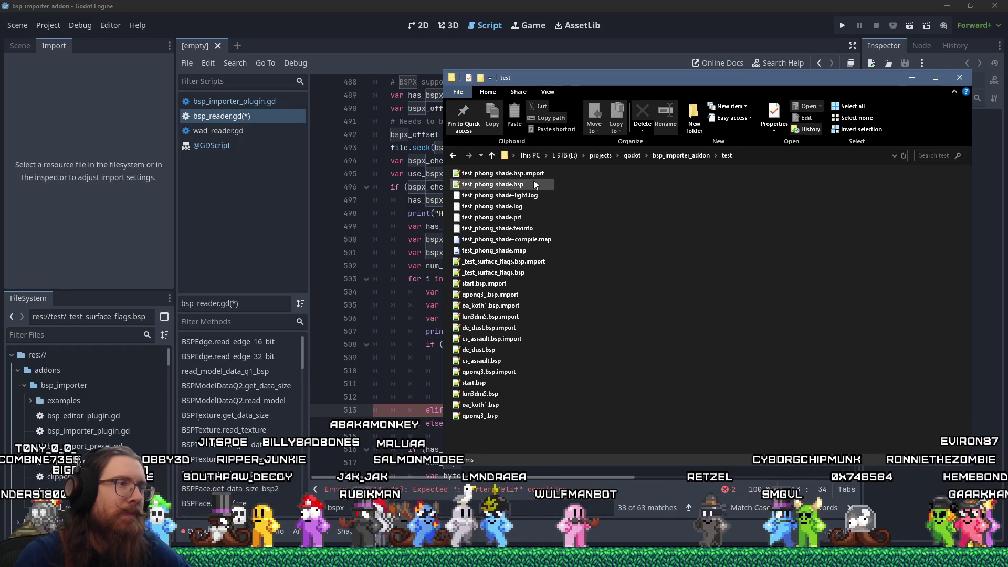
# - Open test_phong_shade.bsp in Notepad++ and search it for 'list' to find the BRUSHLIST entry
pyautogui.rightClick(511, 183)
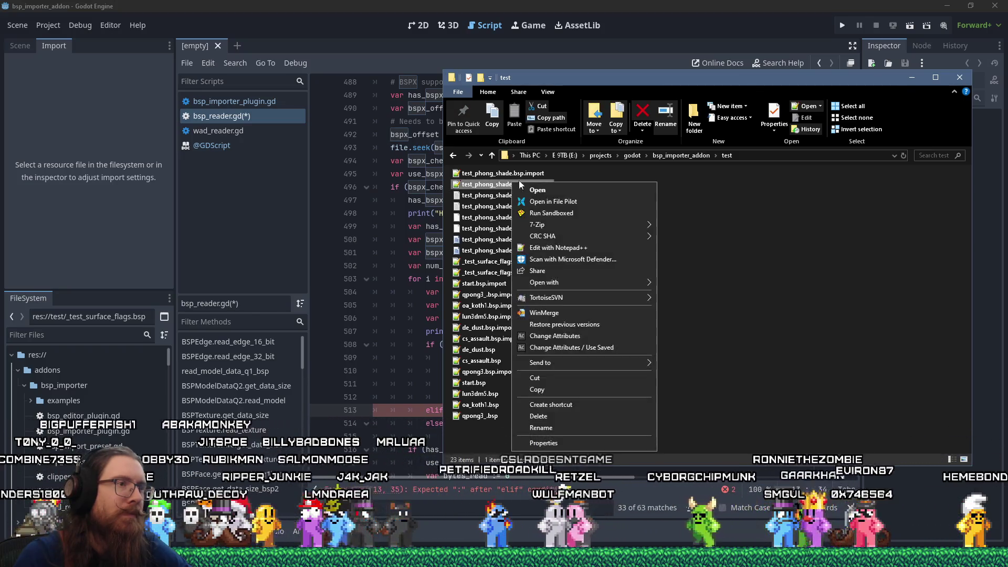
pyautogui.click(558, 248)
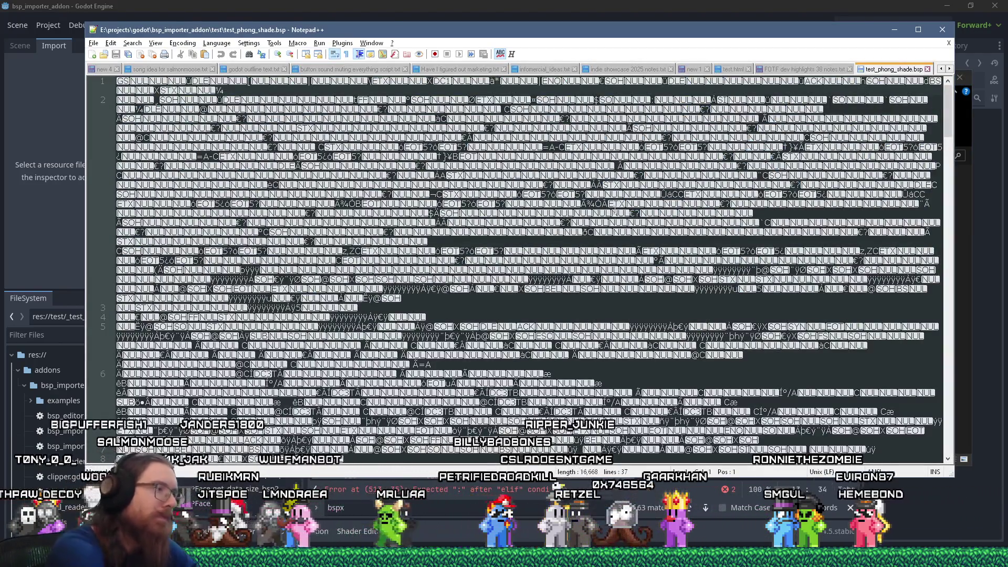
pyautogui.hotkey('ctrl', 'f')
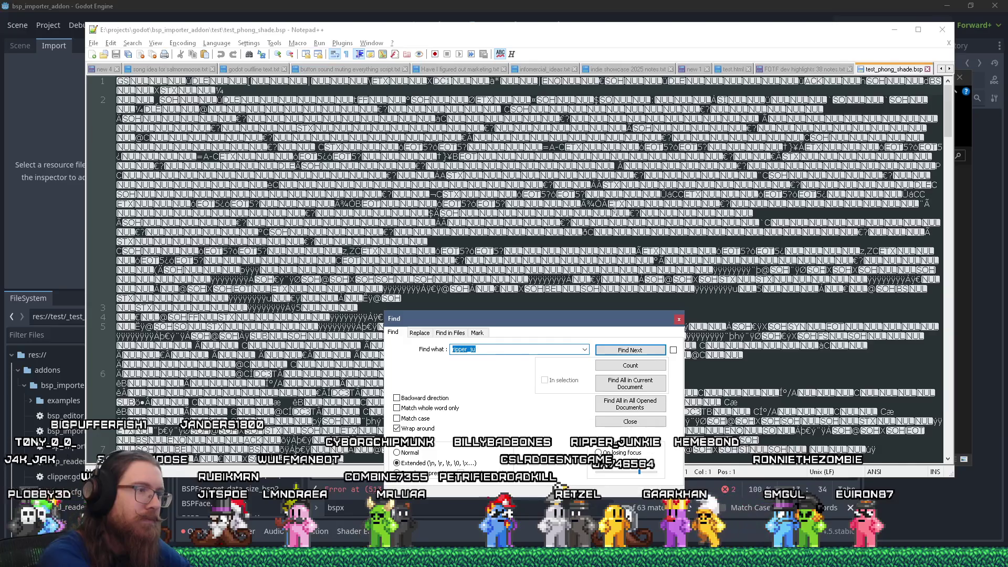
pyautogui.hotkey('alt', 'Tab')
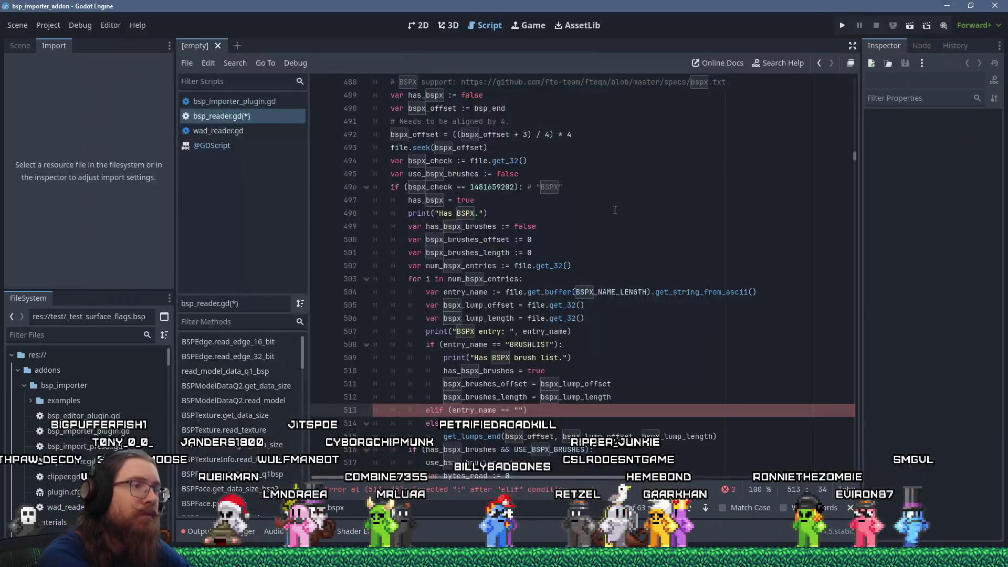
pyautogui.hotkey('alt', 'Tab')
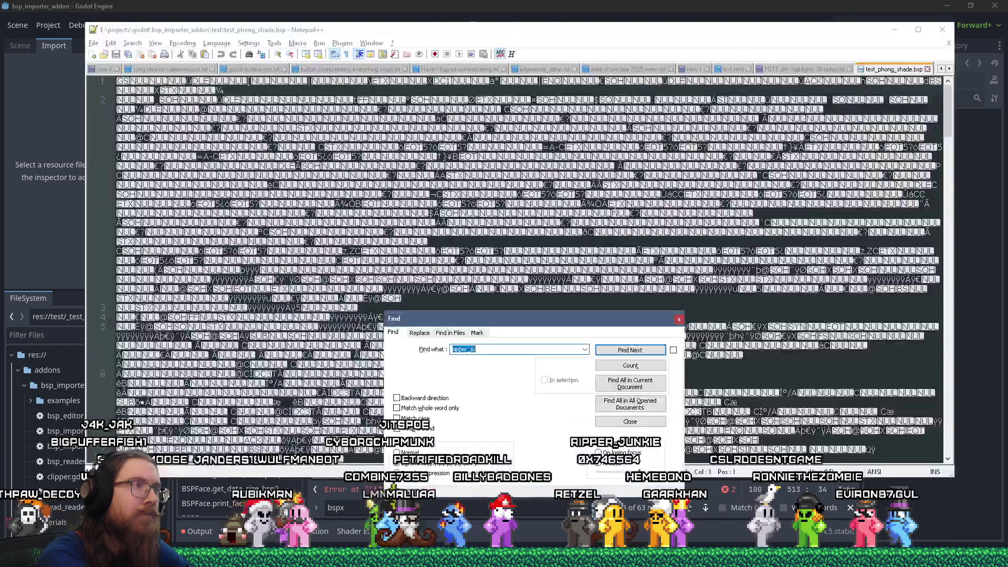
pyautogui.write('brushlist')
pyautogui.press('Return')
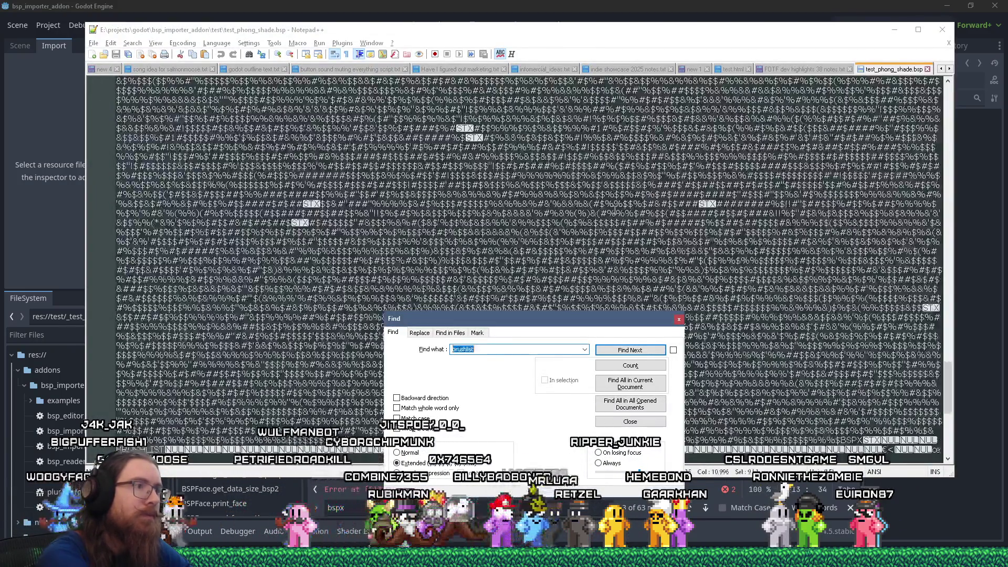
pyautogui.press('Escape')
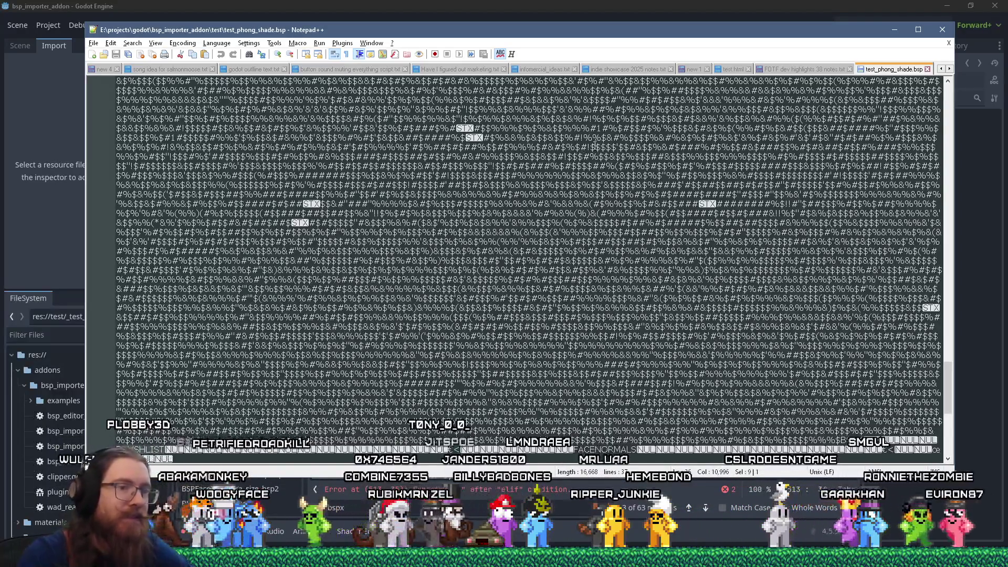
# - Scroll through the bsp text to locate the FACENORMALS entry name, then return to Godot
pyautogui.scroll(-5, 598, 141)
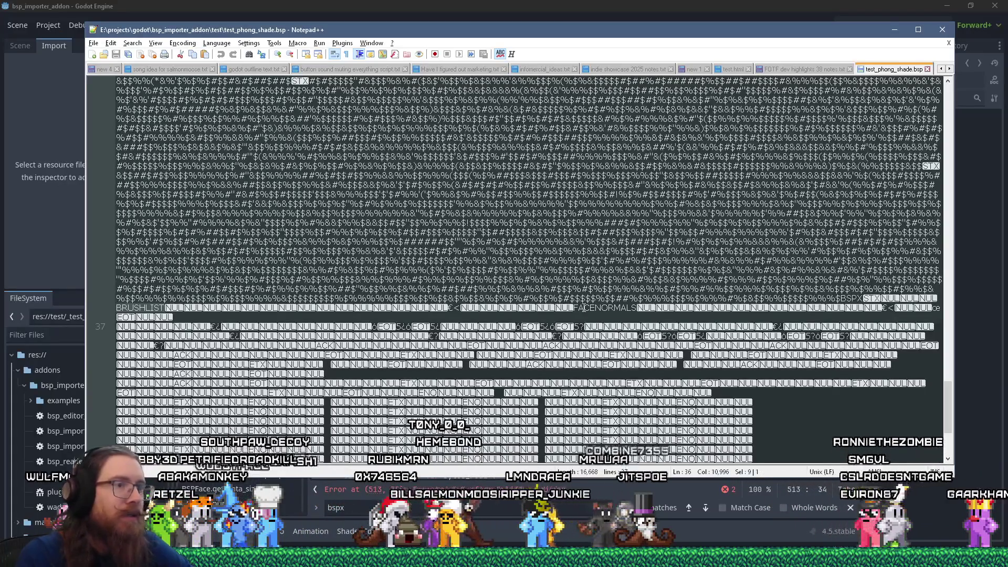
pyautogui.rightClick(638, 310)
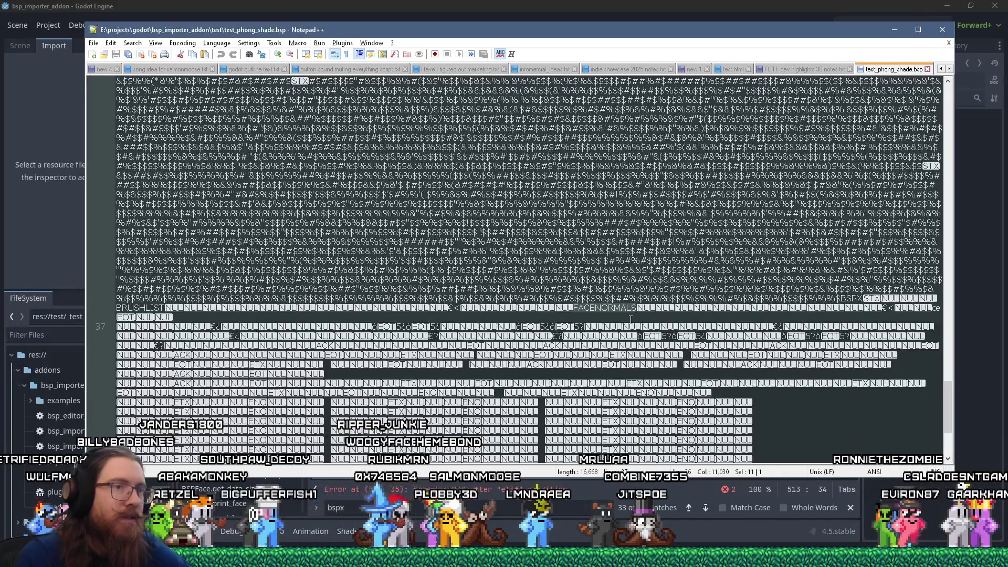
pyautogui.scroll(-5, 631, 318)
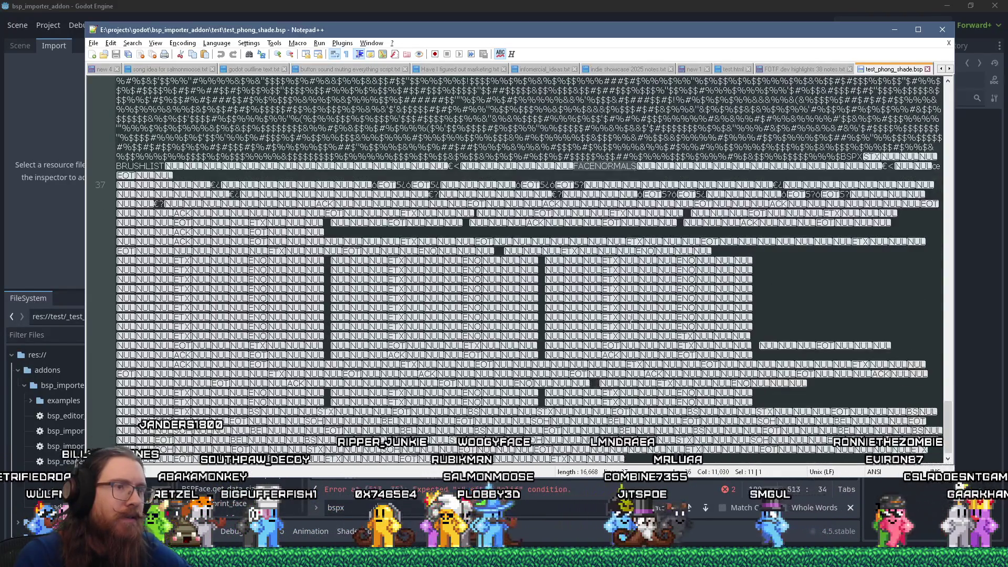
pyautogui.scroll(-1, 631, 318)
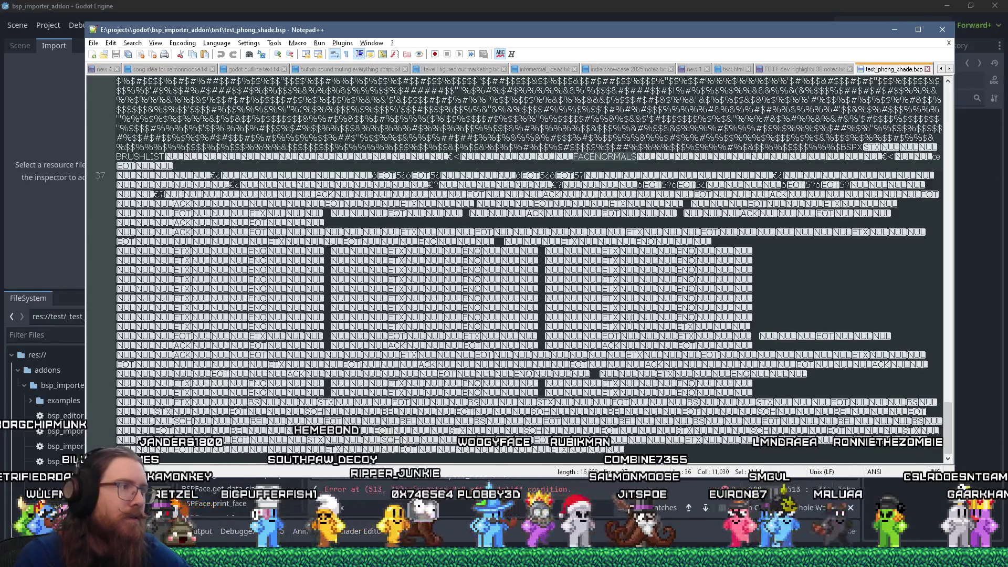
pyautogui.scroll(8, 630, 319)
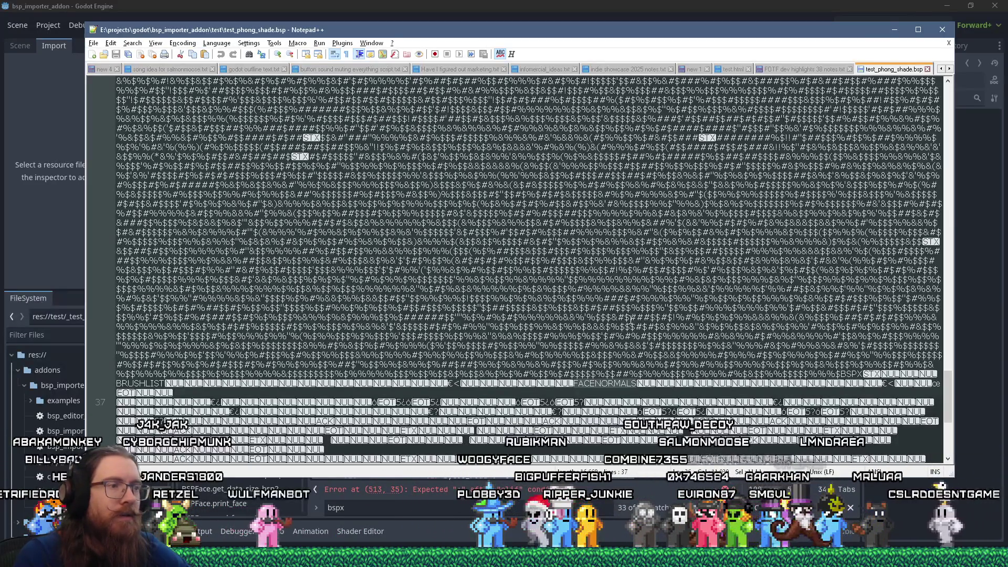
pyautogui.hotkey('alt', 'Tab')
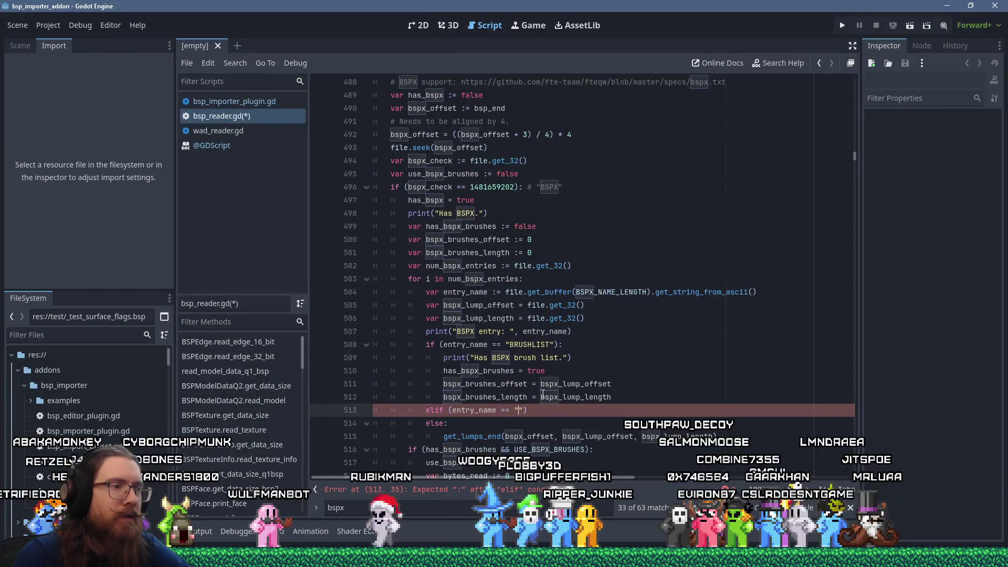
# - Fill the elif condition on line 513 so it checks entry_name == "FACENORMALS"
pyautogui.write('FACENORMALS')
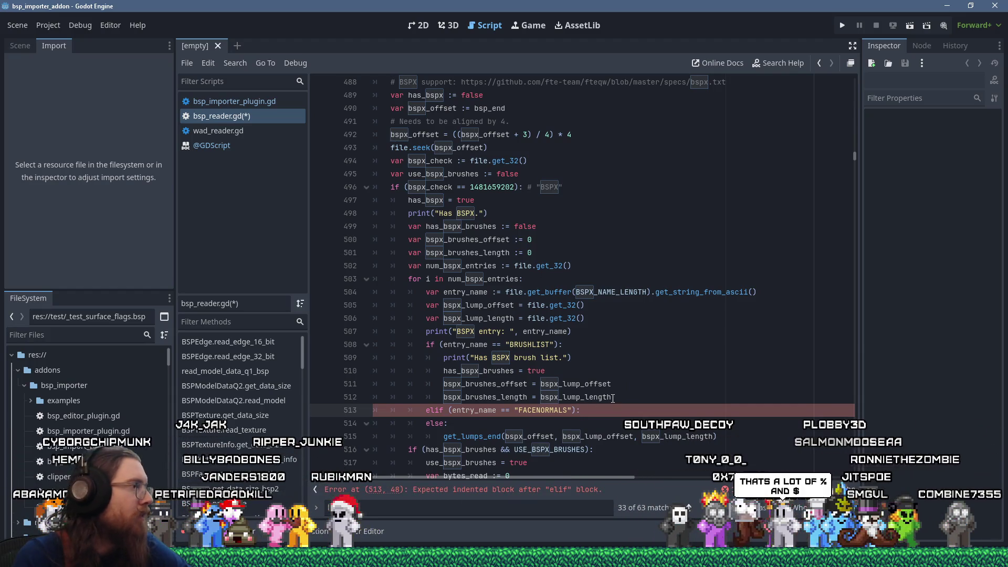
pyautogui.hotkey('alt', 'Tab')
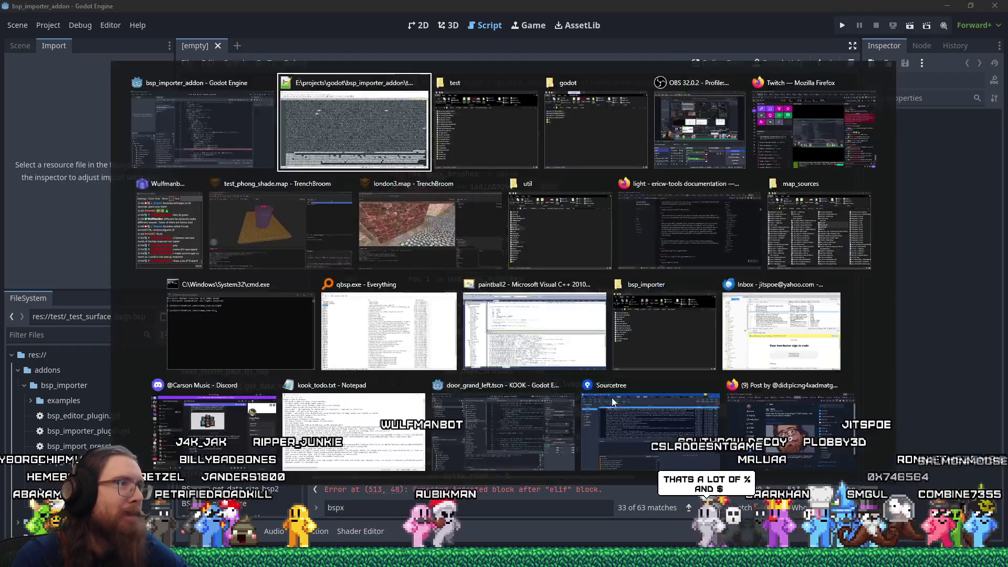
# - Inspect the bsp's raw lump data, selecting byte blocks beyond the entry names and near twmet3_4
pyautogui.scroll(7, 612, 398)
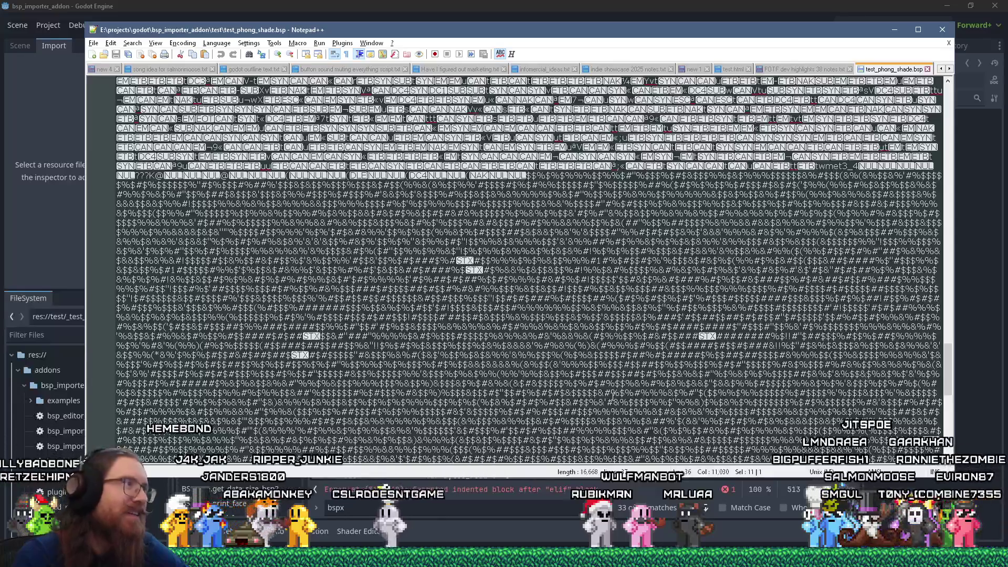
pyautogui.scroll(3, 612, 395)
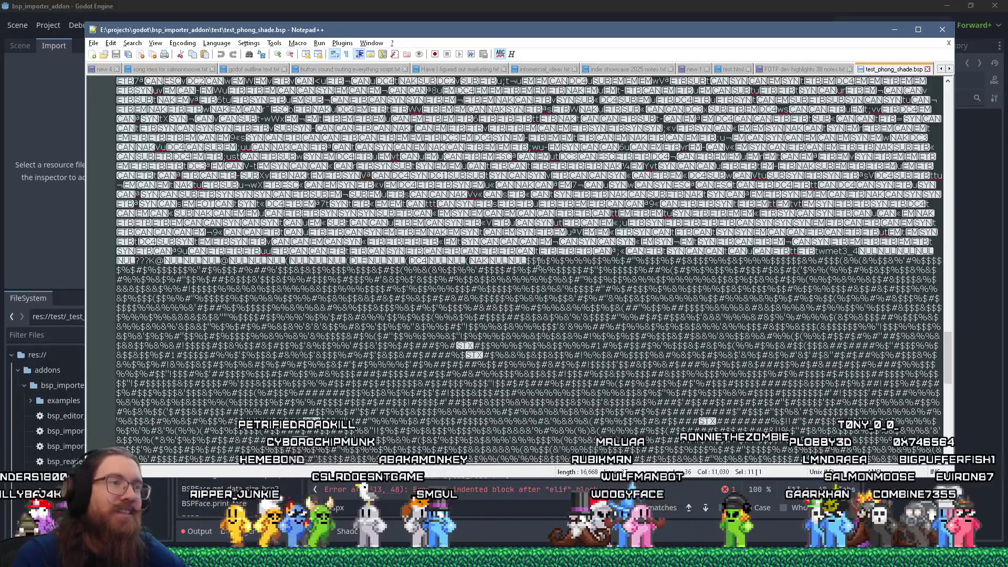
pyautogui.moveTo(542, 261); pyautogui.dragTo(570, 374)
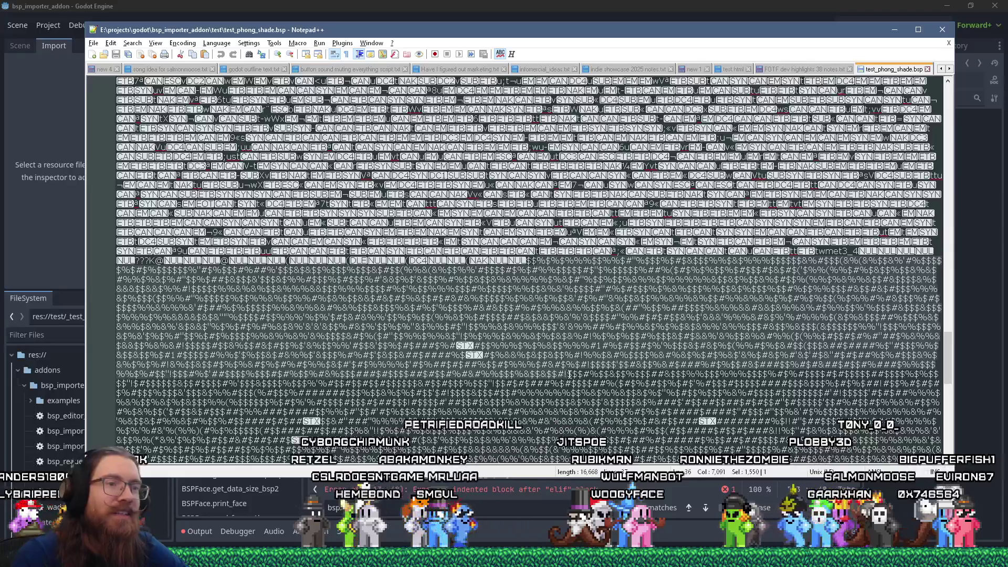
pyautogui.scroll(-6, 569, 374)
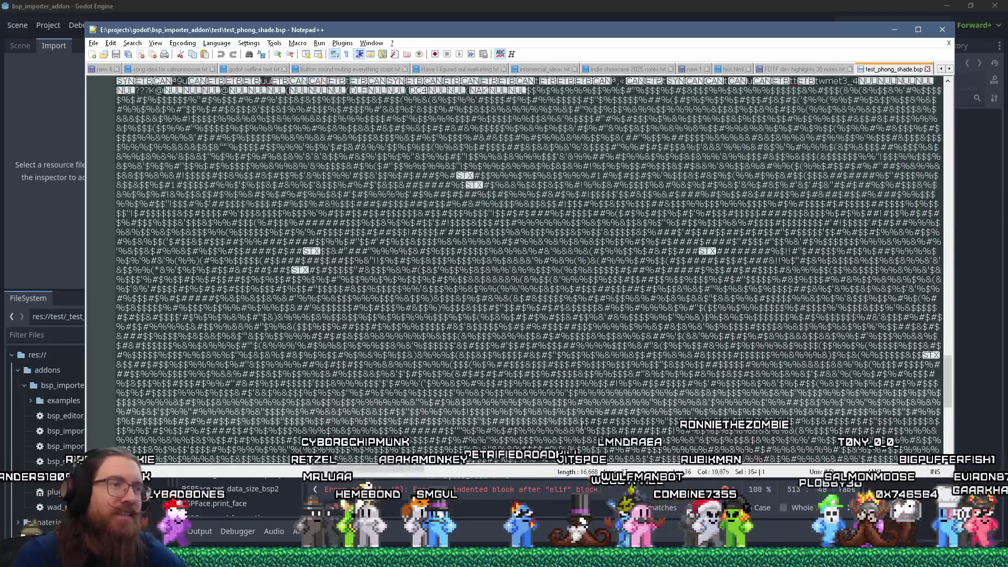
pyautogui.moveTo(569, 374); pyautogui.dragTo(556, 244)
pyautogui.scroll(2, 580, 272)
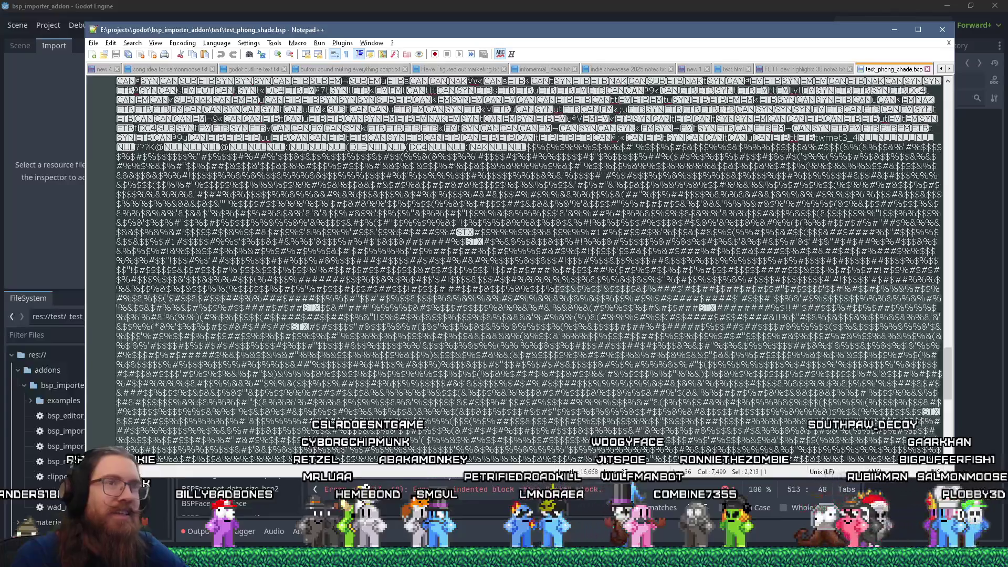
pyautogui.moveTo(829, 138); pyautogui.dragTo(842, 138)
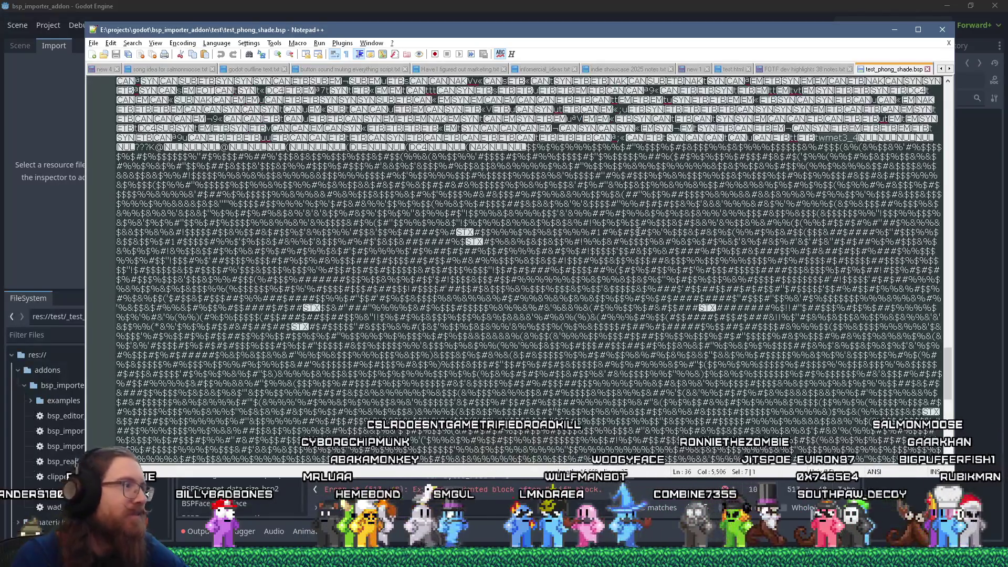
pyautogui.hotkey('alt', 'Tab')
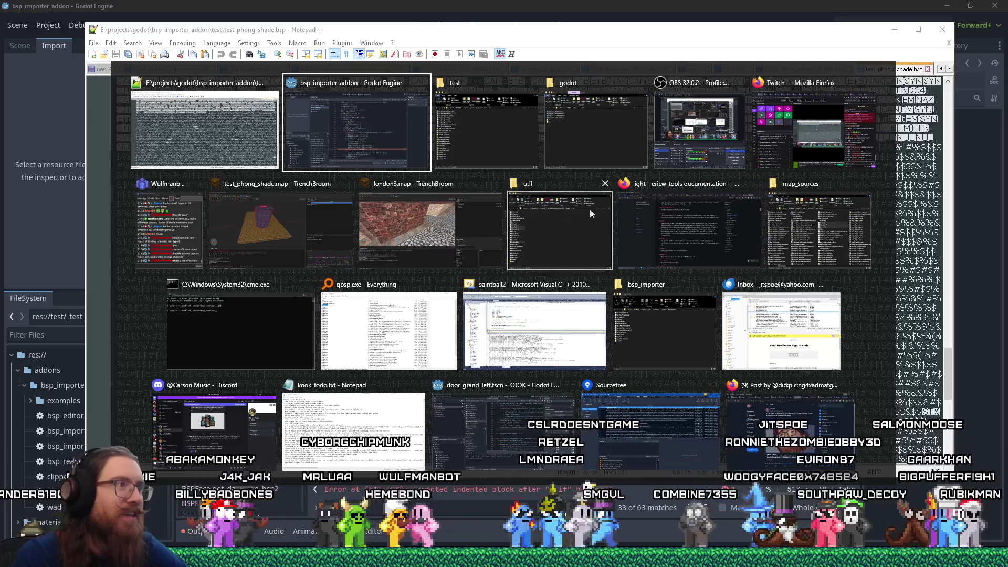
pyautogui.click(257, 225)
# - Close TrenchBroom's Compile dialog, deselect the func_detail pillar and view it in 3D
pyautogui.click(733, 65)
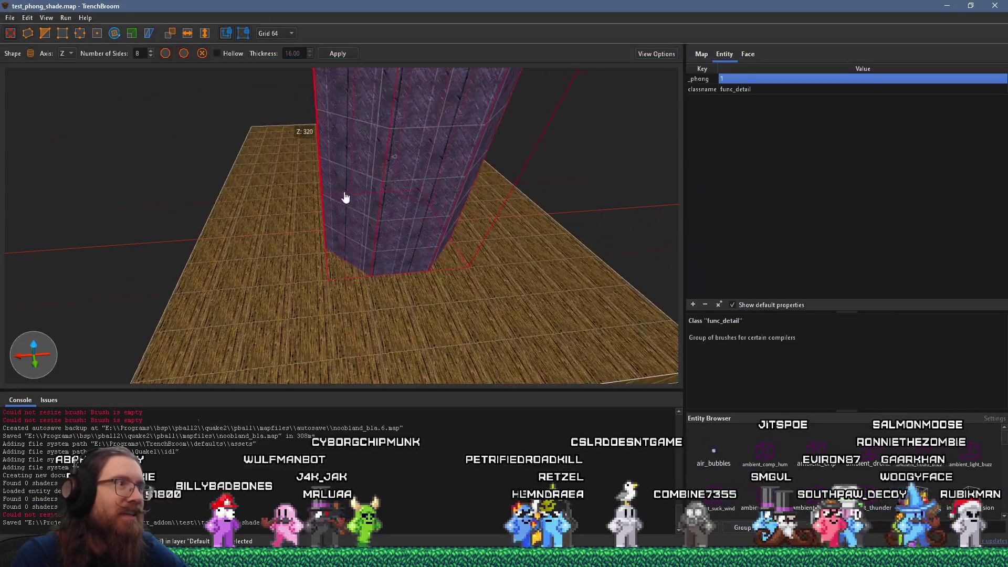
pyautogui.scroll(5, 361, 176)
pyautogui.press('Escape')
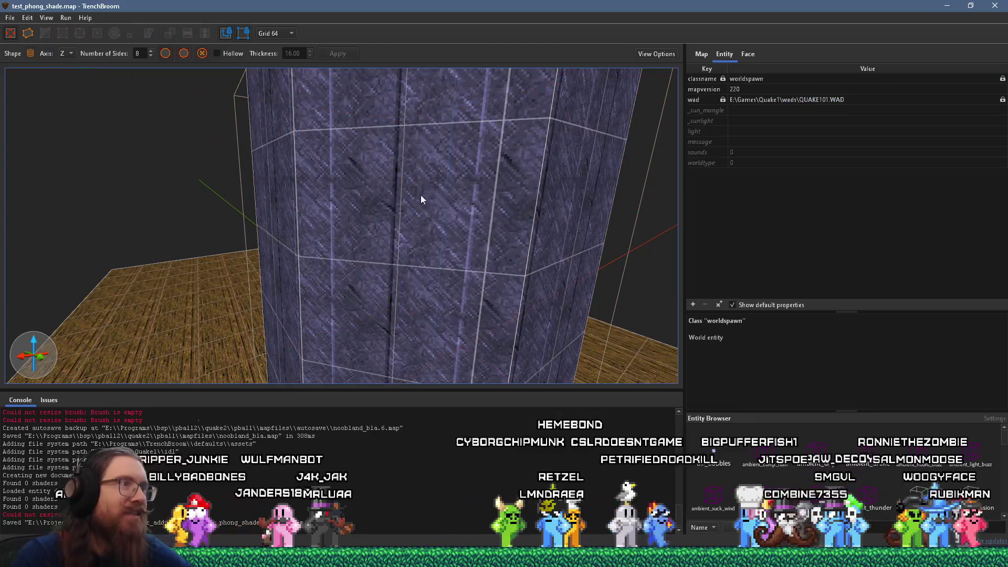
pyautogui.scroll(3, 418, 181)
pyautogui.scroll(-3, 464, 198)
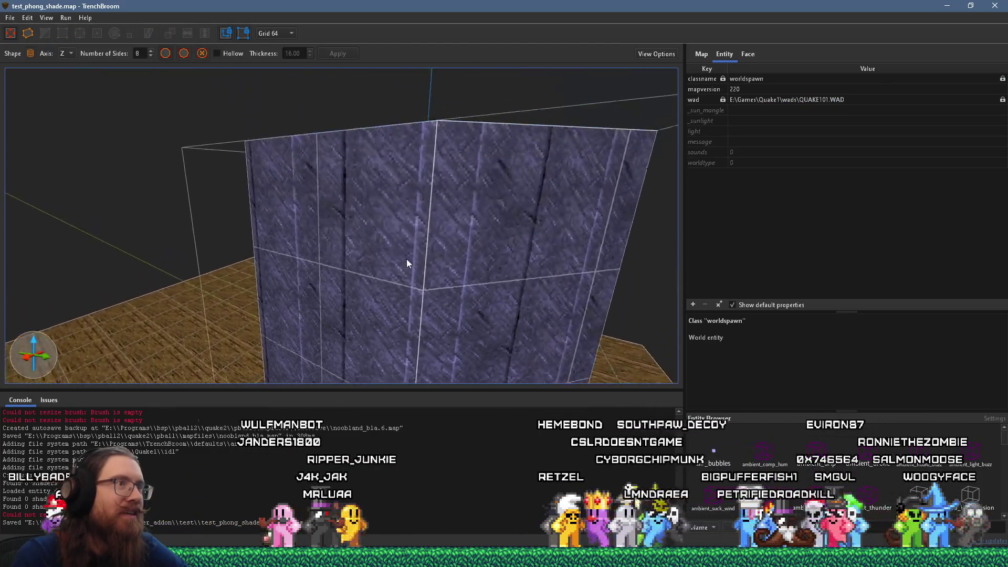
pyautogui.scroll(4, 462, 241)
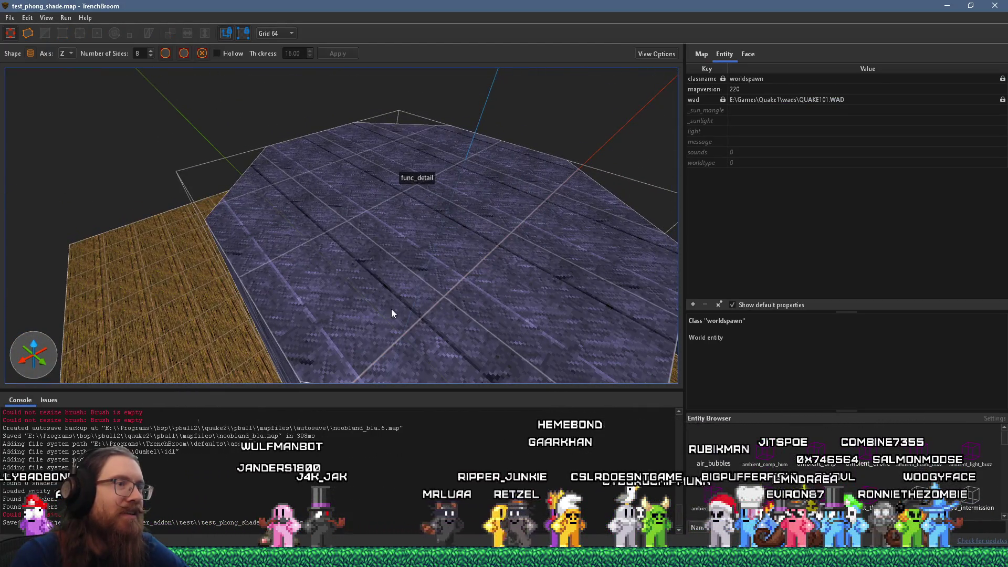
pyautogui.scroll(5, 428, 269)
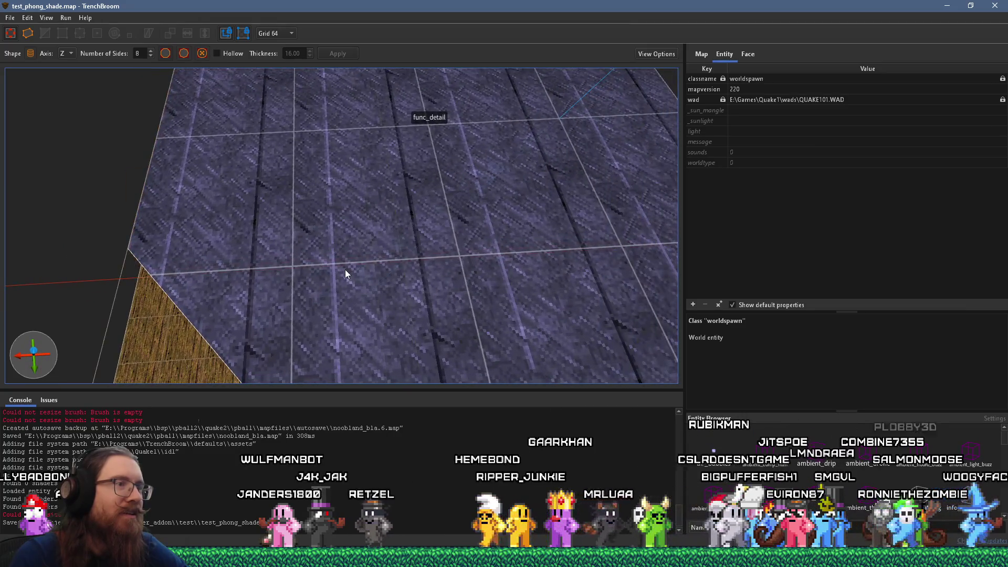
# - Compare a short selected run of bsp bytes in Notepad++ against the TrenchBroom map view
pyautogui.hotkey('alt', 'Tab')
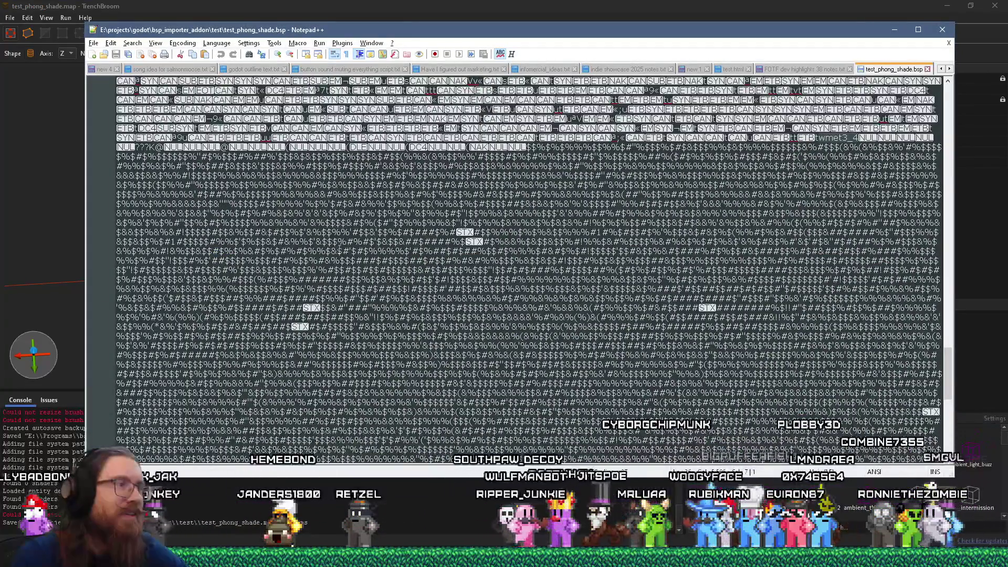
pyautogui.moveTo(312, 250); pyautogui.dragTo(362, 251)
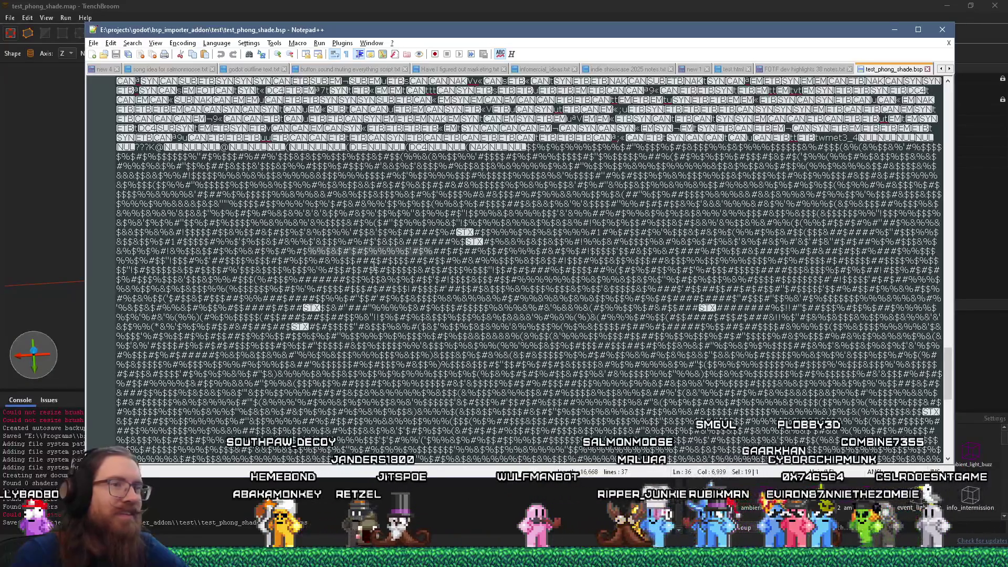
pyautogui.hotkey('alt', 'Tab')
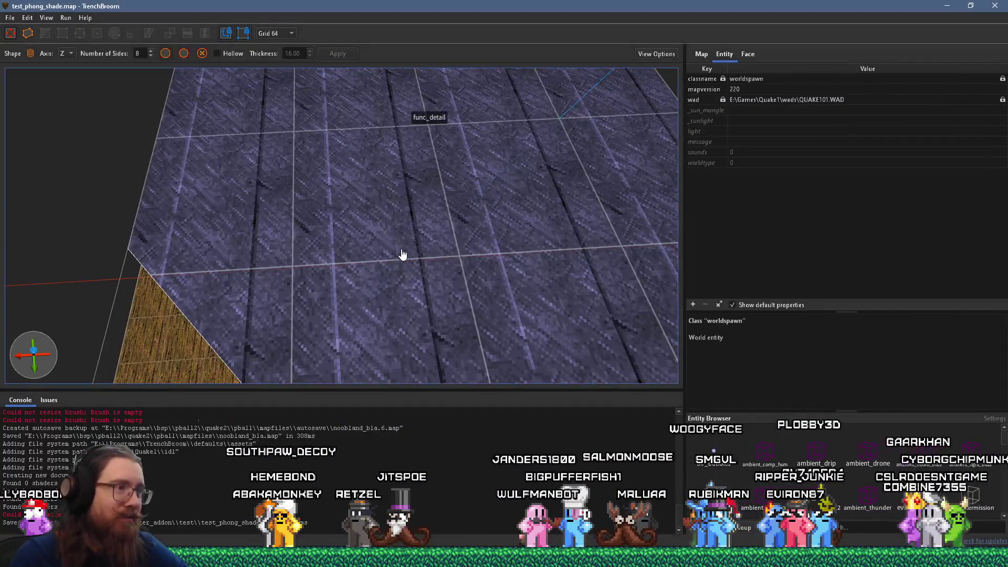
pyautogui.scroll(-10, 451, 249)
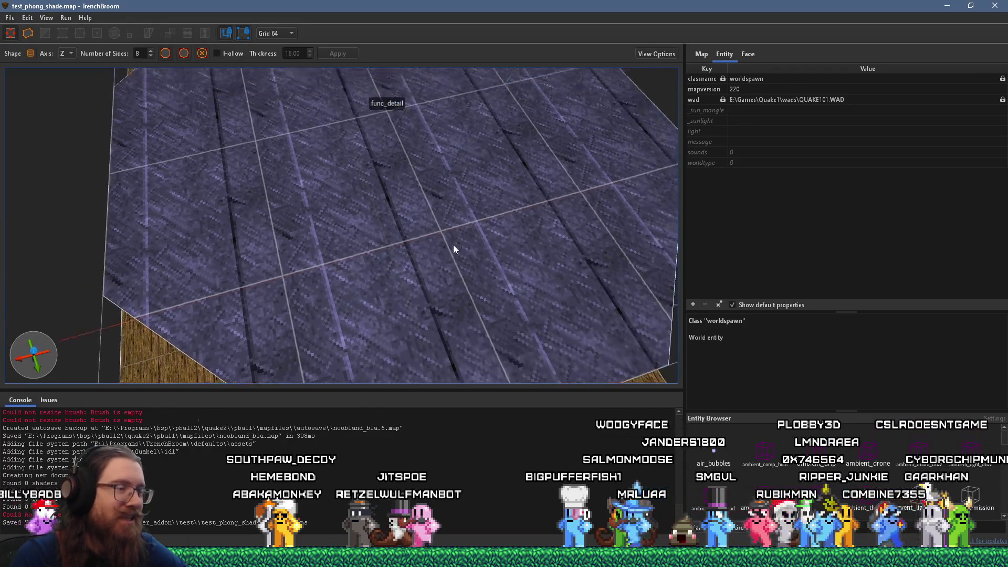
pyautogui.scroll(5, 336, 159)
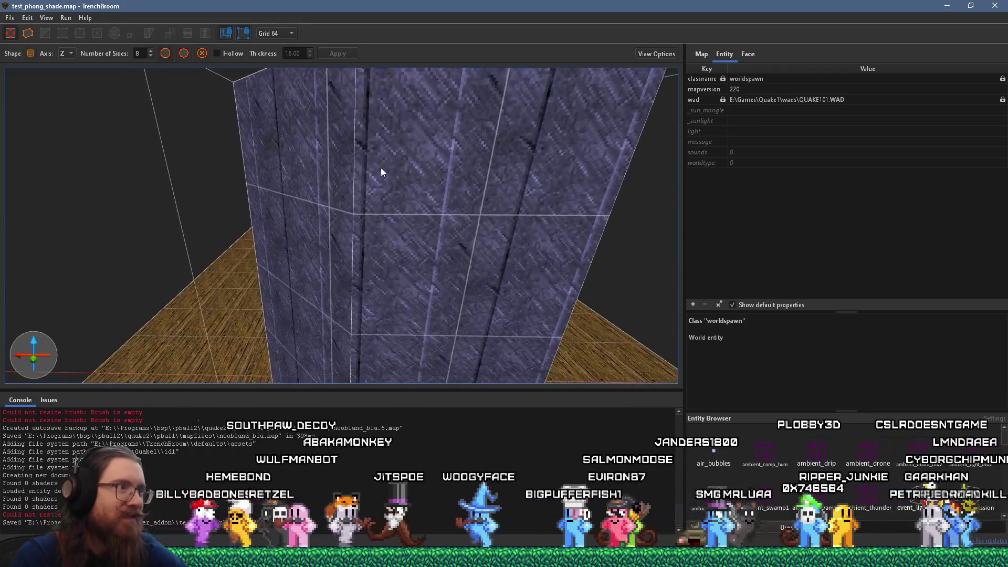
pyautogui.hotkey('alt', 'Tab')
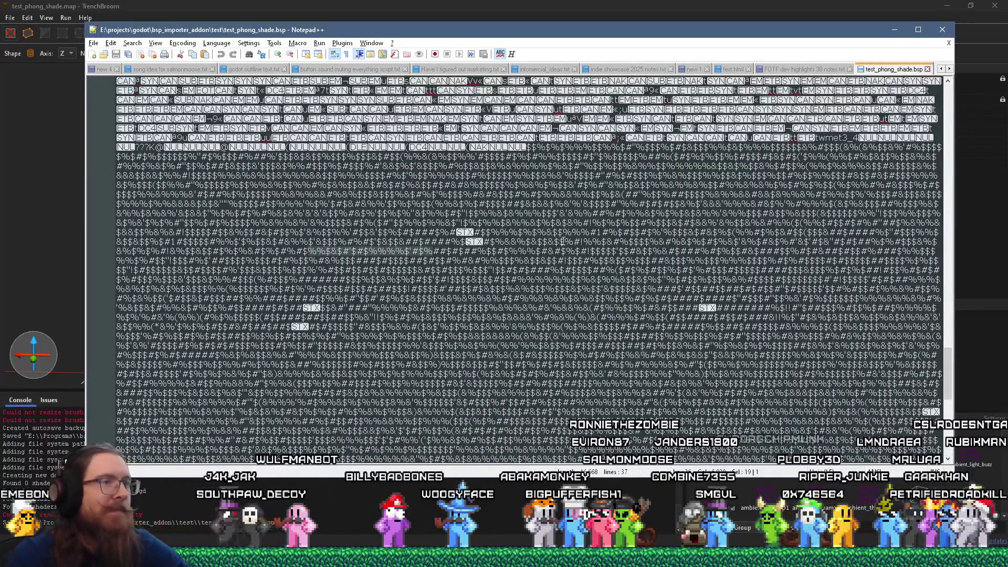
# - Switch from the raw bsp file back to Godot's bsp_reader.gd script editor
pyautogui.hotkey('alt', 'Tab')
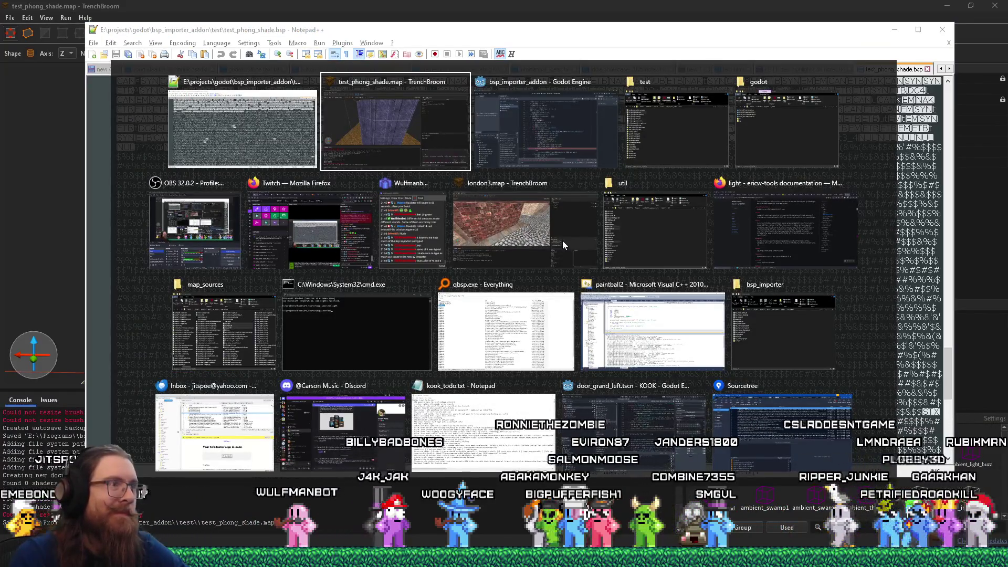
pyautogui.hotkey('alt', 'Tab')
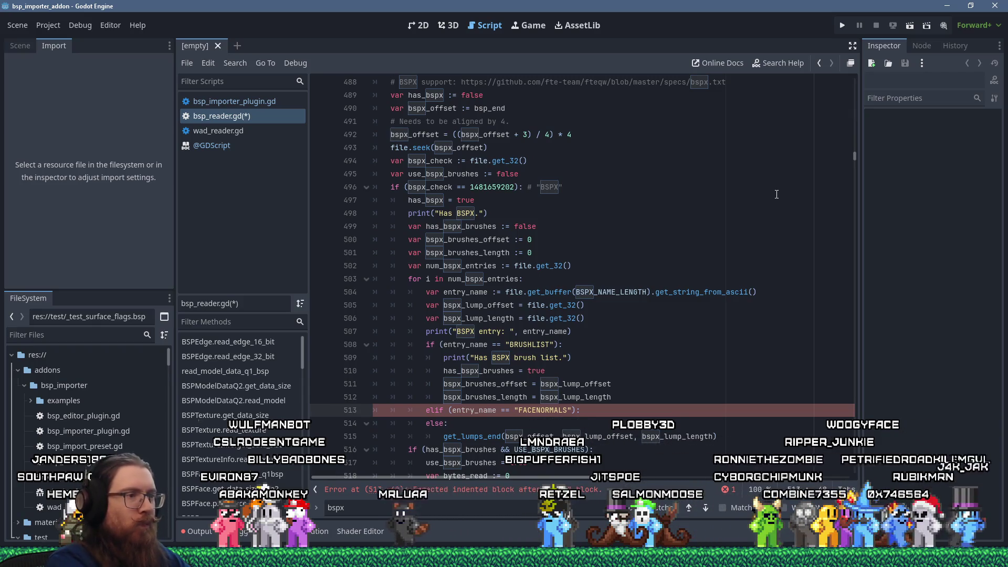
# - Add an empty indented line 514 as the body of the FACENORMALS elif
pyautogui.press('Return')
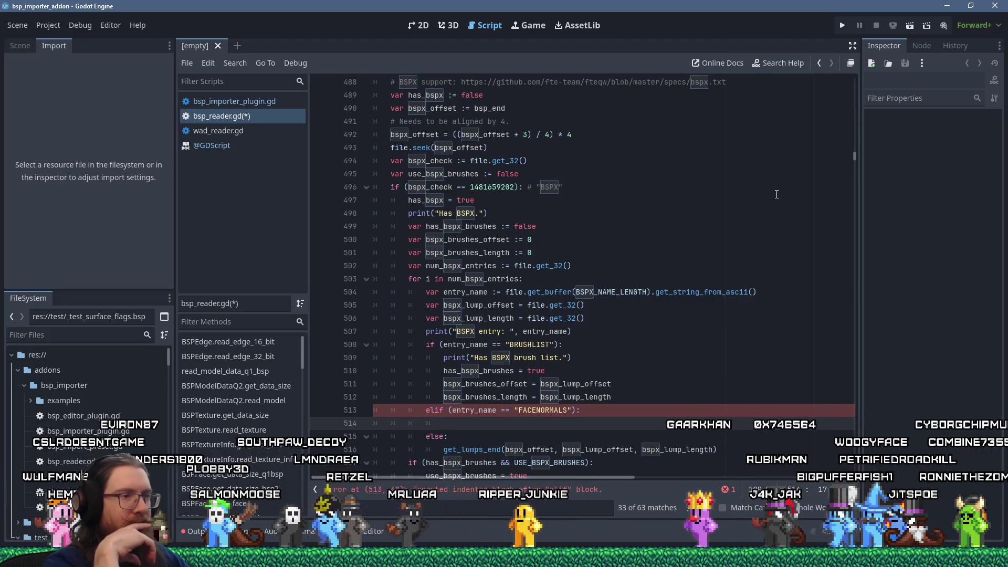
pyautogui.hotkey('alt', 'Tab')
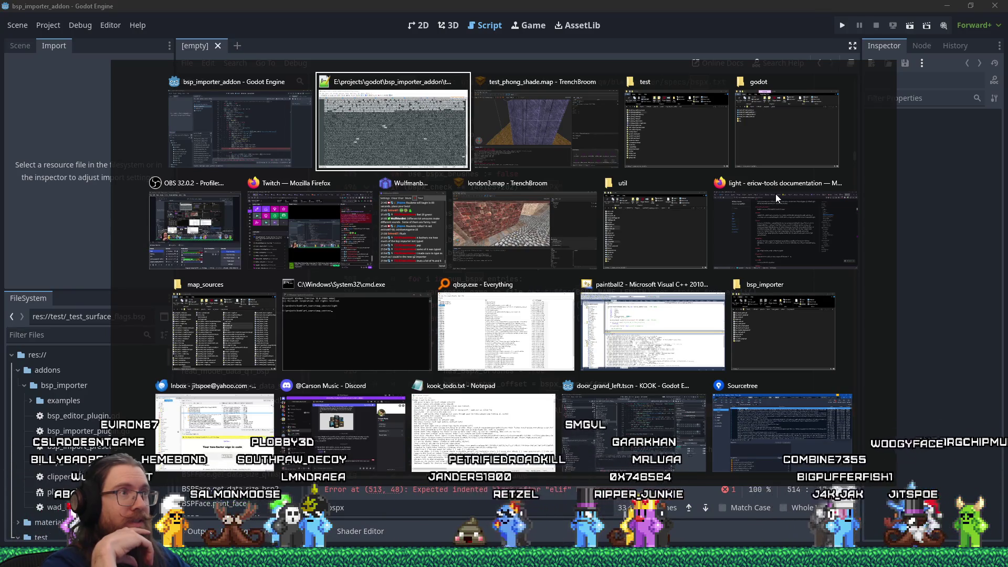
pyautogui.hotkey('alt', 'Tab')
pyautogui.hotkey('alt', 'Tab')
pyautogui.hotkey('alt', 'Tab')
pyautogui.hotkey('alt', 'Tab')
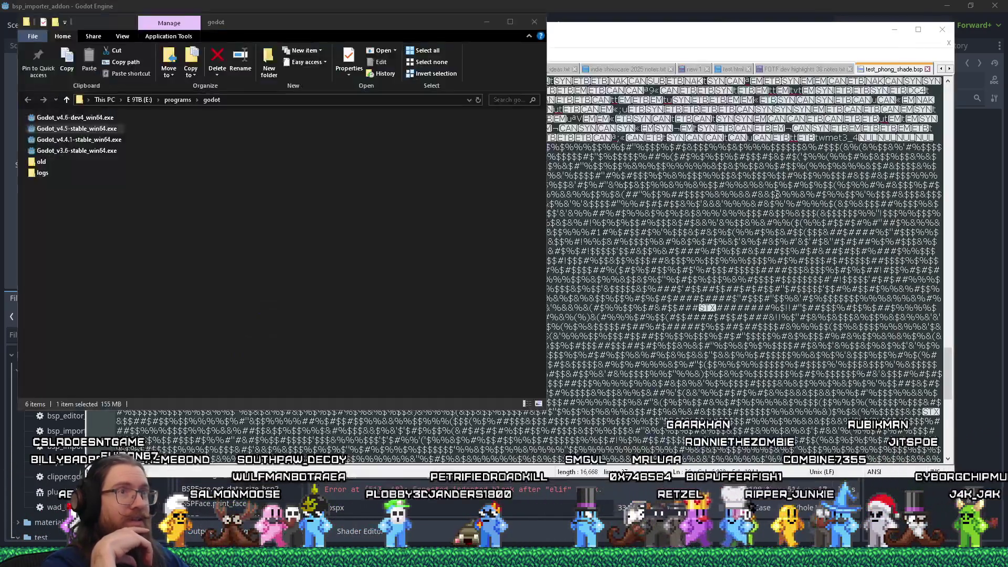